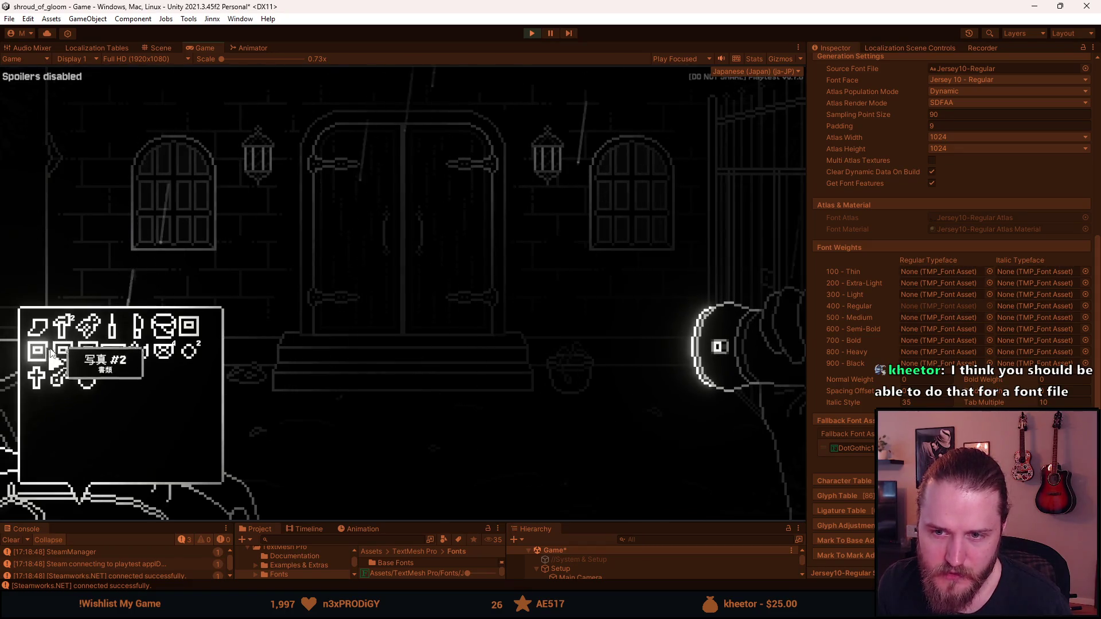
Inspect the hammer item in the game inventory, then close the inventory with Escape.
{"action": "left_click", "coordinate": [51, 359]}
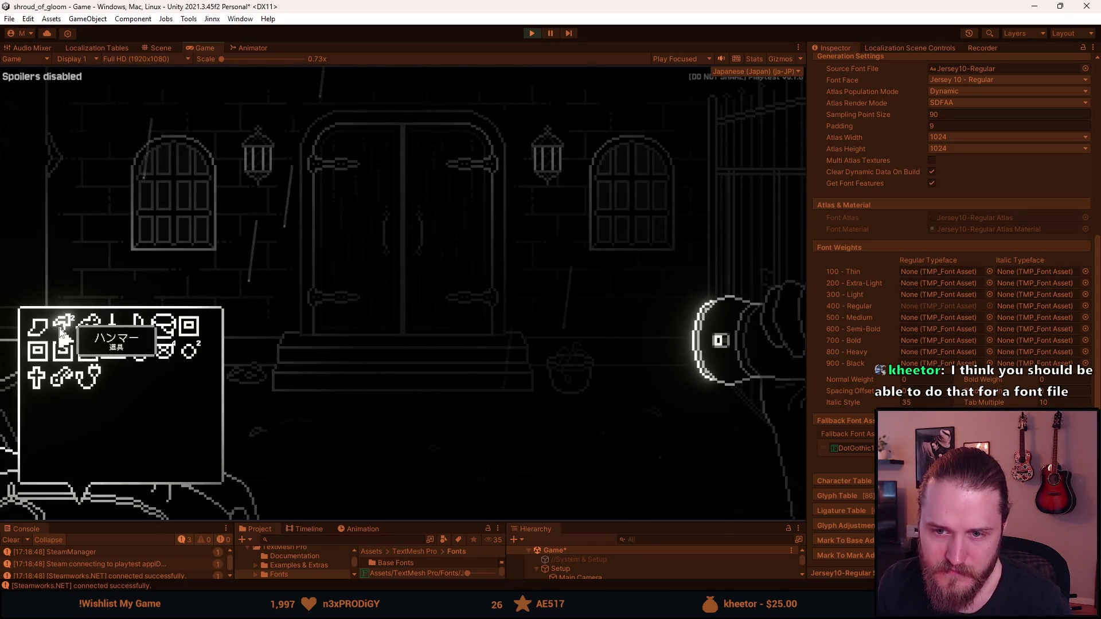
{"action": "key", "text": "Escape"}
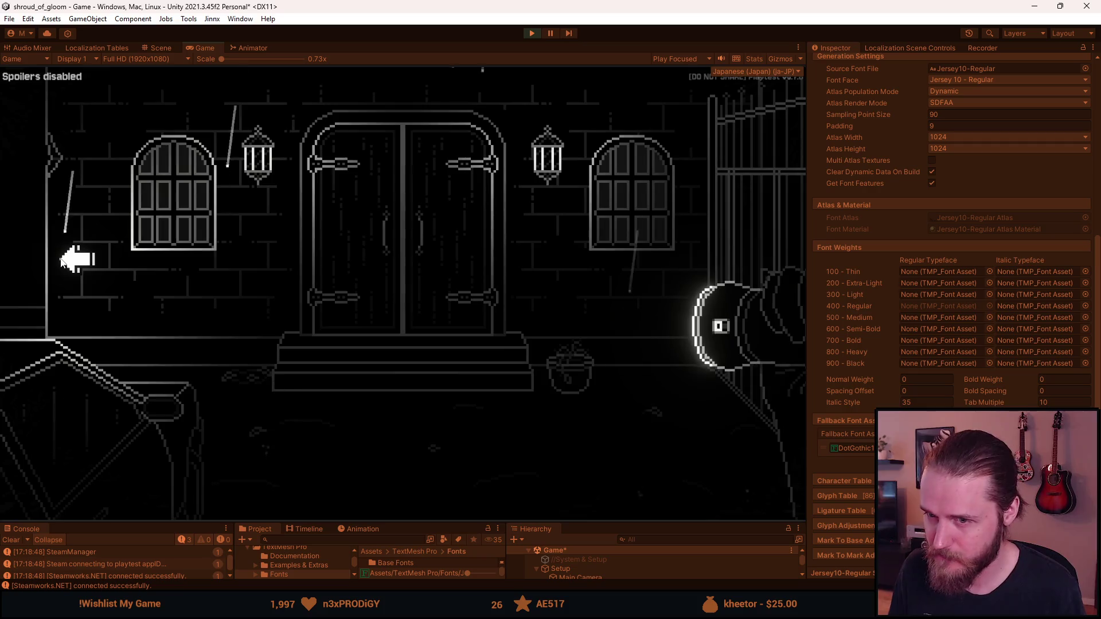
Walk through the side rooms, including the barrel room, back to the double doors, then pause the game.
{"action": "left_click", "coordinate": [61, 260]}
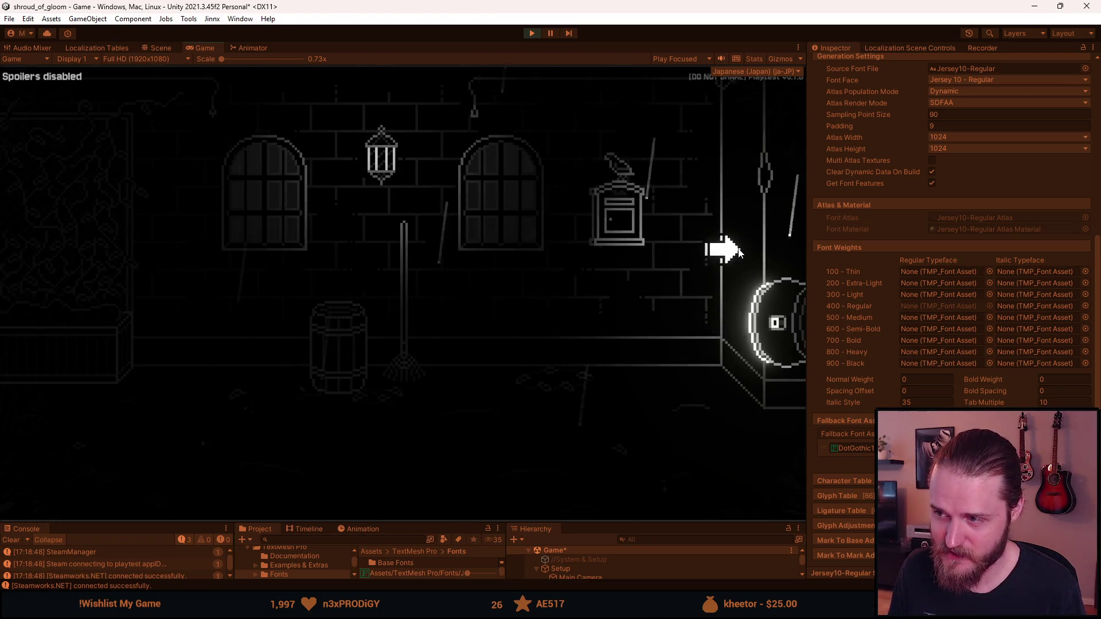
{"action": "left_click", "coordinate": [720, 248]}
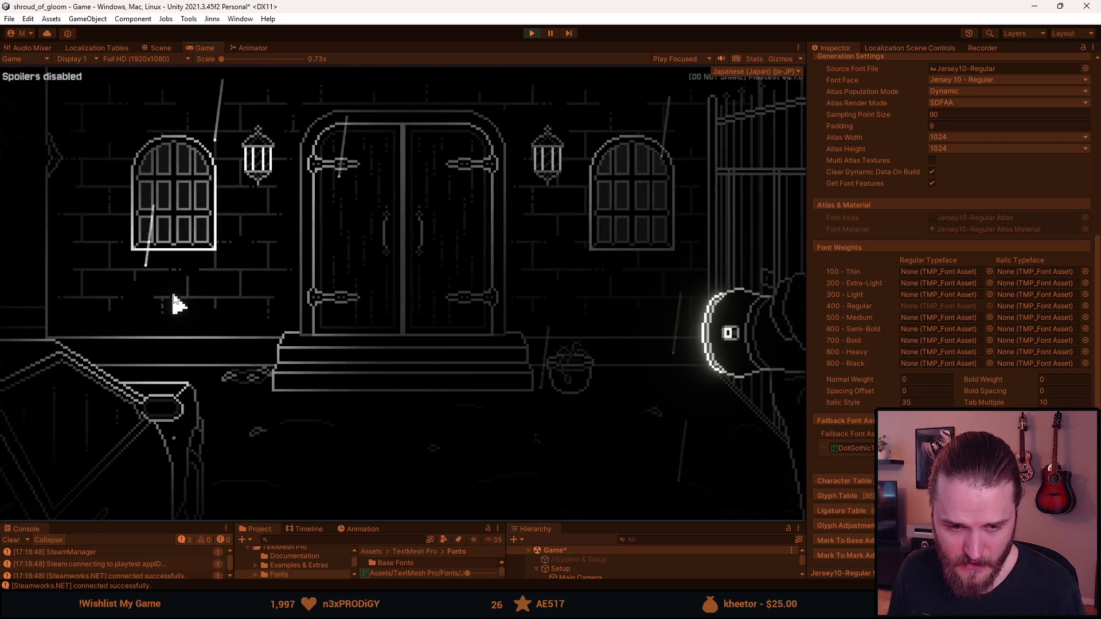
{"action": "left_click", "coordinate": [92, 258]}
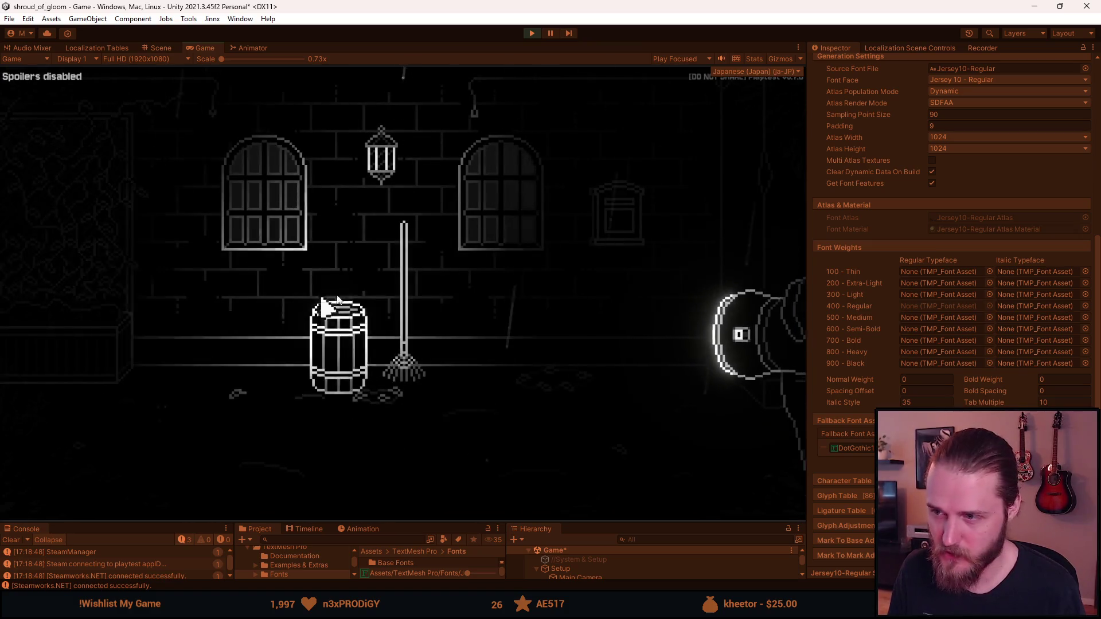
{"action": "left_click", "coordinate": [739, 196]}
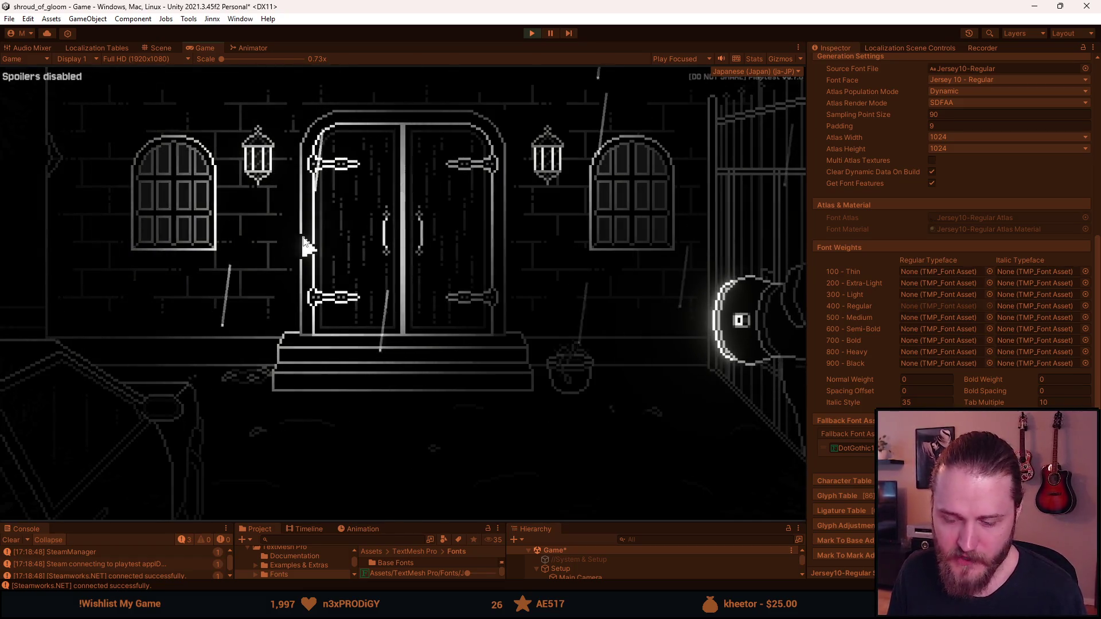
{"action": "key", "text": "Escape"}
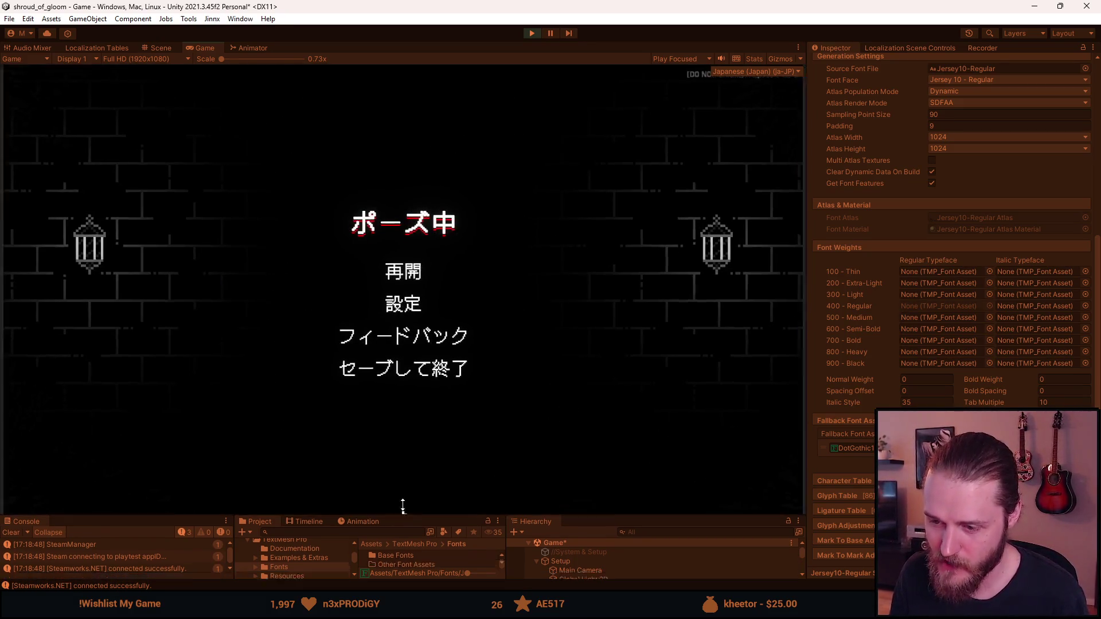
Enlarge the bottom panels, check the # character entry's copy/paste menu, and stop Play mode.
{"action": "left_click_drag", "start_coordinate": [400, 521], "coordinate": [386, 430]}
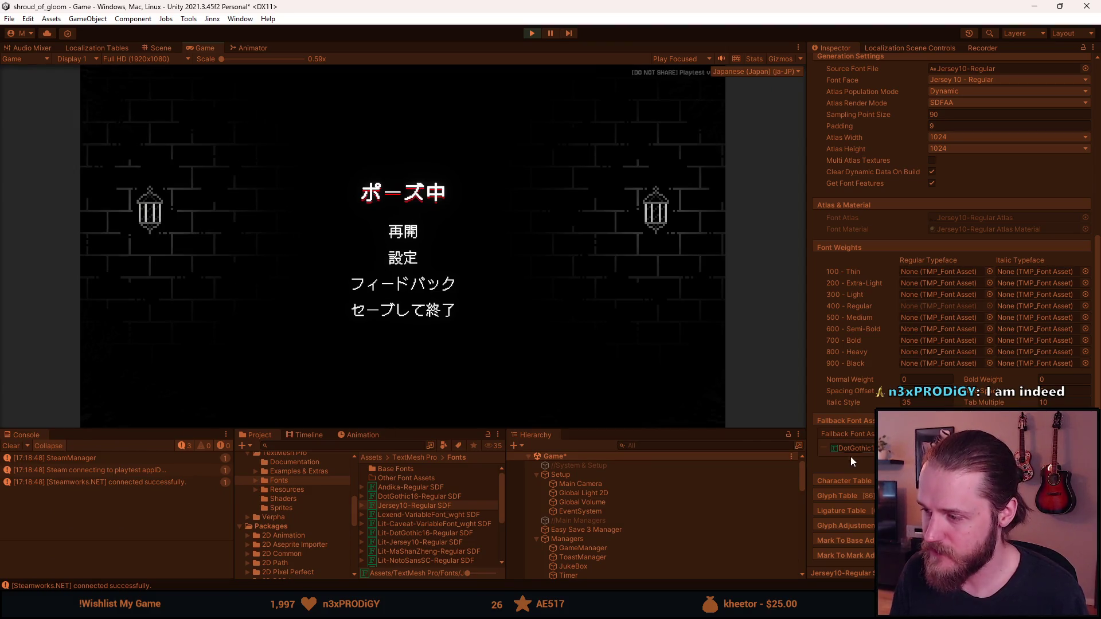
{"action": "scroll", "coordinate": [849, 486], "scroll_direction": "down", "scroll_amount": 5}
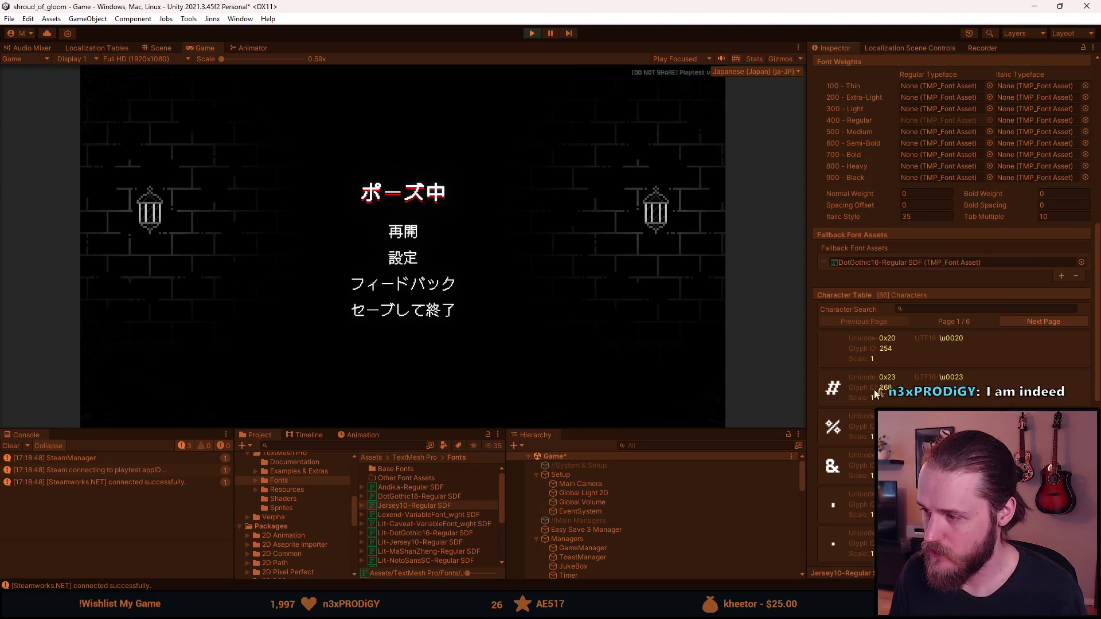
{"action": "left_click", "coordinate": [875, 394]}
{"action": "right_click", "coordinate": [853, 388]}
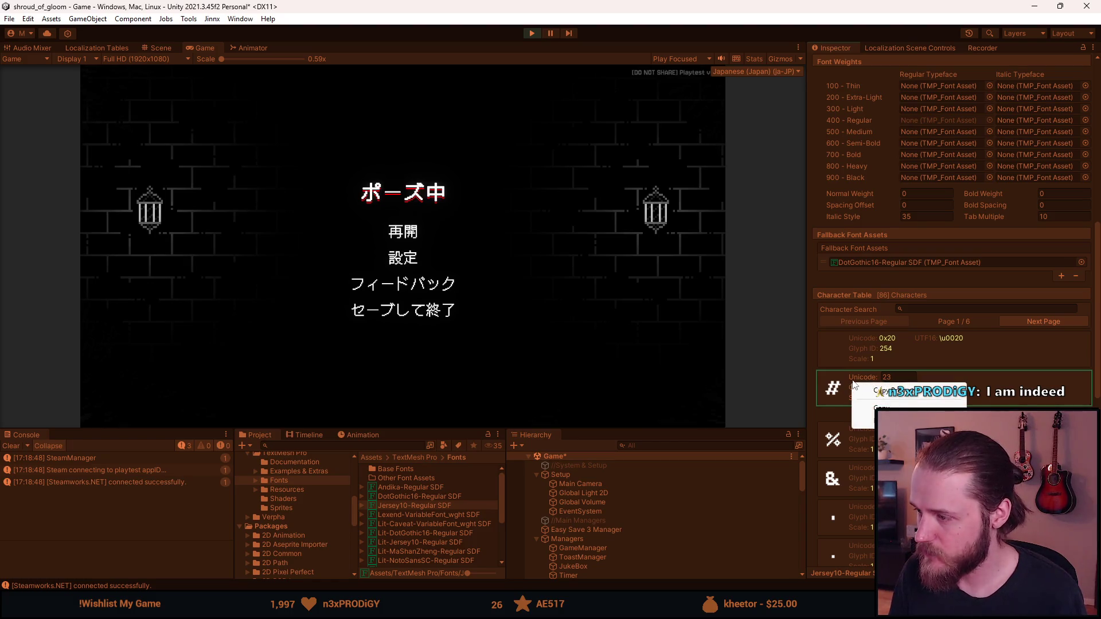
{"action": "left_click", "coordinate": [1018, 397]}
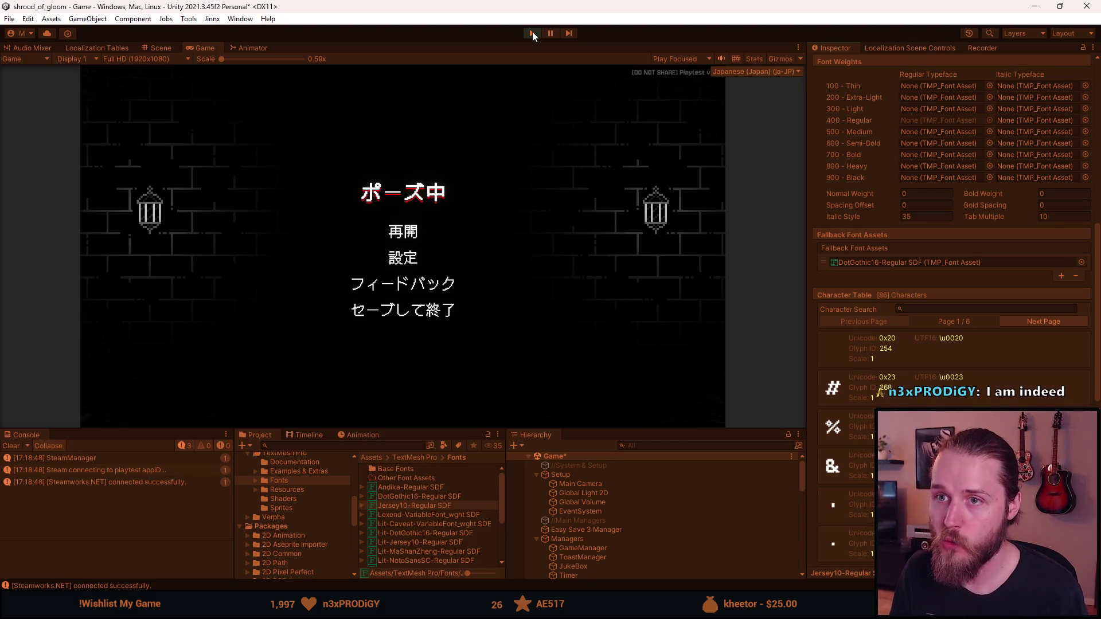
{"action": "left_click", "coordinate": [532, 32]}
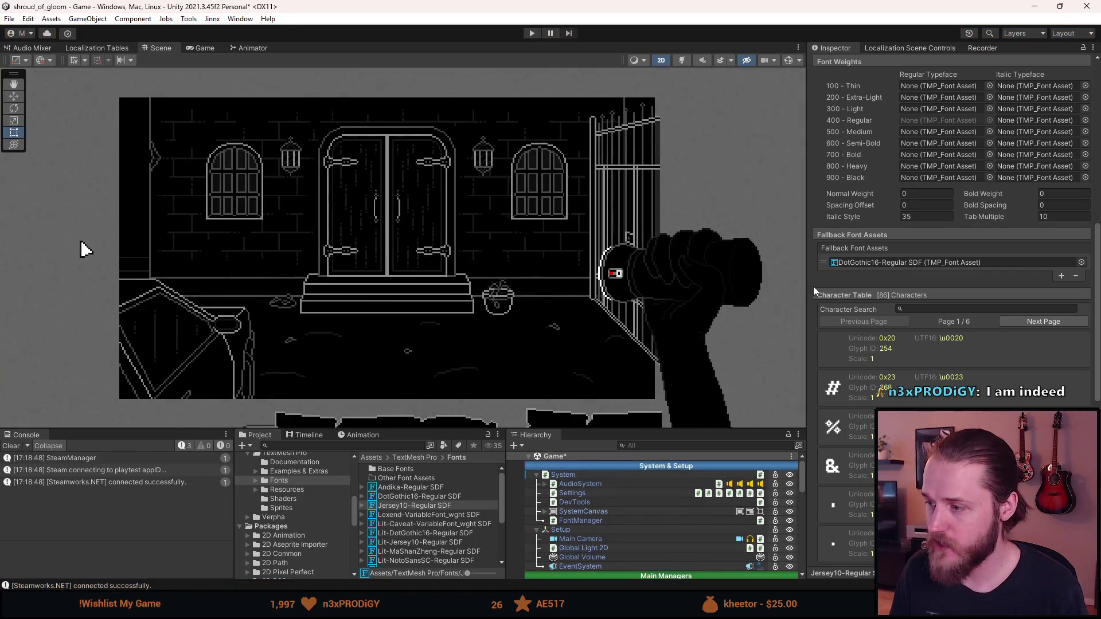
Select Jersey10-Regular SDF, then review the DotGothic16-Regular SDF font asset's settings.
{"action": "left_click", "coordinate": [420, 502]}
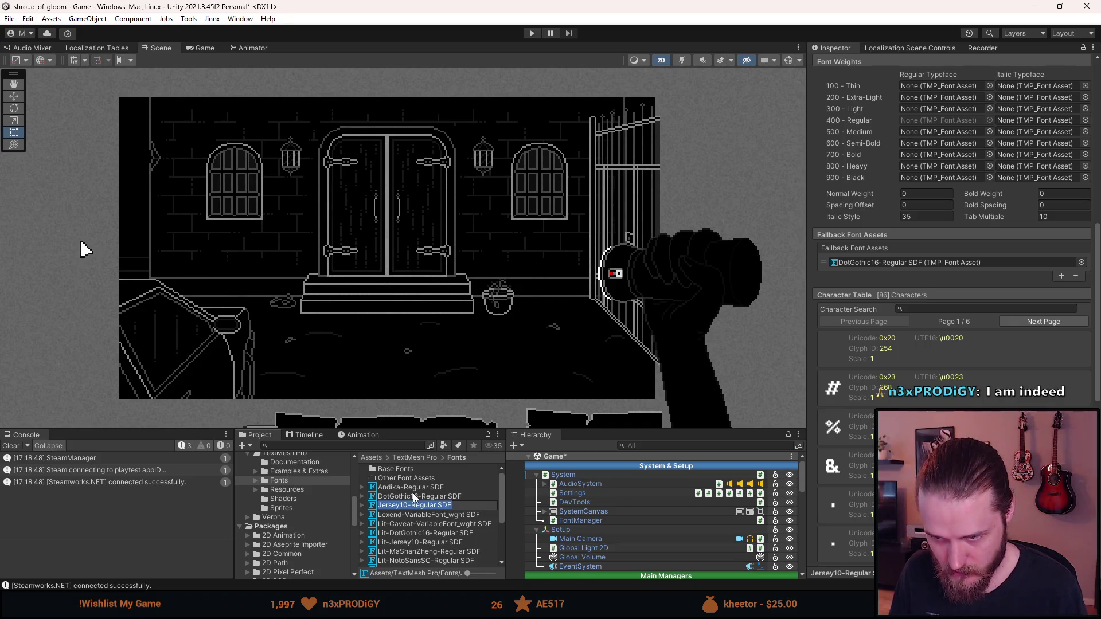
{"action": "left_click", "coordinate": [415, 497]}
{"action": "scroll", "coordinate": [410, 501], "scroll_direction": "down", "scroll_amount": 2}
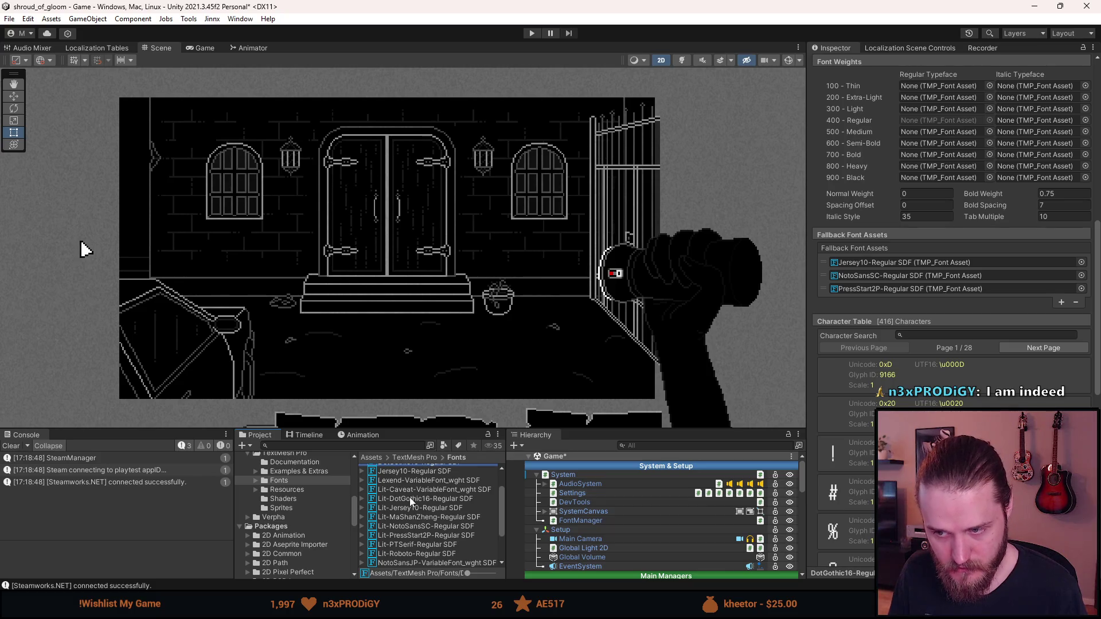
{"action": "scroll", "coordinate": [409, 497], "scroll_direction": "up", "scroll_amount": 2}
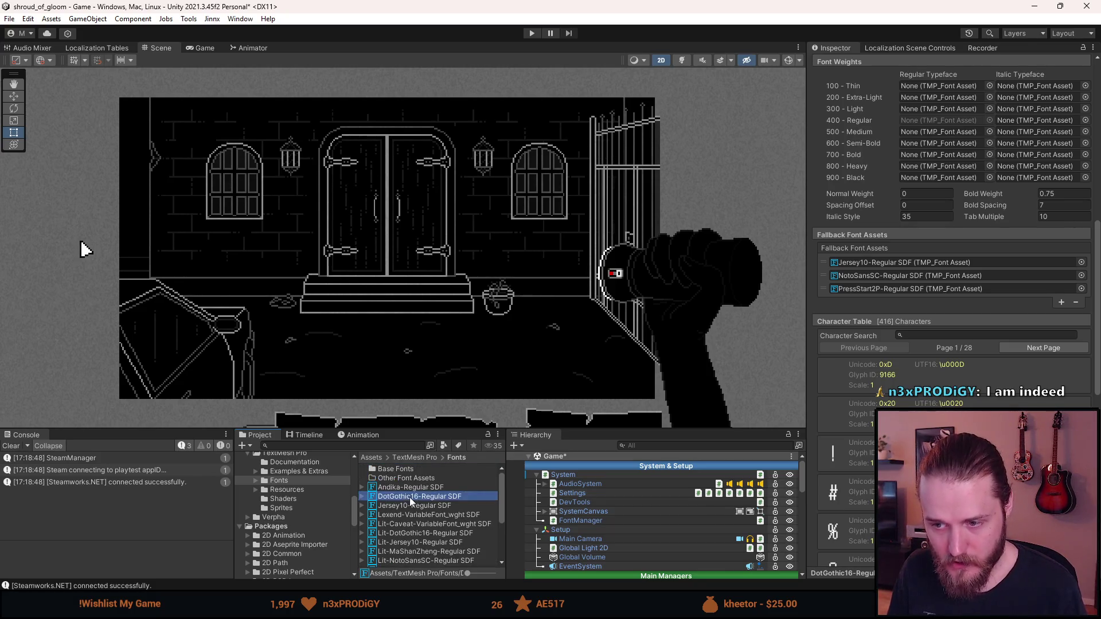
Scroll through Jersey10-Regular SDF's settings again, then return to DotGothic16-Regular SDF.
{"action": "left_click", "coordinate": [397, 503]}
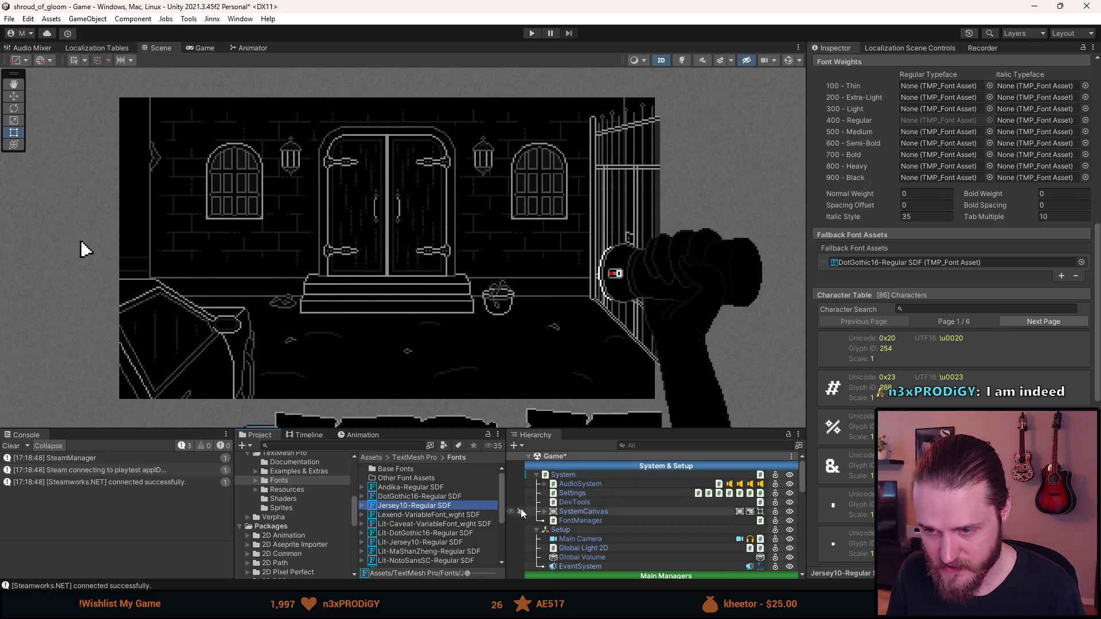
{"action": "scroll", "coordinate": [448, 520], "scroll_direction": "down", "scroll_amount": 2}
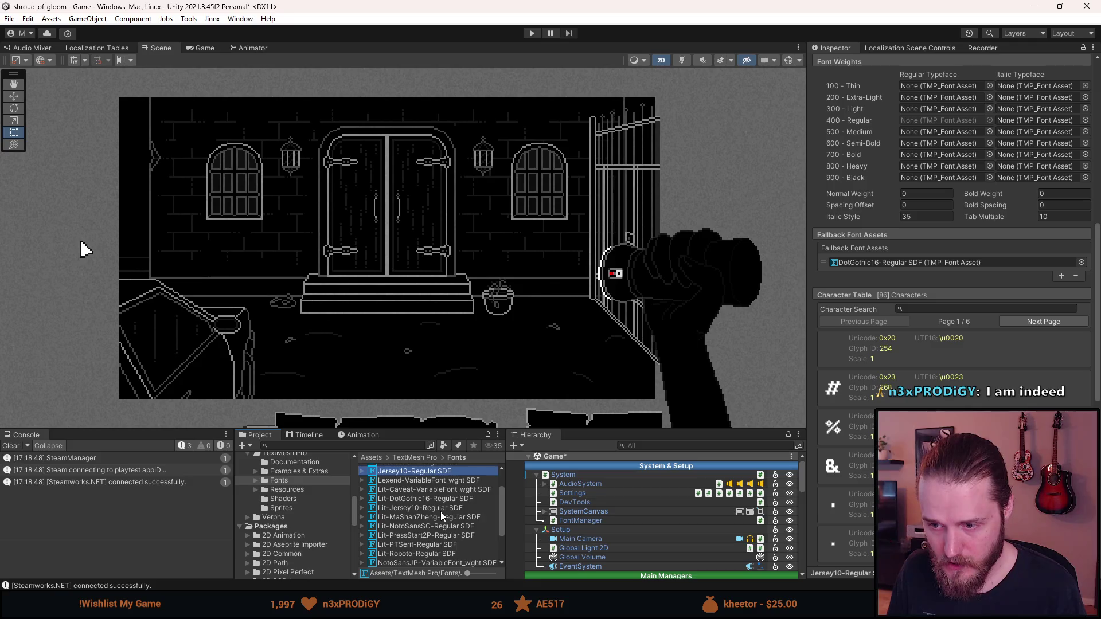
{"action": "scroll", "coordinate": [440, 512], "scroll_direction": "down", "scroll_amount": 2}
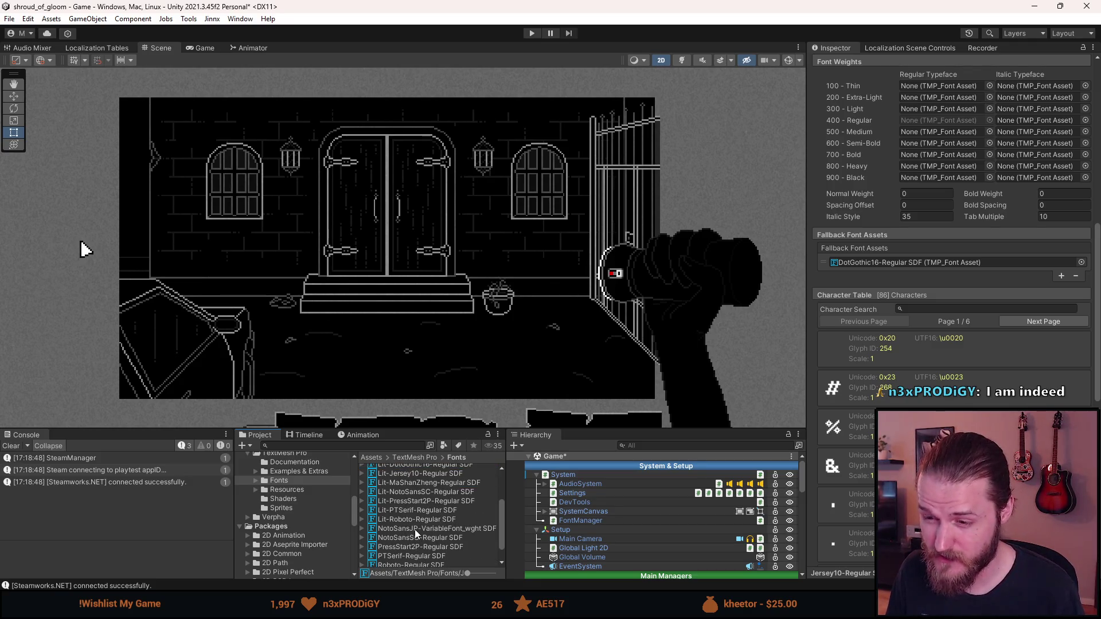
{"action": "scroll", "coordinate": [410, 532], "scroll_direction": "up", "scroll_amount": 1}
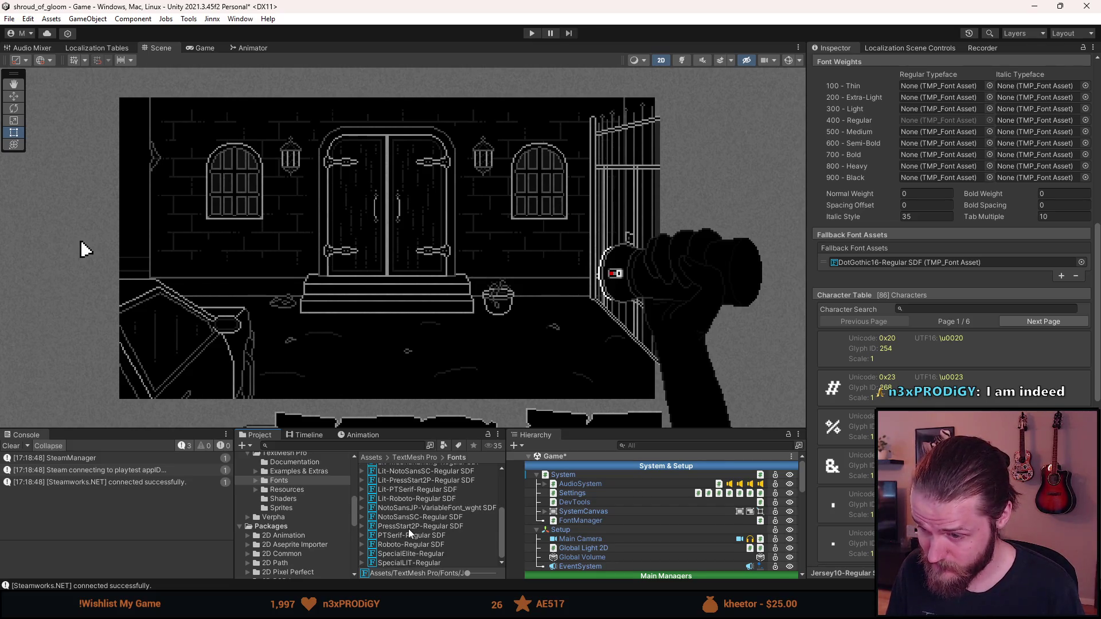
{"action": "scroll", "coordinate": [409, 531], "scroll_direction": "up", "scroll_amount": 2}
{"action": "scroll", "coordinate": [409, 531], "scroll_direction": "up", "scroll_amount": 1}
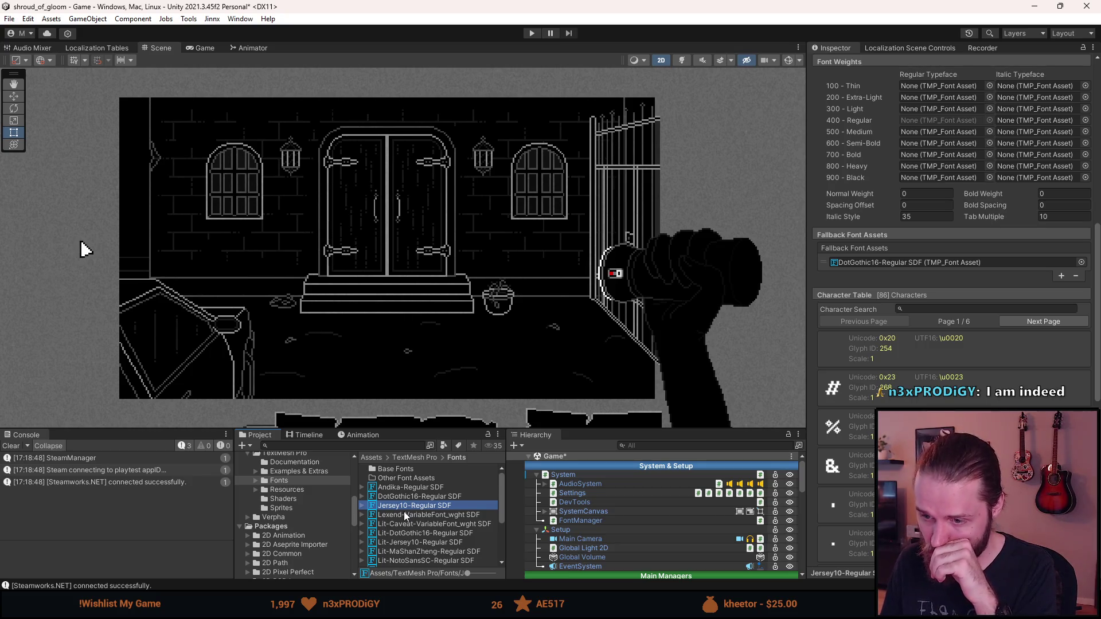
{"action": "scroll", "coordinate": [403, 511], "scroll_direction": "down", "scroll_amount": 3}
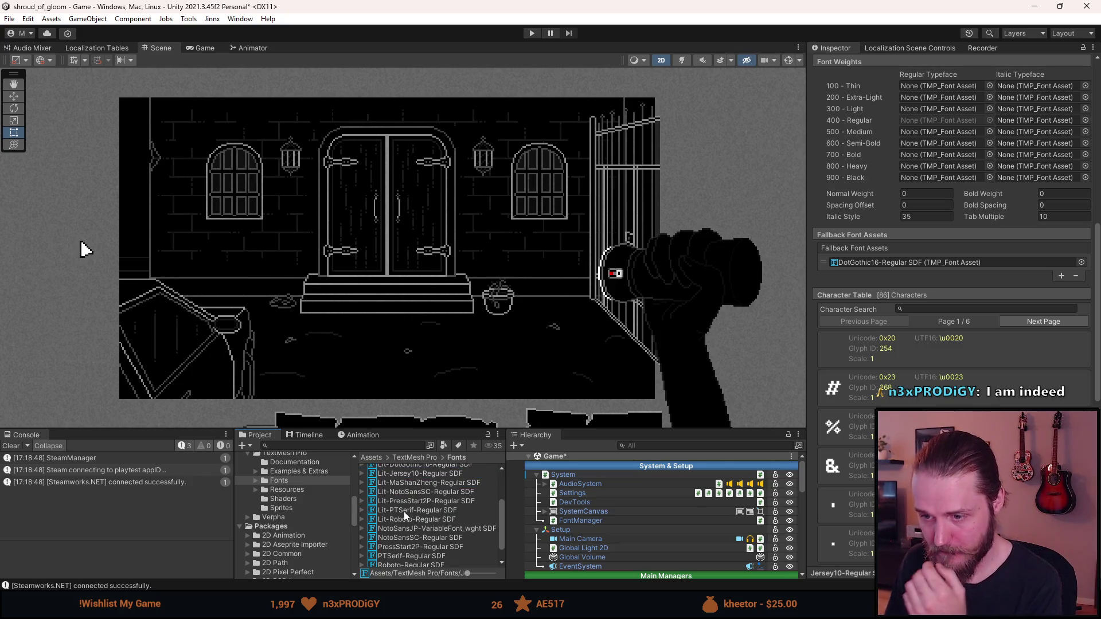
{"action": "scroll", "coordinate": [403, 511], "scroll_direction": "down", "scroll_amount": 1}
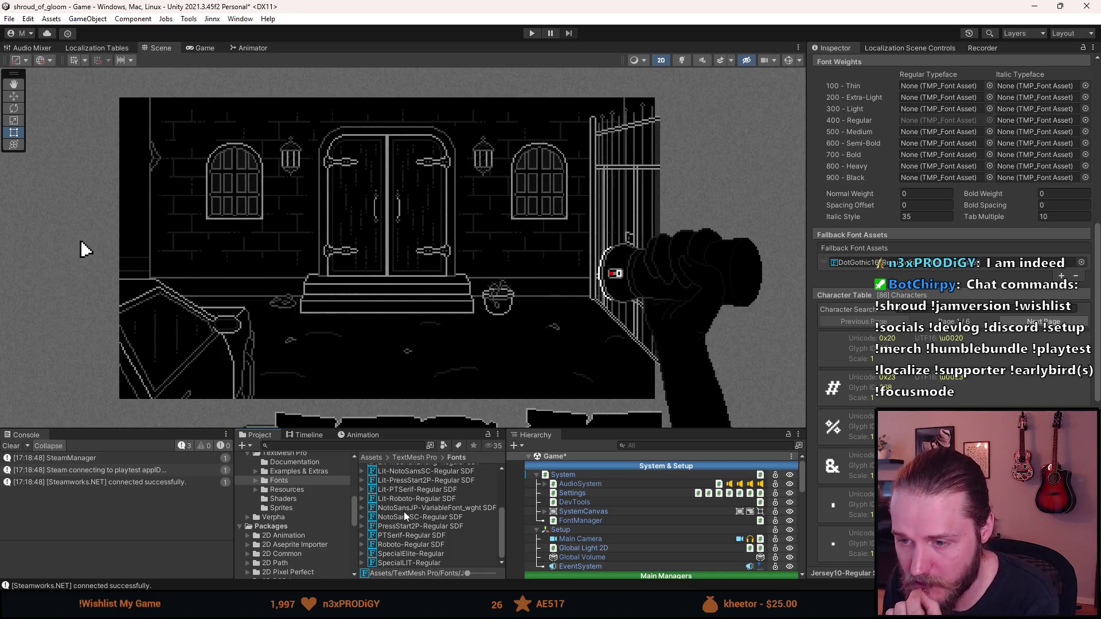
{"action": "scroll", "coordinate": [404, 512], "scroll_direction": "up", "scroll_amount": 3}
{"action": "scroll", "coordinate": [404, 512], "scroll_direction": "up", "scroll_amount": 1}
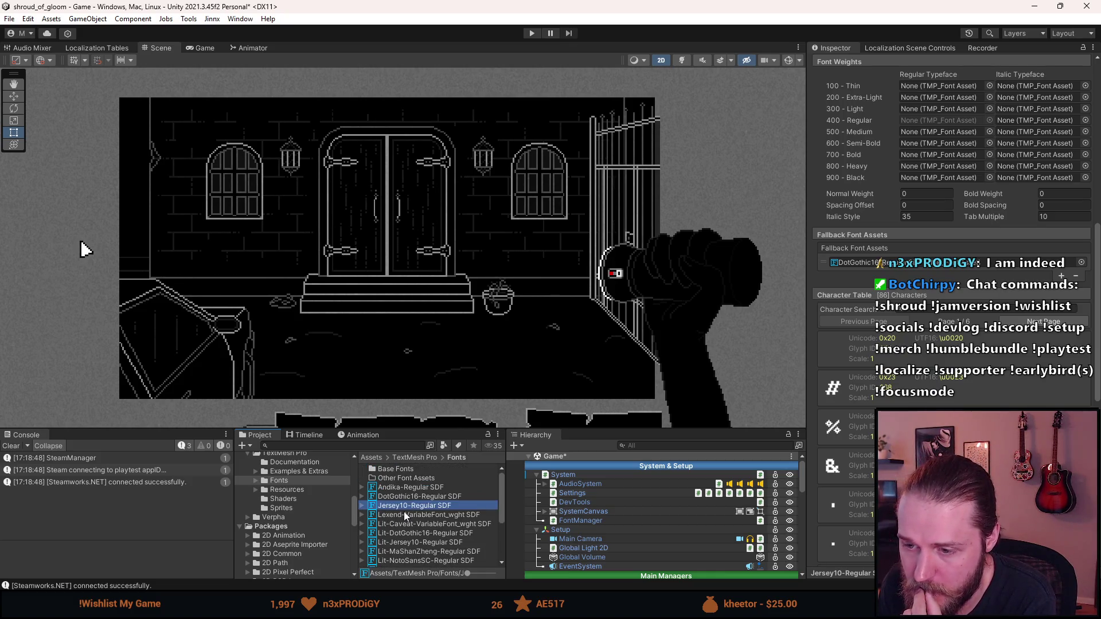
{"action": "left_click", "coordinate": [407, 497]}
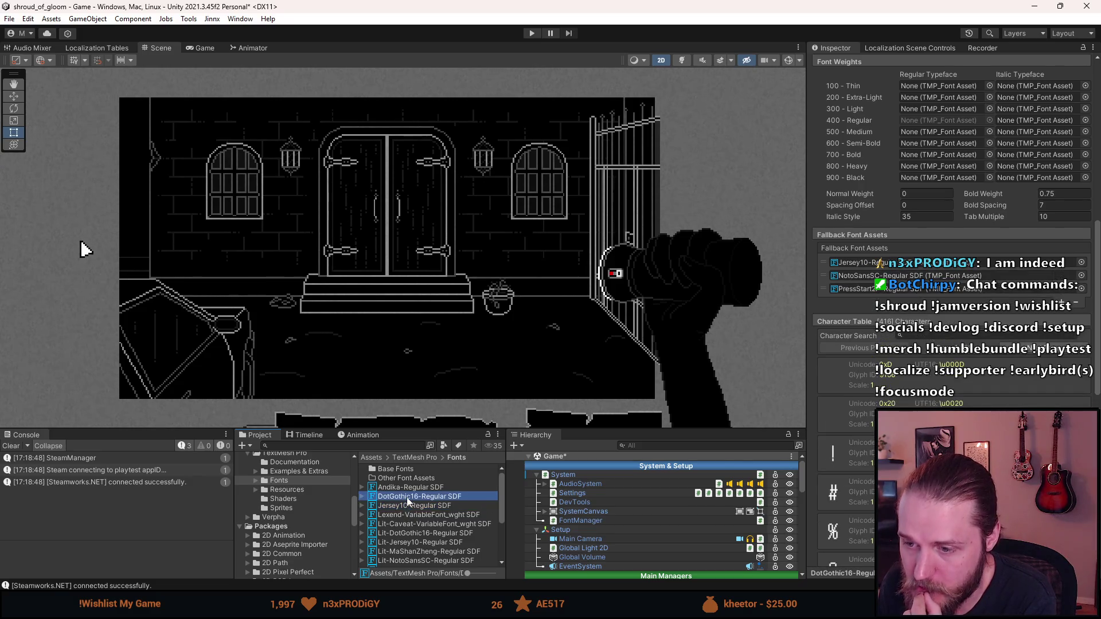
Open the A entry in the Character Table, then select the G character.
{"action": "scroll", "coordinate": [952, 229], "scroll_direction": "down", "scroll_amount": 15}
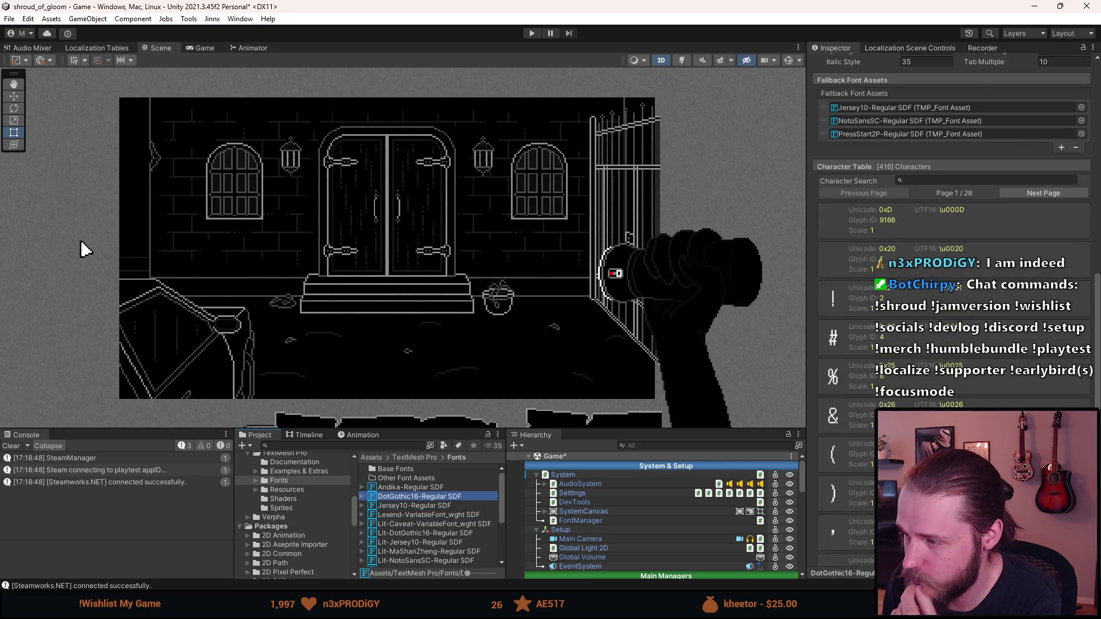
{"action": "scroll", "coordinate": [951, 230], "scroll_direction": "down", "scroll_amount": 18}
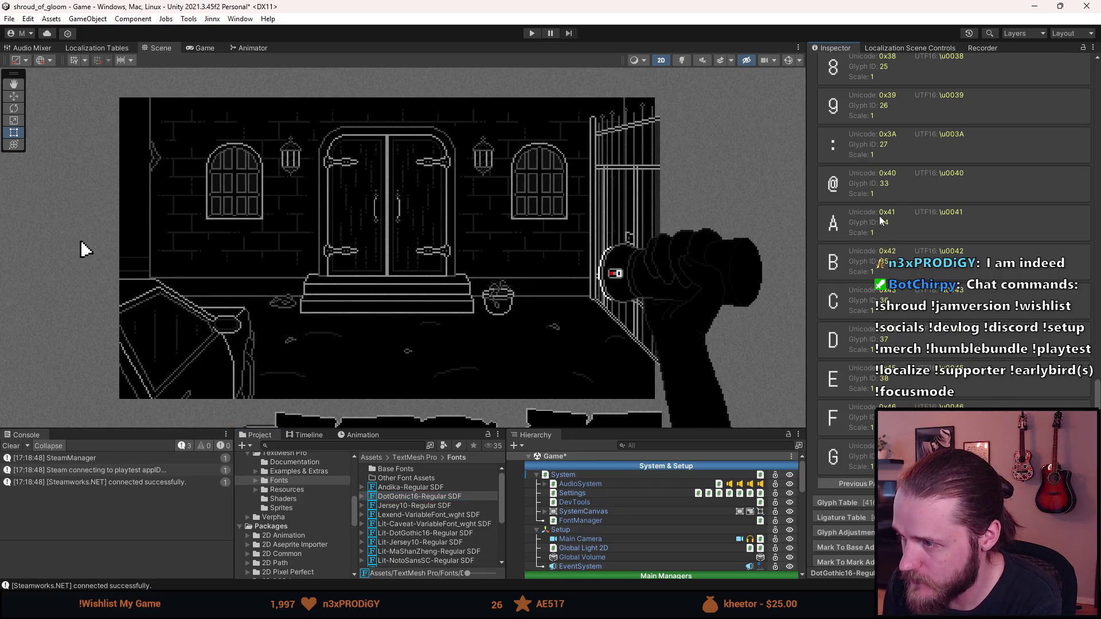
{"action": "left_click", "coordinate": [951, 224]}
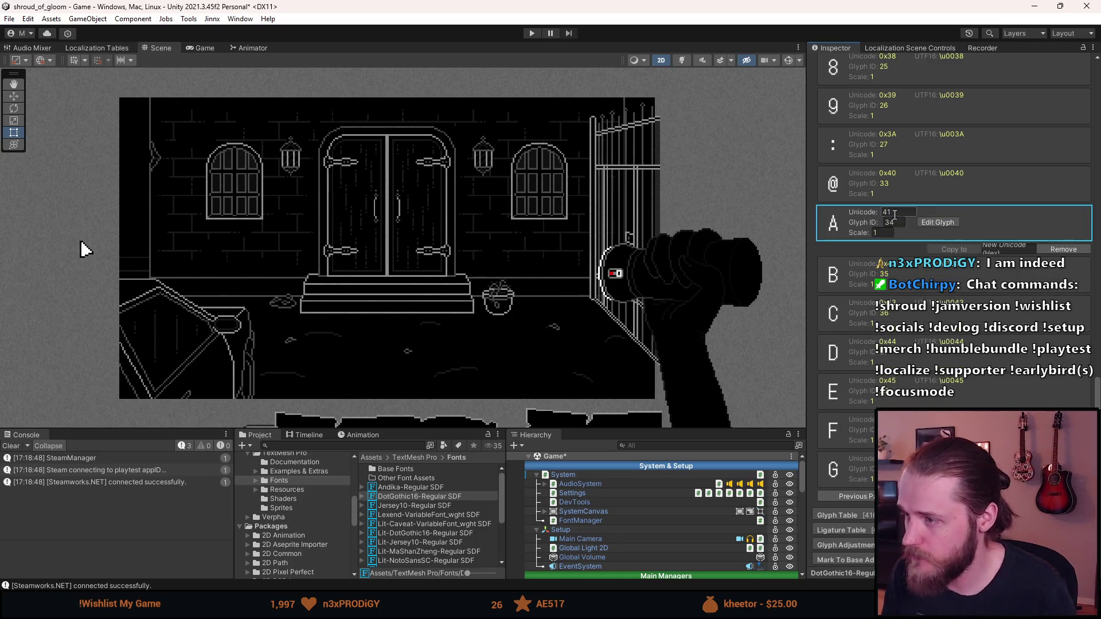
{"action": "left_click", "coordinate": [845, 467]}
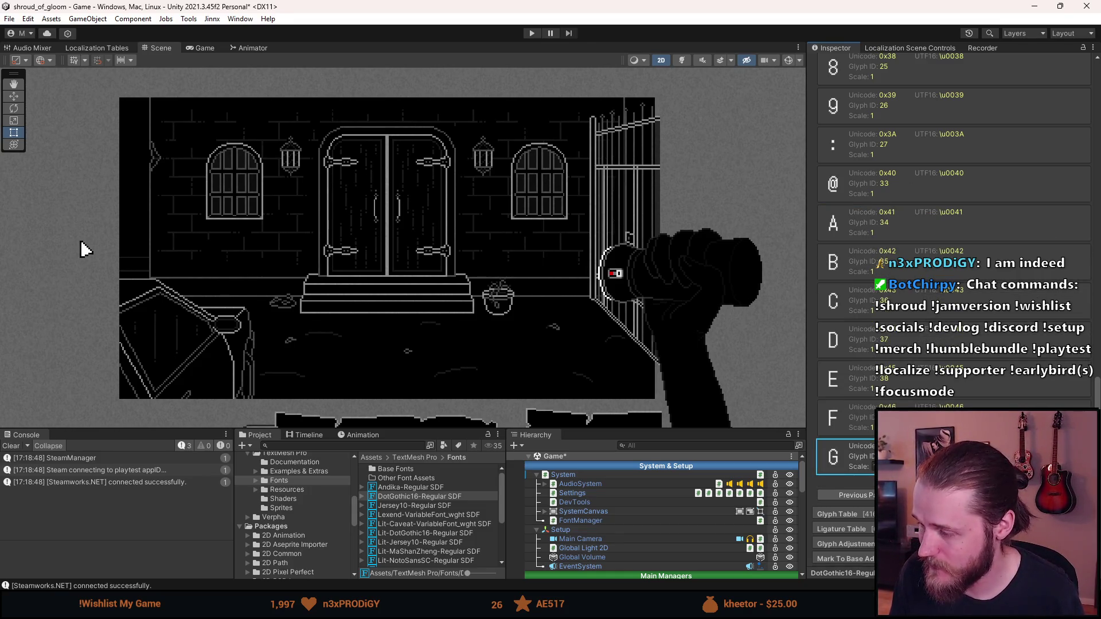
Expand the G character's details and scroll into the Glyph Table's digits 0–4.
{"action": "scroll", "coordinate": [907, 226], "scroll_direction": "up", "scroll_amount": 3}
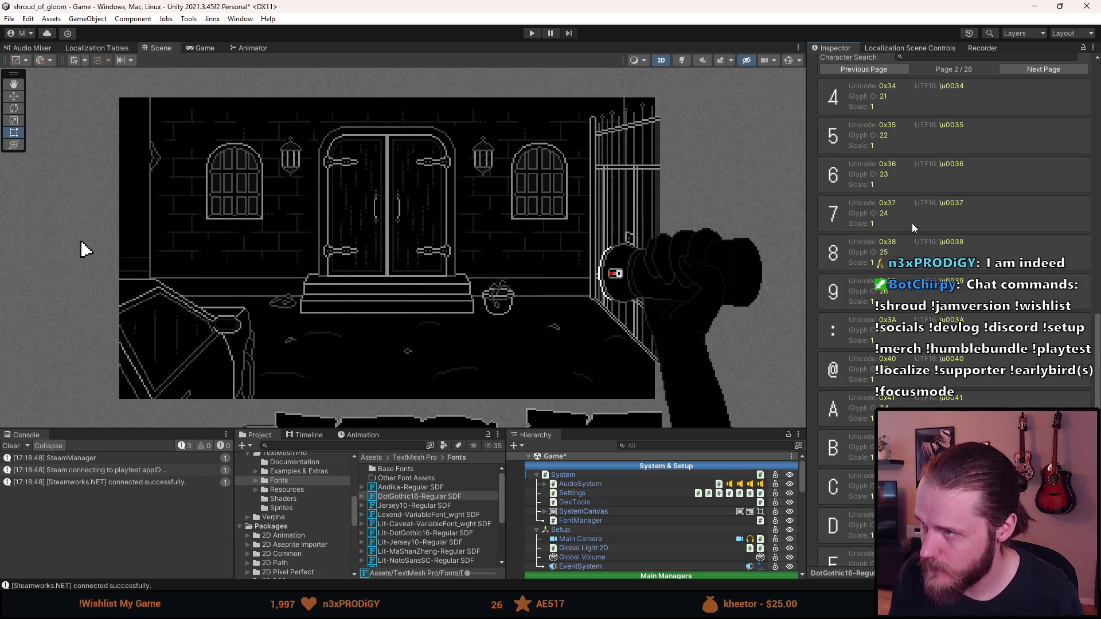
{"action": "scroll", "coordinate": [911, 223], "scroll_direction": "down", "scroll_amount": 4}
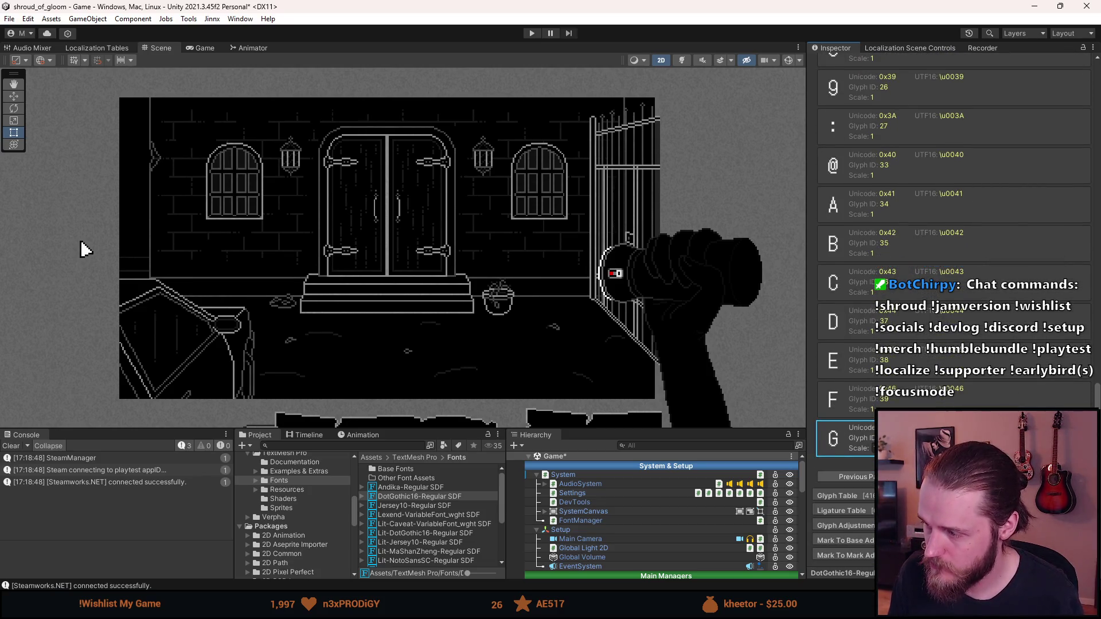
{"action": "scroll", "coordinate": [911, 224], "scroll_direction": "down", "scroll_amount": 10}
{"action": "left_click", "coordinate": [854, 477]}
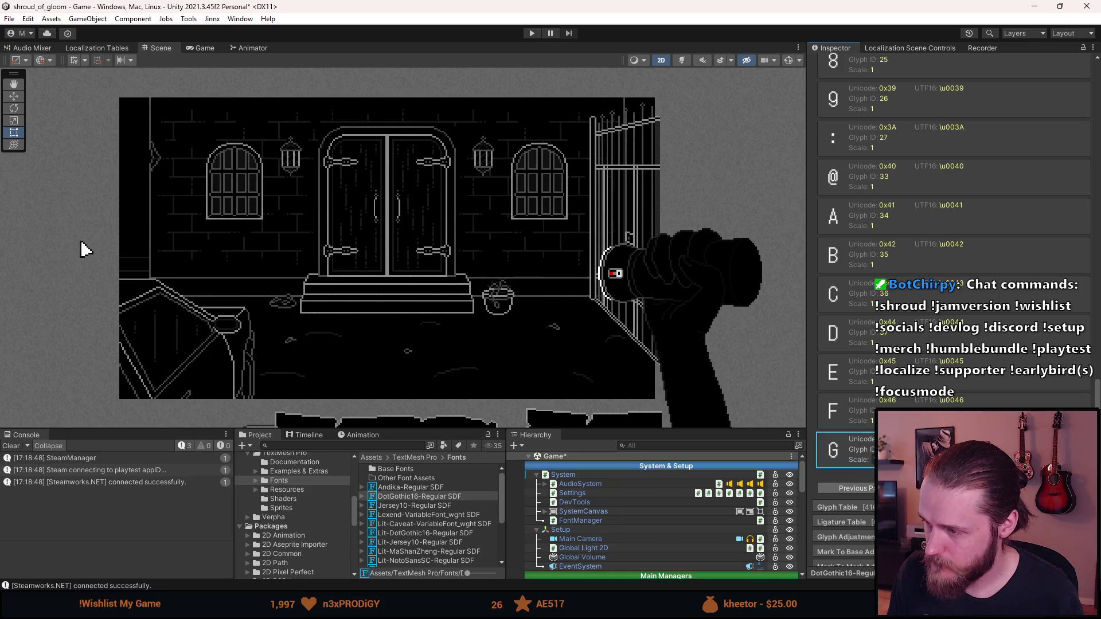
{"action": "scroll", "coordinate": [866, 494], "scroll_direction": "up", "scroll_amount": 6}
{"action": "scroll", "coordinate": [866, 494], "scroll_direction": "down", "scroll_amount": 5}
{"action": "left_click", "coordinate": [865, 511]}
{"action": "scroll", "coordinate": [860, 496], "scroll_direction": "down", "scroll_amount": 7}
{"action": "scroll", "coordinate": [858, 497], "scroll_direction": "down", "scroll_amount": 15}
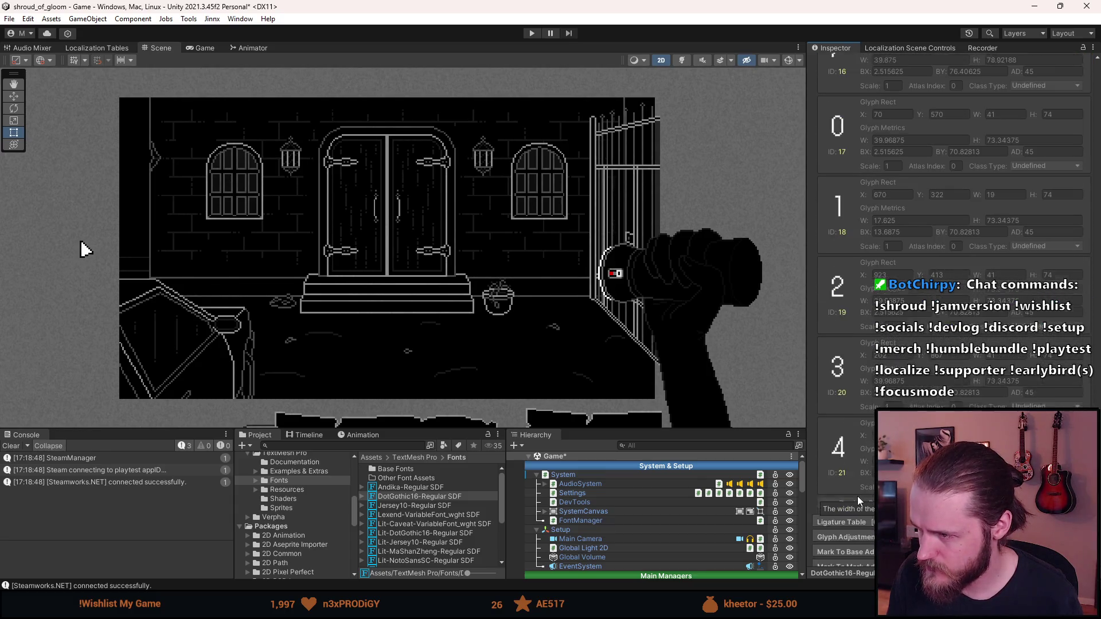
Page the Glyph Table forward to the Cyrillic glyphs, backing up to IDs 1072–1077.
{"action": "scroll", "coordinate": [858, 500], "scroll_direction": "down", "scroll_amount": 1}
{"action": "left_click", "coordinate": [975, 492]}
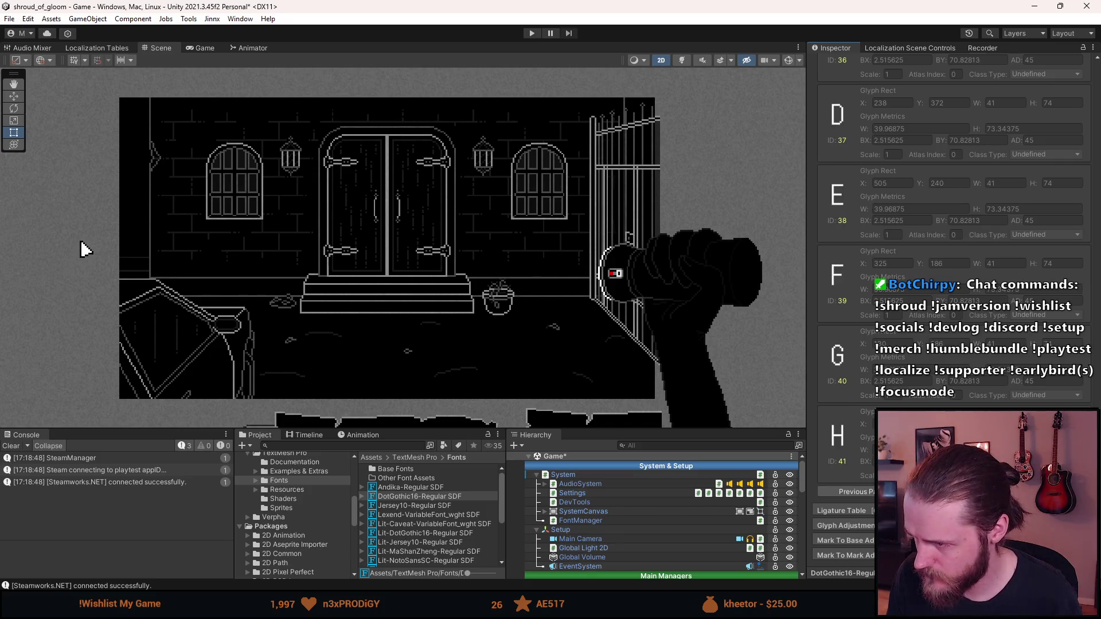
{"action": "left_click", "coordinate": [974, 492]}
{"action": "left_click", "coordinate": [975, 492]}
{"action": "left_click", "coordinate": [974, 492]}
{"action": "left_click", "coordinate": [974, 491]}
{"action": "left_click", "coordinate": [974, 492]}
{"action": "left_click", "coordinate": [974, 492]}
{"action": "left_click", "coordinate": [974, 492]}
{"action": "left_click", "coordinate": [974, 492]}
{"action": "left_click", "coordinate": [975, 492]}
{"action": "left_click", "coordinate": [974, 492]}
{"action": "left_click", "coordinate": [974, 492]}
{"action": "left_click", "coordinate": [975, 492]}
{"action": "left_click", "coordinate": [975, 492]}
{"action": "left_click", "coordinate": [975, 492]}
{"action": "left_click", "coordinate": [872, 495]}
{"action": "left_click", "coordinate": [872, 494]}
Scroll the Cyrillic glyph list and enlarge the Scene view over the bottom panels.
{"action": "scroll", "coordinate": [849, 415], "scroll_direction": "up", "scroll_amount": 10}
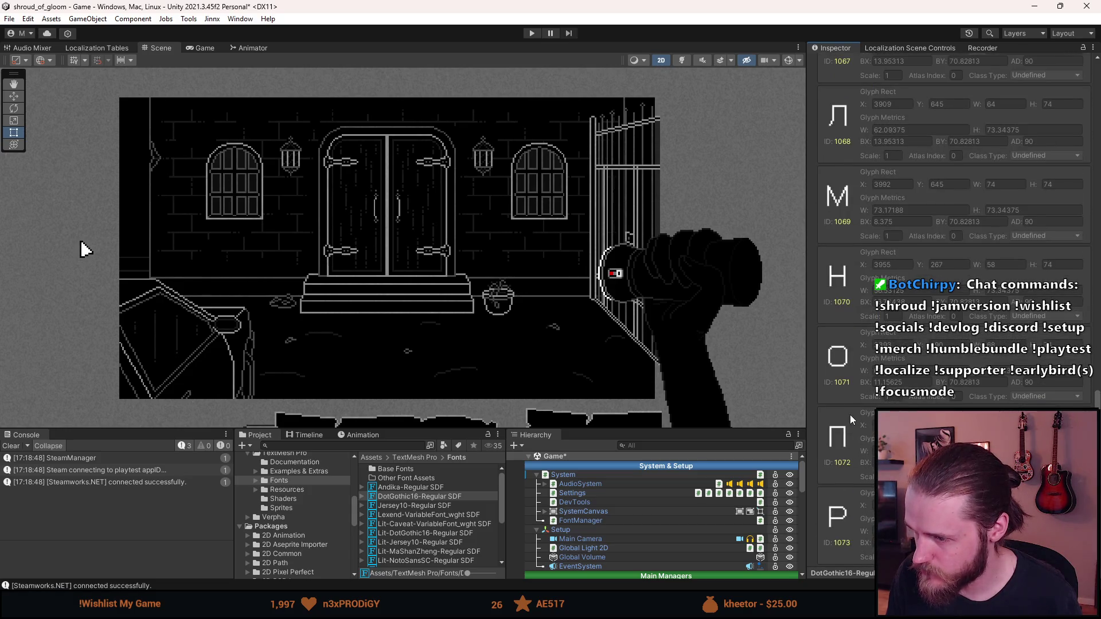
{"action": "scroll", "coordinate": [850, 414], "scroll_direction": "down", "scroll_amount": 6}
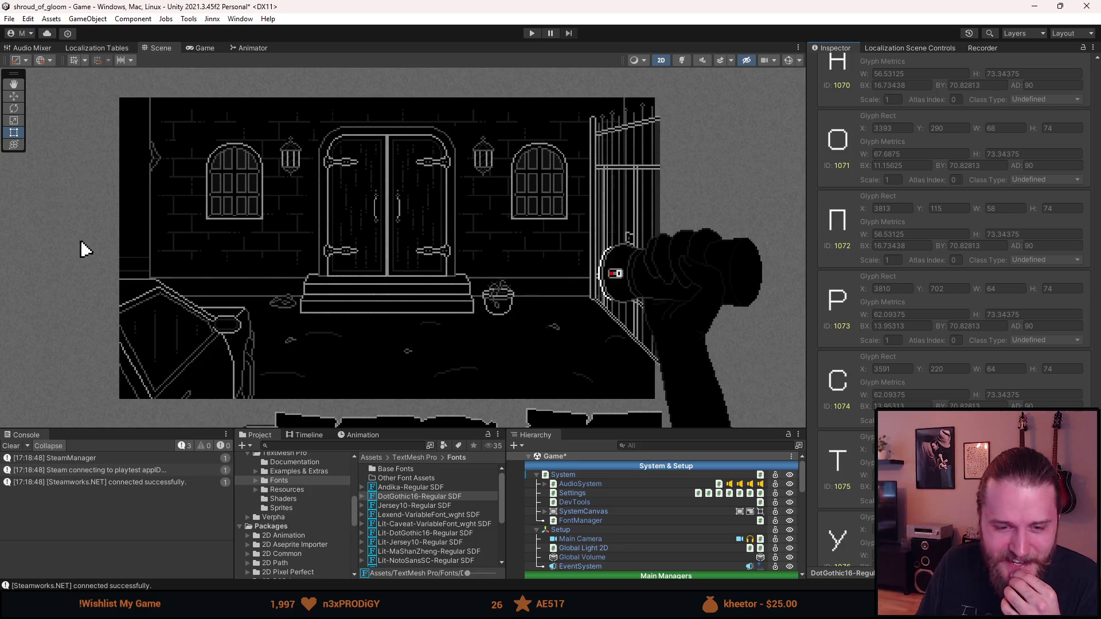
{"action": "left_click_drag", "start_coordinate": [132, 427], "coordinate": [125, 467]}
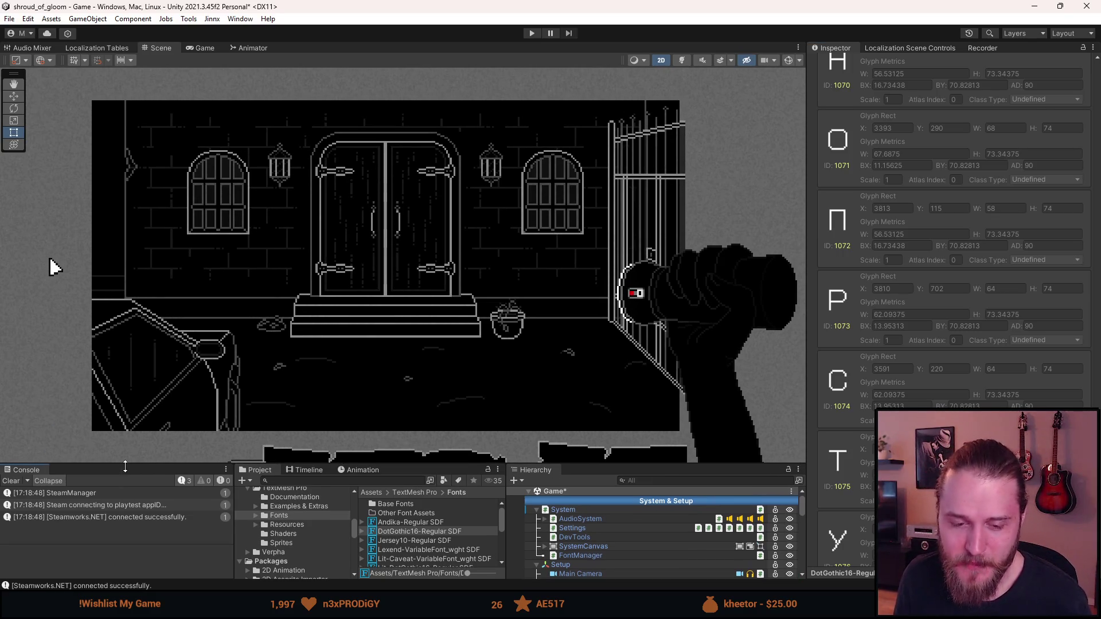
Clear the Console's Steam messages, then readjust the Scene/bottom-panel splitter height.
{"action": "left_click", "coordinate": [12, 481]}
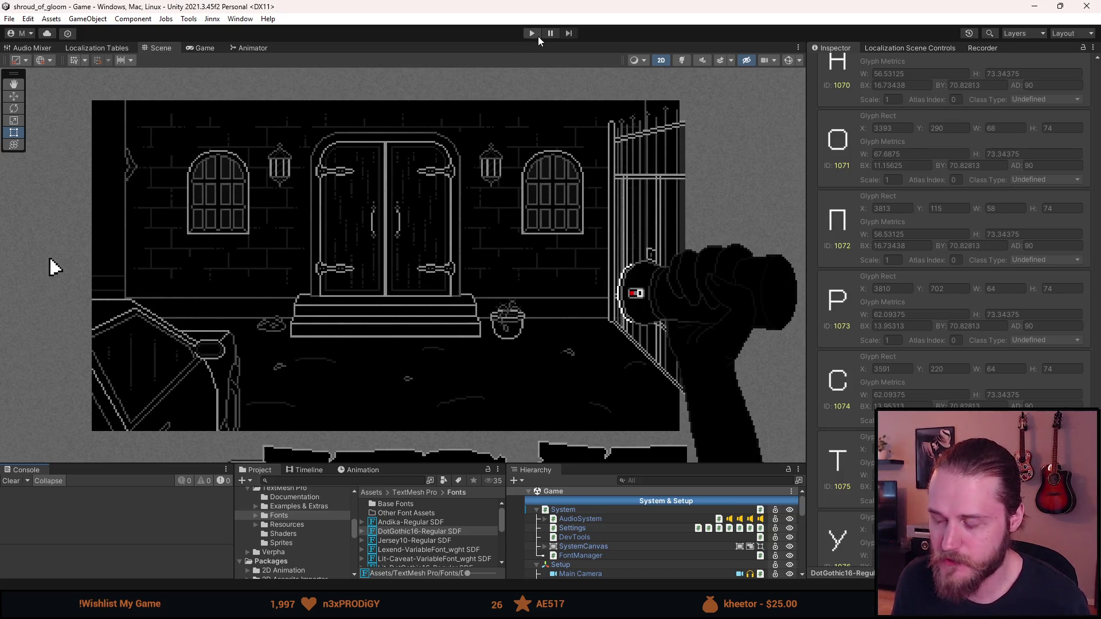
{"action": "scroll", "coordinate": [880, 267], "scroll_direction": "down", "scroll_amount": 3}
{"action": "scroll", "coordinate": [872, 256], "scroll_direction": "up", "scroll_amount": 10}
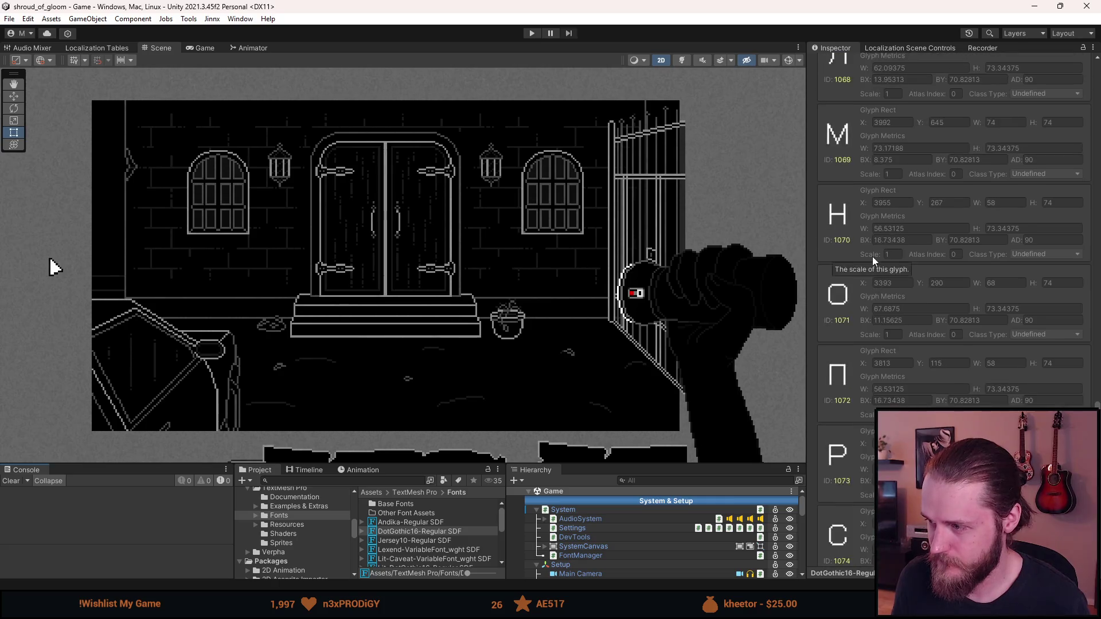
{"action": "scroll", "coordinate": [872, 256], "scroll_direction": "up", "scroll_amount": 3}
{"action": "left_click_drag", "start_coordinate": [572, 464], "coordinate": [569, 418]}
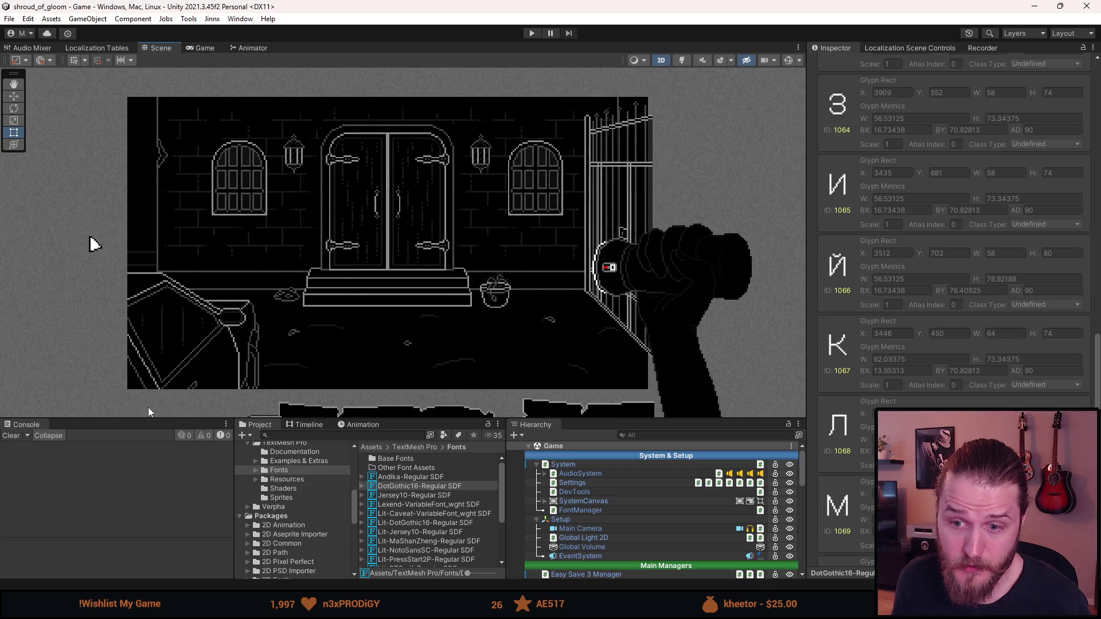
{"action": "mouse_move", "coordinate": [162, 419]}
{"action": "left_mouse_down"}
{"action": "mouse_move", "coordinate": [162, 401]}
{"action": "mouse_move", "coordinate": [162, 442]}
{"action": "left_mouse_up"}
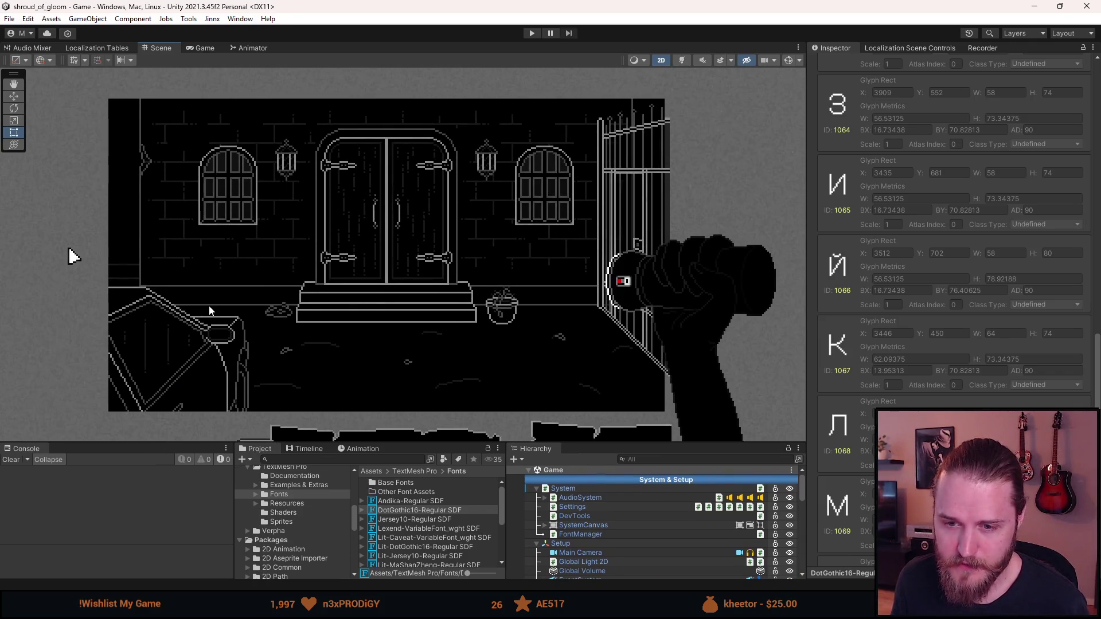
Review the G character's fields, then collapse the Character Table.
{"action": "scroll", "coordinate": [208, 310], "scroll_direction": "down", "scroll_amount": 2}
{"action": "scroll", "coordinate": [190, 293], "scroll_direction": "up", "scroll_amount": 5}
{"action": "scroll", "coordinate": [195, 283], "scroll_direction": "down", "scroll_amount": 2}
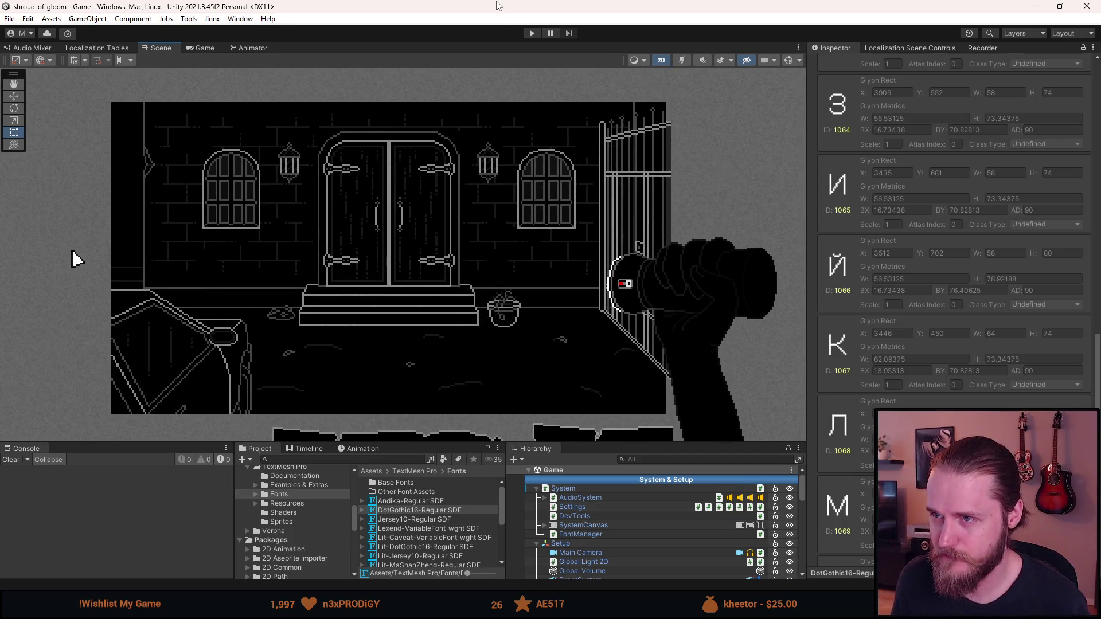
{"action": "scroll", "coordinate": [996, 291], "scroll_direction": "up", "scroll_amount": 8}
{"action": "left_click", "coordinate": [997, 291]}
{"action": "scroll", "coordinate": [997, 290], "scroll_direction": "up", "scroll_amount": 4}
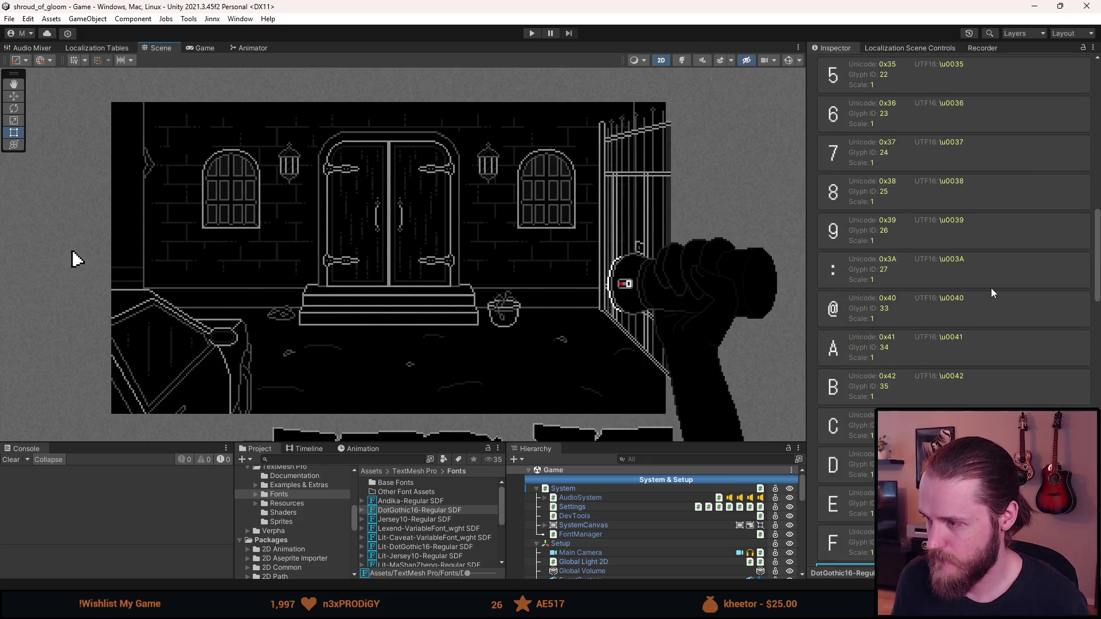
{"action": "scroll", "coordinate": [992, 286], "scroll_direction": "up", "scroll_amount": 5}
{"action": "scroll", "coordinate": [986, 286], "scroll_direction": "down", "scroll_amount": 8}
{"action": "scroll", "coordinate": [978, 285], "scroll_direction": "down", "scroll_amount": 6}
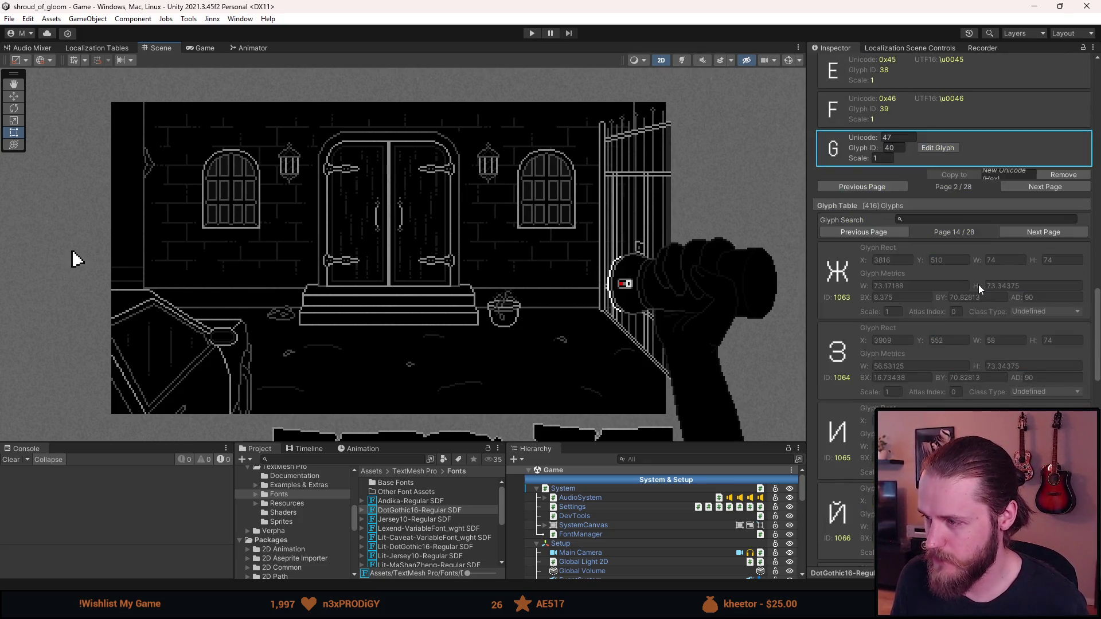
{"action": "scroll", "coordinate": [965, 260], "scroll_direction": "up", "scroll_amount": 1}
{"action": "scroll", "coordinate": [902, 232], "scroll_direction": "up", "scroll_amount": 8}
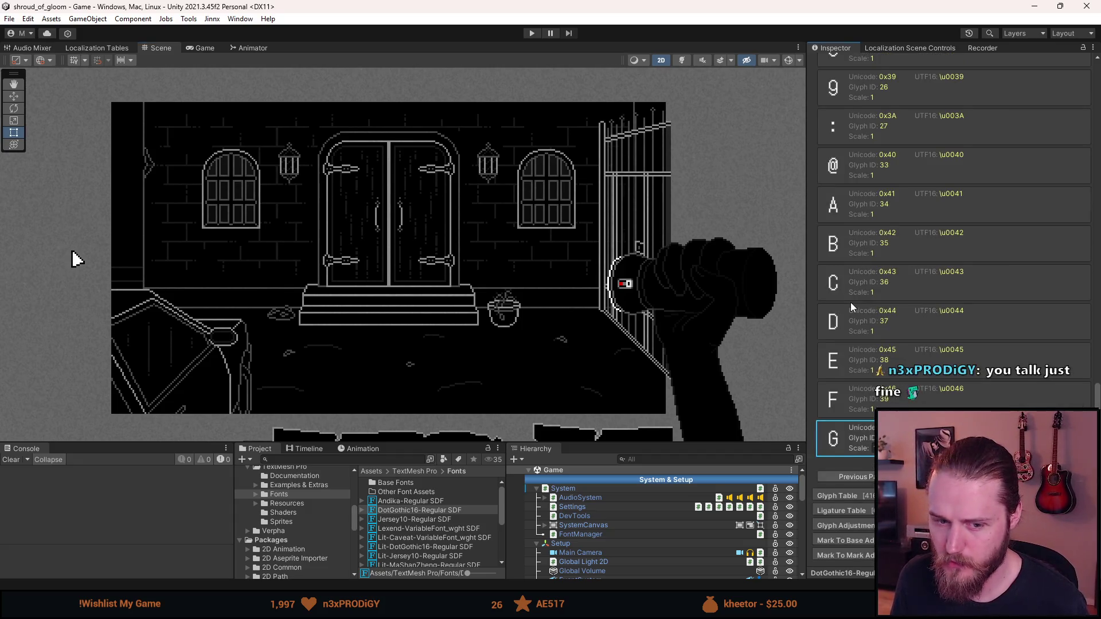
{"action": "scroll", "coordinate": [851, 302], "scroll_direction": "up", "scroll_amount": 10}
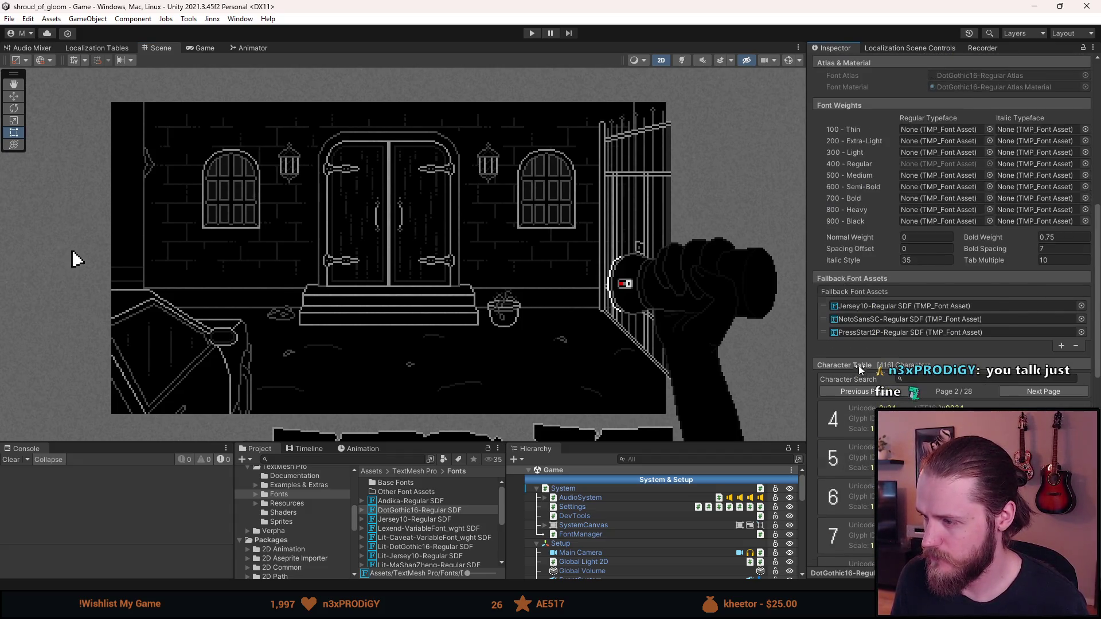
{"action": "left_click", "coordinate": [858, 366]}
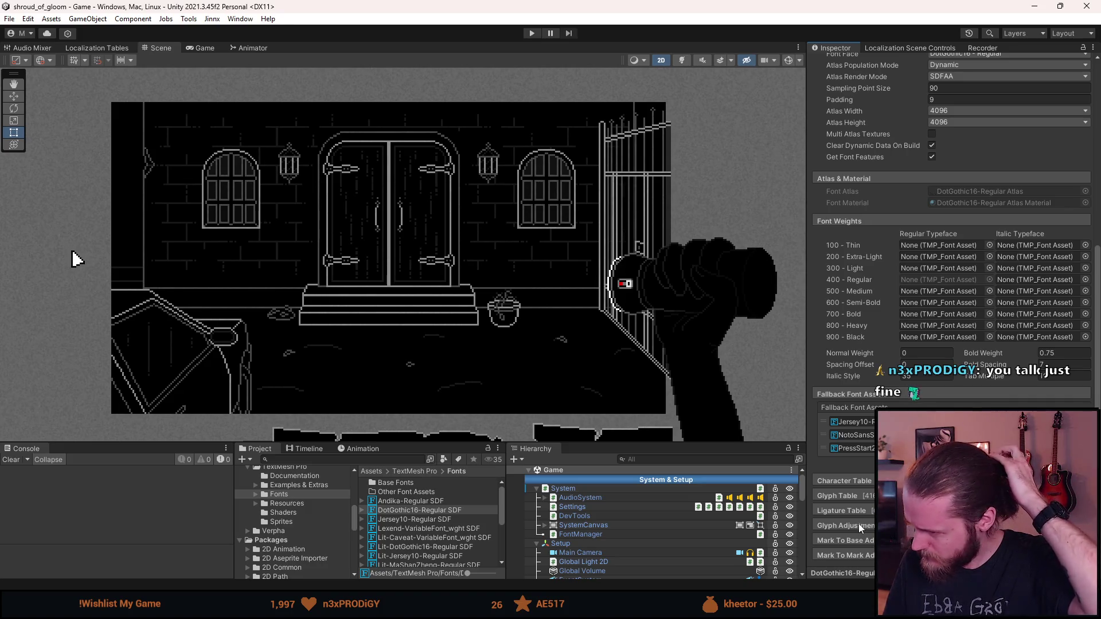
Expand the Glyph Adjustment Table, inspect its second record, and collapse it.
{"action": "left_click", "coordinate": [855, 525]}
{"action": "scroll", "coordinate": [853, 525], "scroll_direction": "down", "scroll_amount": 3}
{"action": "scroll", "coordinate": [852, 525], "scroll_direction": "down", "scroll_amount": 3}
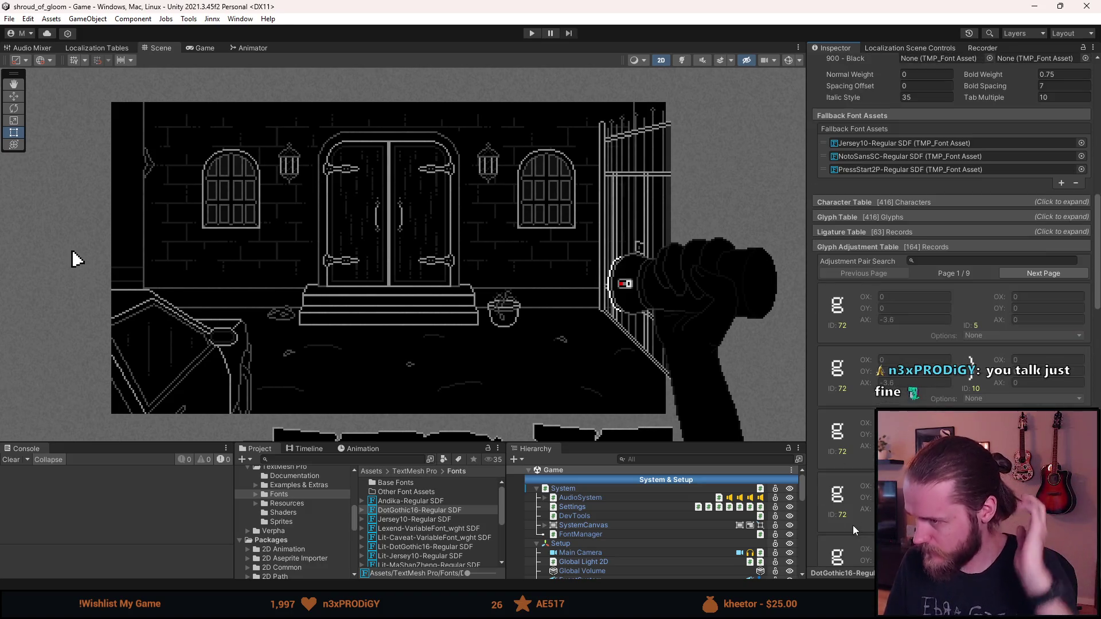
{"action": "left_click", "coordinate": [848, 379]}
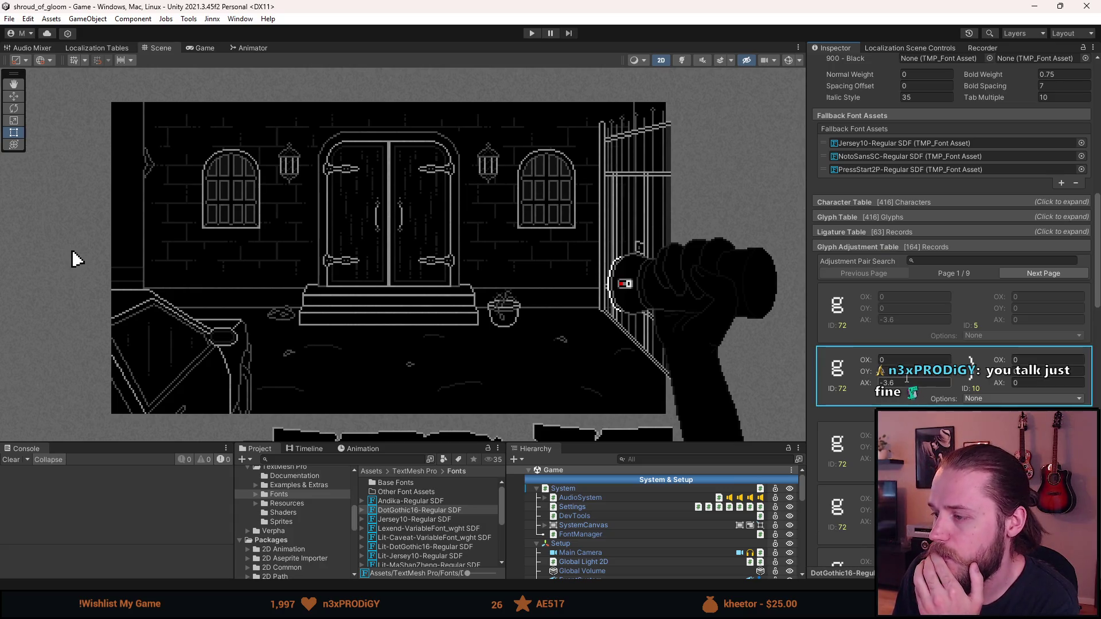
{"action": "left_click", "coordinate": [872, 243]}
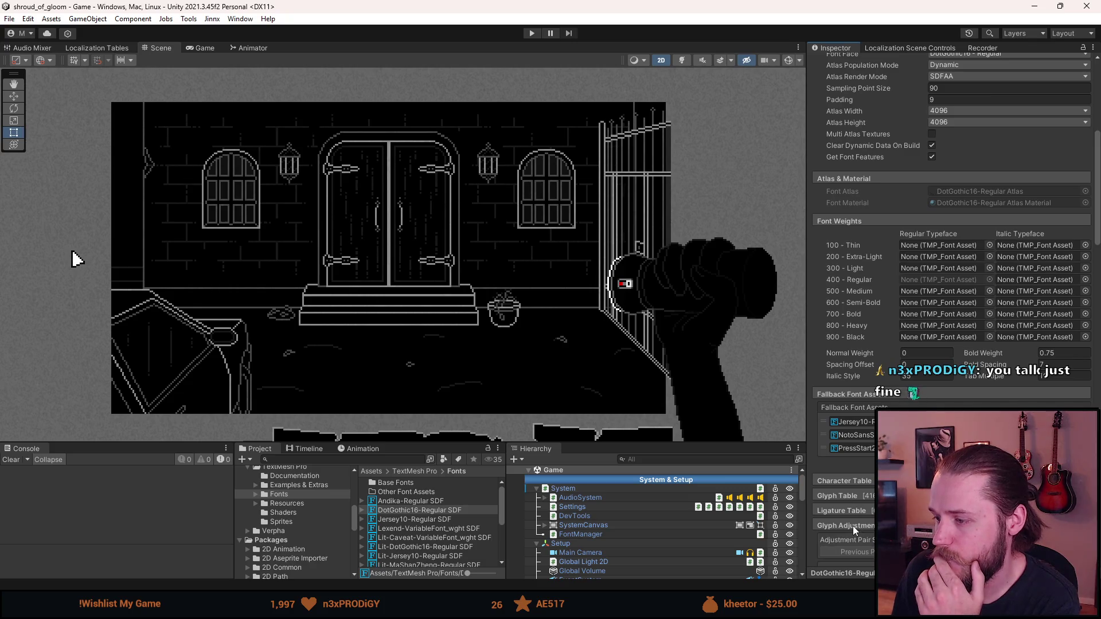
Expand the Ligature Table to review it, then collapse it.
{"action": "left_click", "coordinate": [855, 511]}
{"action": "scroll", "coordinate": [855, 511], "scroll_direction": "down", "scroll_amount": 15}
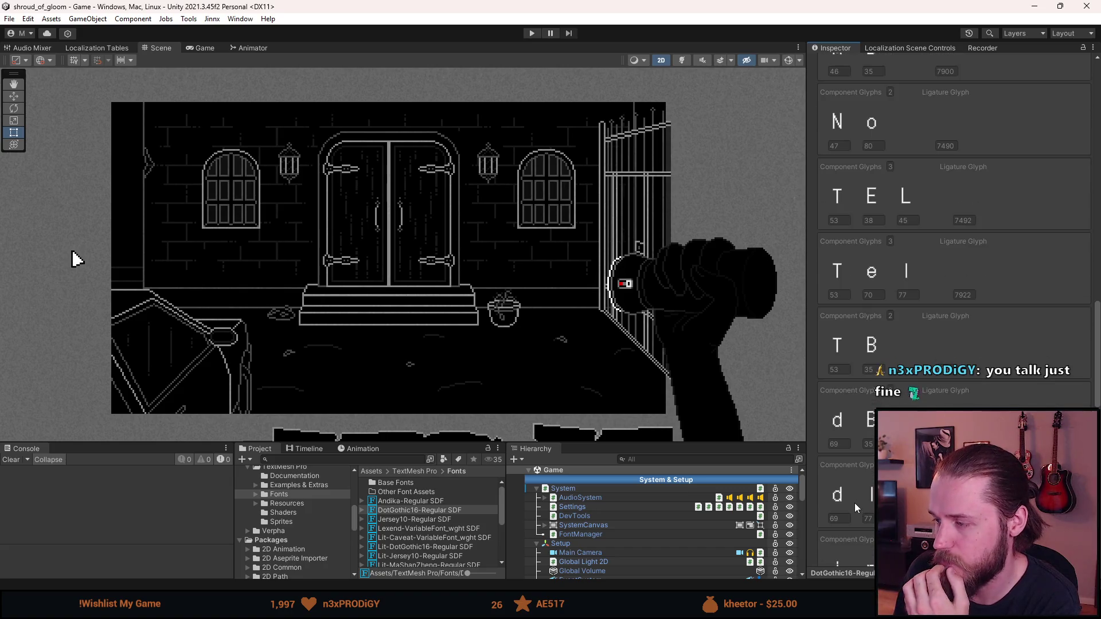
{"action": "scroll", "coordinate": [858, 504], "scroll_direction": "up", "scroll_amount": 15}
{"action": "left_click", "coordinate": [854, 325]}
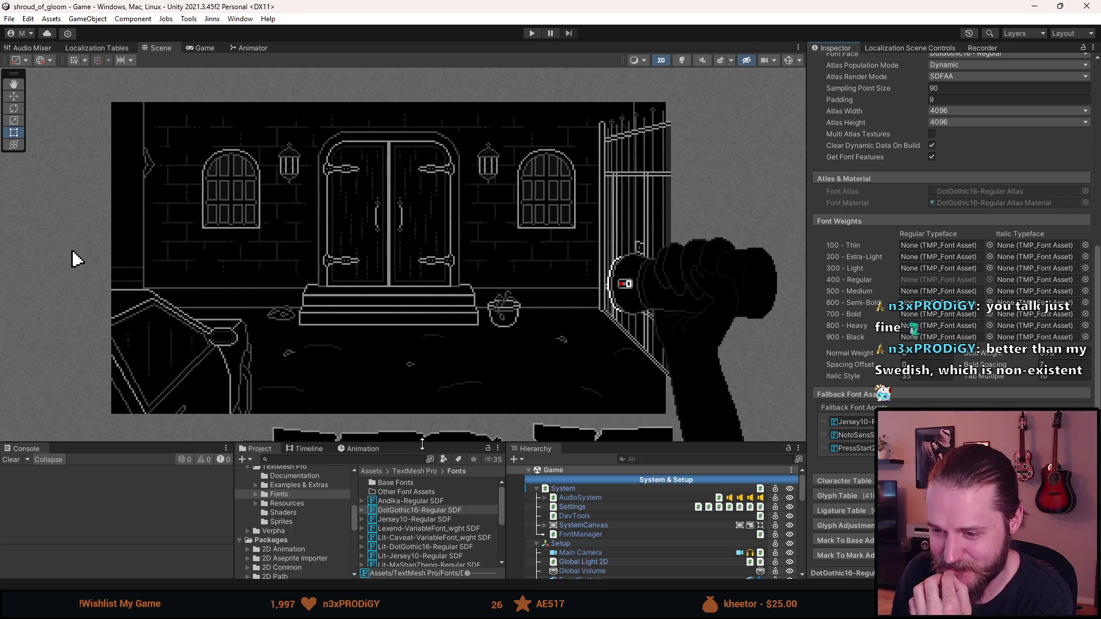
Select DotGothic16-Regular SDF, enlarge the bottom panels, and peek into the Other Font Assets folder.
{"action": "left_click", "coordinate": [424, 510]}
{"action": "left_click_drag", "start_coordinate": [424, 443], "coordinate": [424, 391]}
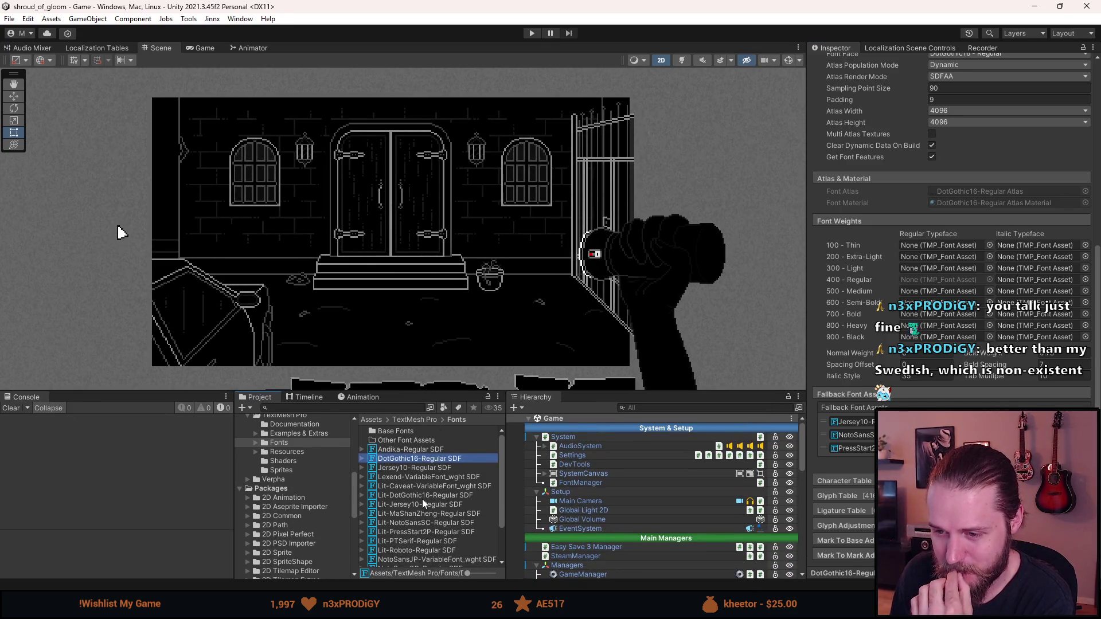
{"action": "scroll", "coordinate": [424, 503], "scroll_direction": "down", "scroll_amount": 3}
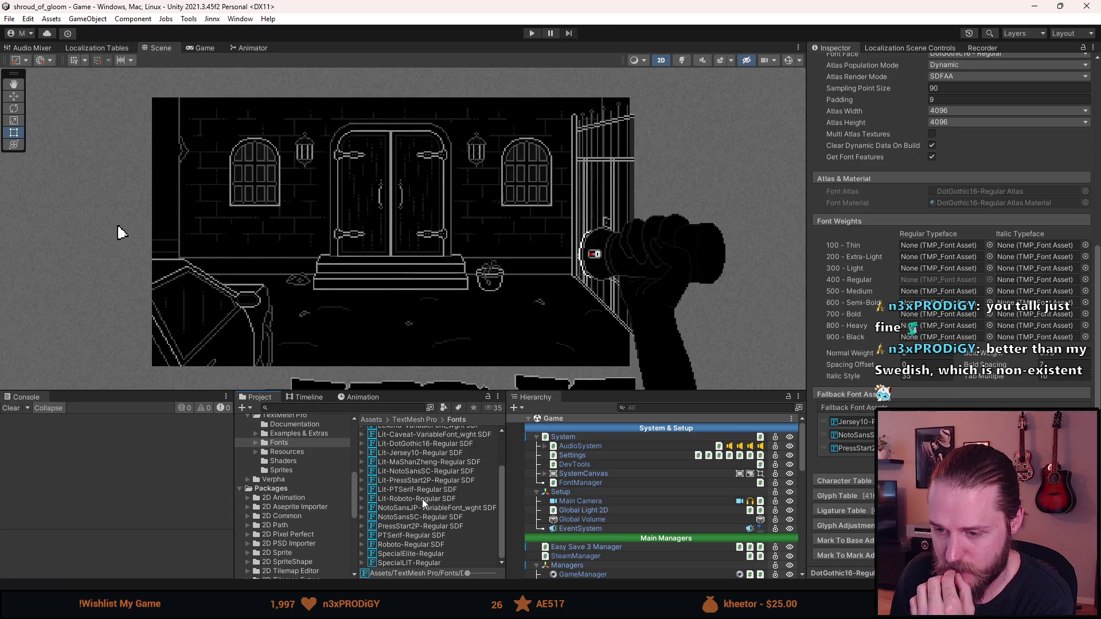
{"action": "scroll", "coordinate": [422, 499], "scroll_direction": "up", "scroll_amount": 3}
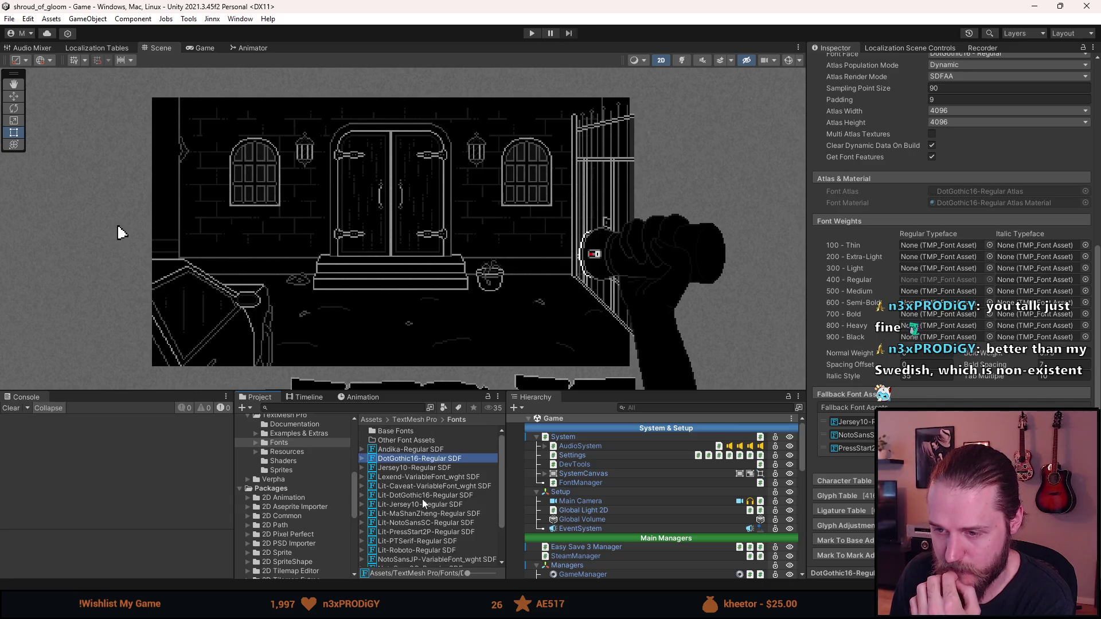
{"action": "double_click", "coordinate": [415, 438]}
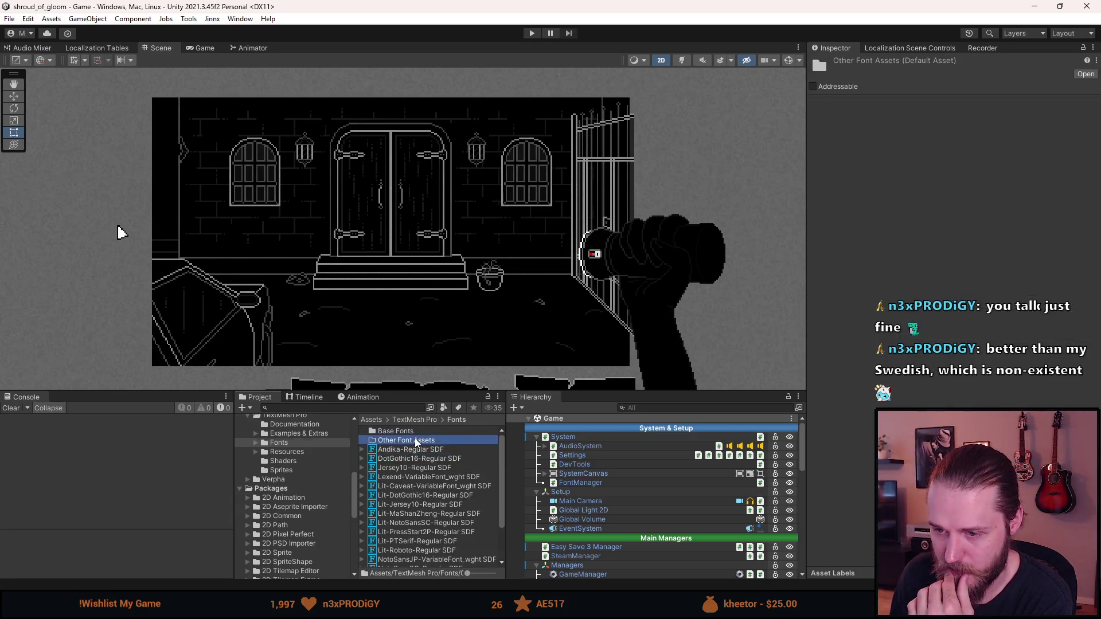
{"action": "left_click", "coordinate": [455, 420]}
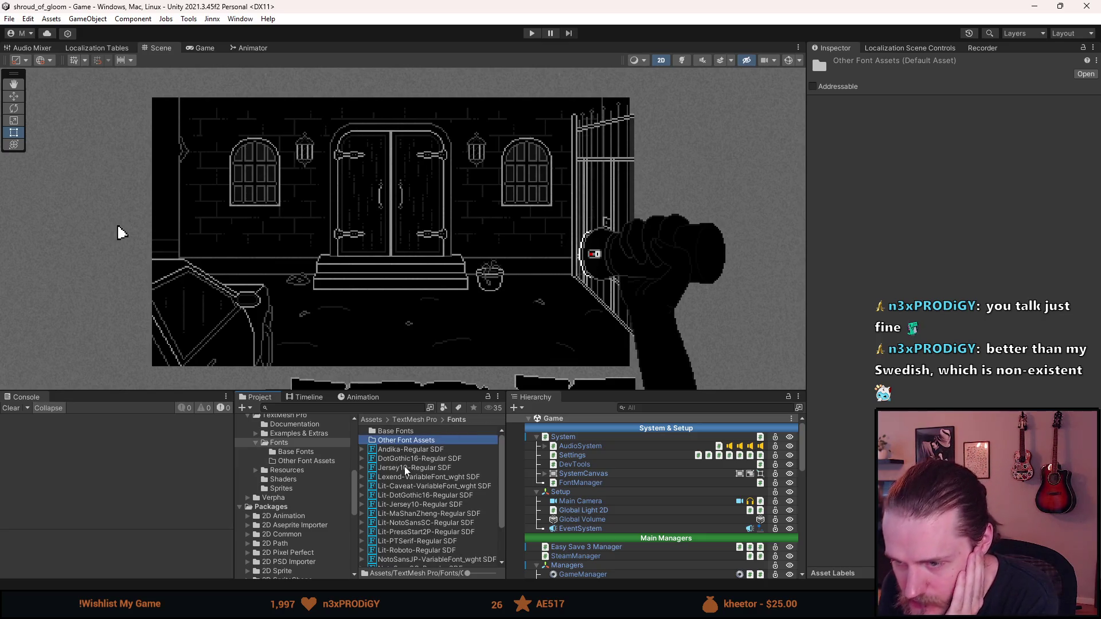
Move Lit-Caveat, Lit-MaShanZheng, Lit-PressStart2P-Regular SDF and Lit-PTSerif-Regular SDF into Other Font Assets.
{"action": "left_click_drag", "start_coordinate": [412, 486], "coordinate": [404, 443]}
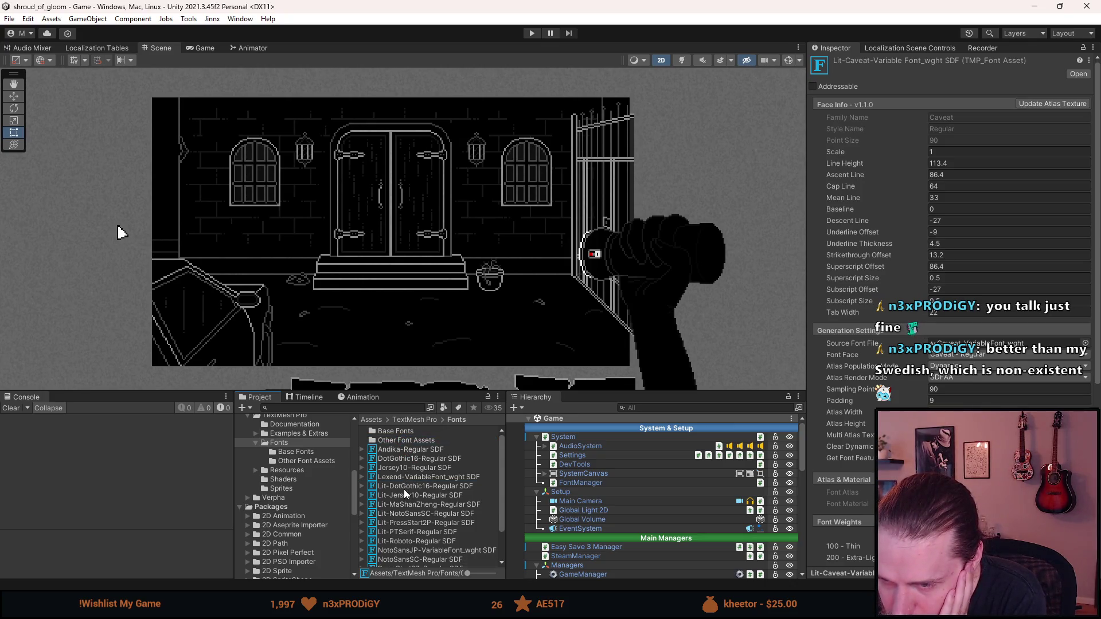
{"action": "left_click_drag", "start_coordinate": [405, 504], "coordinate": [404, 443]}
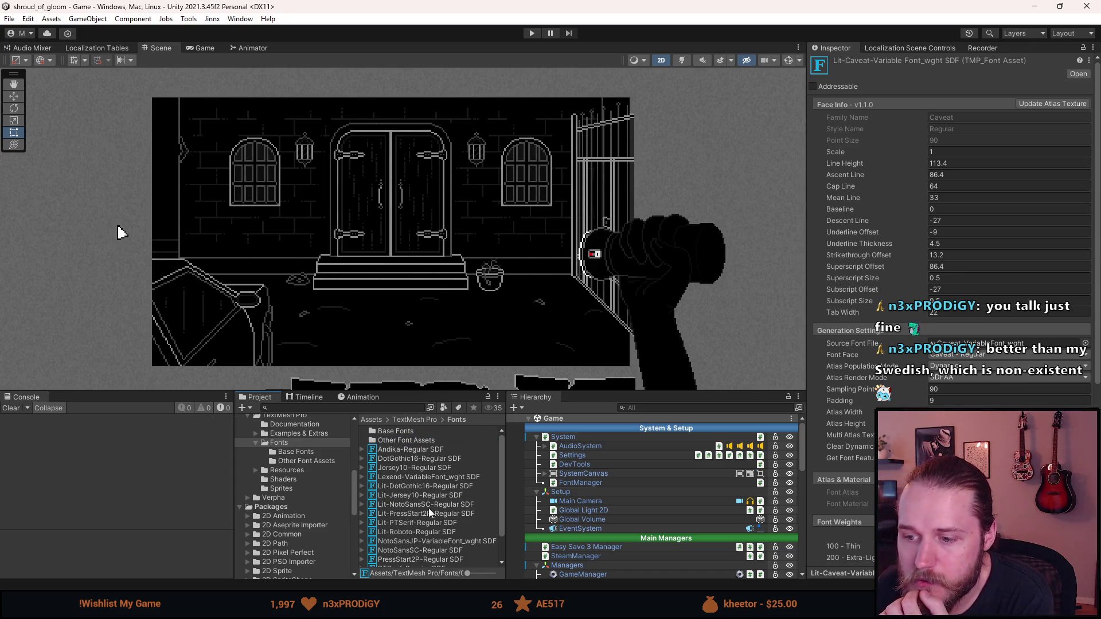
{"action": "left_click_drag", "start_coordinate": [399, 514], "coordinate": [408, 439]}
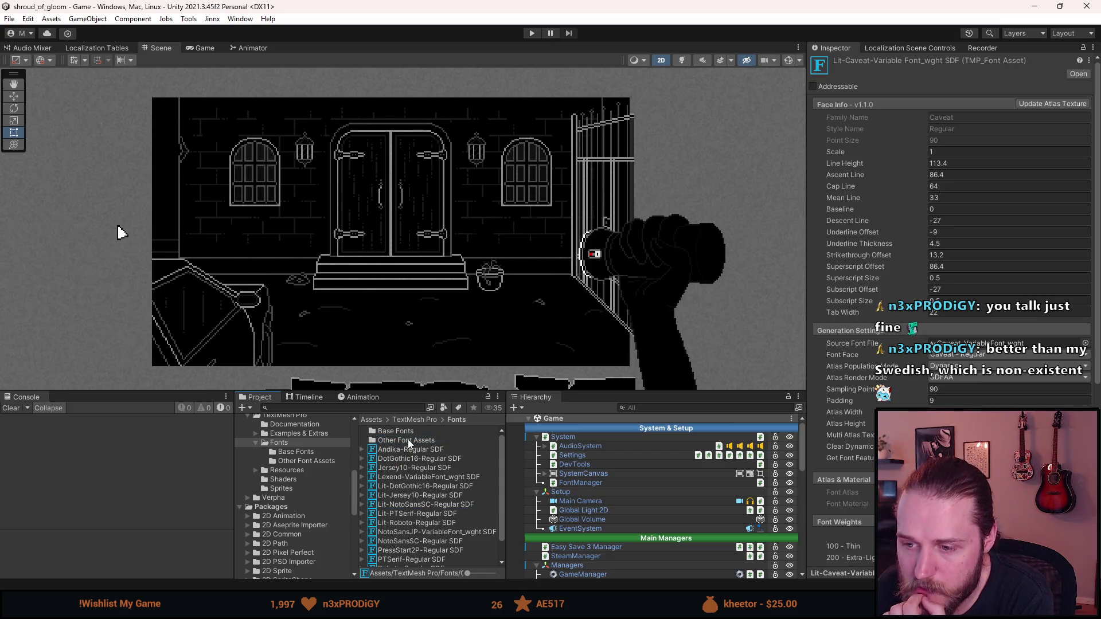
{"action": "left_click", "coordinate": [403, 515]}
{"action": "left_click_drag", "start_coordinate": [404, 516], "coordinate": [408, 443]}
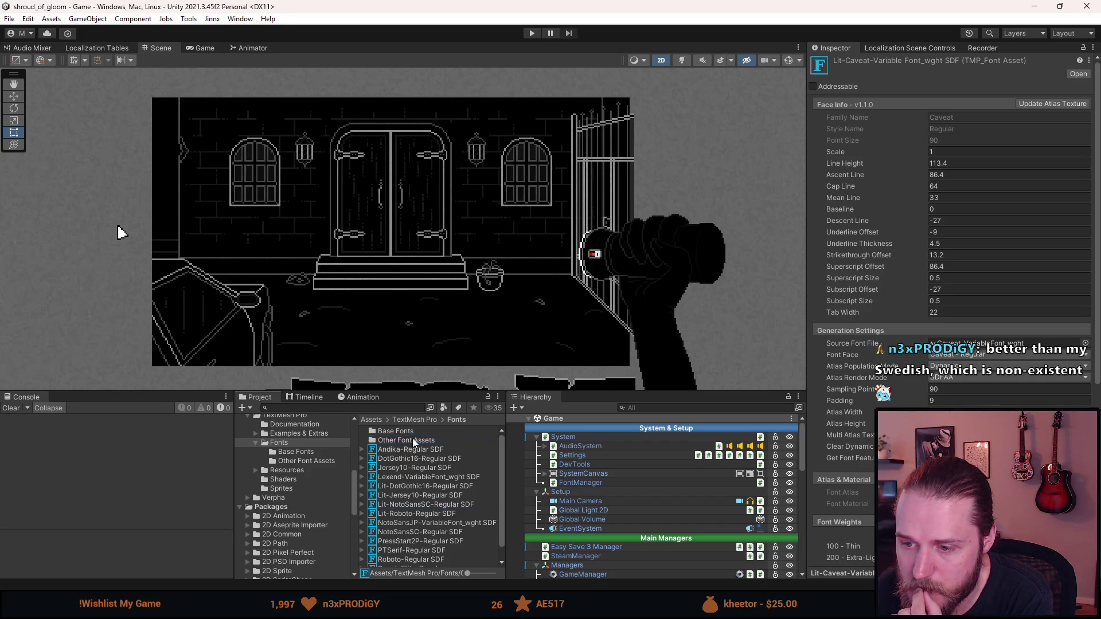
Move Lit-Roboto-Regular SDF, PressStart2P-Regular SDF, Roboto-Regular SDF, SpecialElite-Regular and SpecialLIT-Regular into Other Font Assets.
{"action": "left_click_drag", "start_coordinate": [408, 515], "coordinate": [404, 446]}
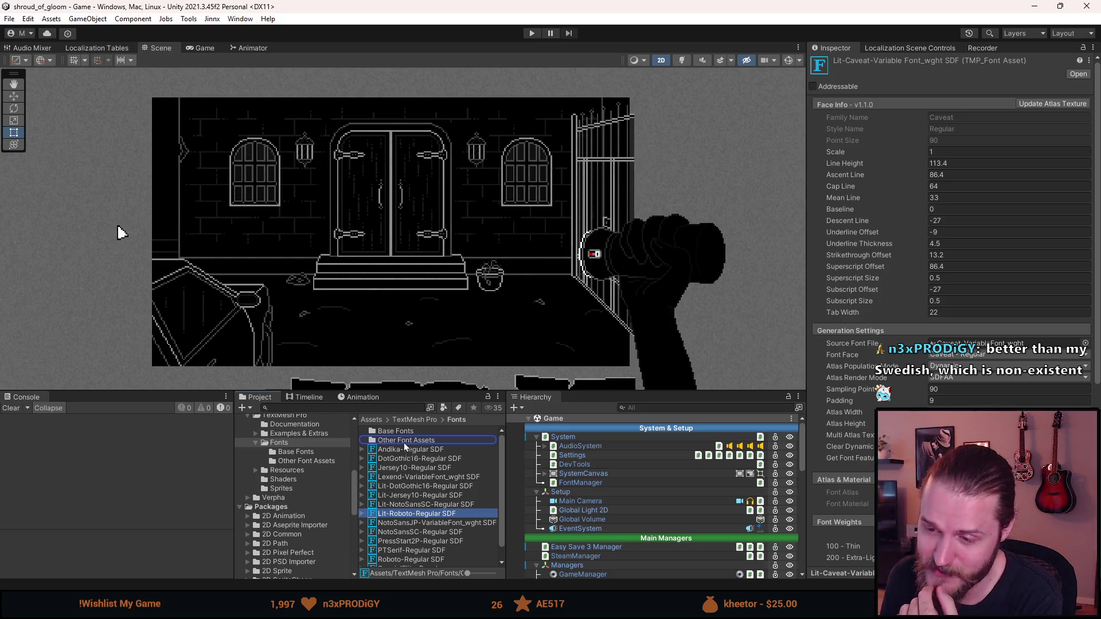
{"action": "left_click_drag", "start_coordinate": [403, 442], "coordinate": [403, 441]}
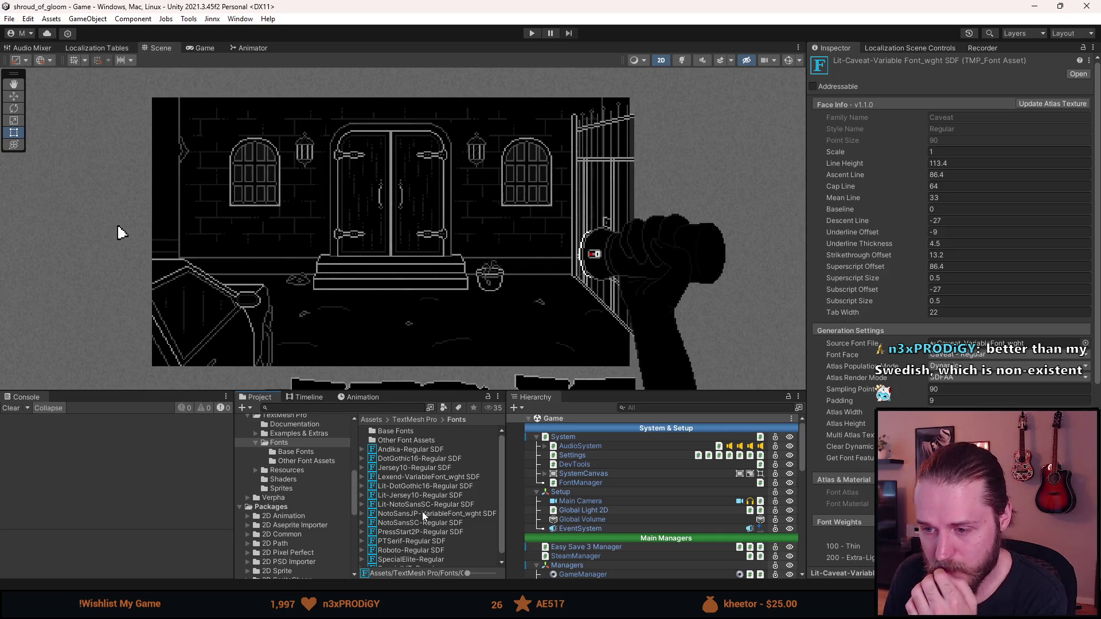
{"action": "left_click_drag", "start_coordinate": [411, 530], "coordinate": [402, 443]}
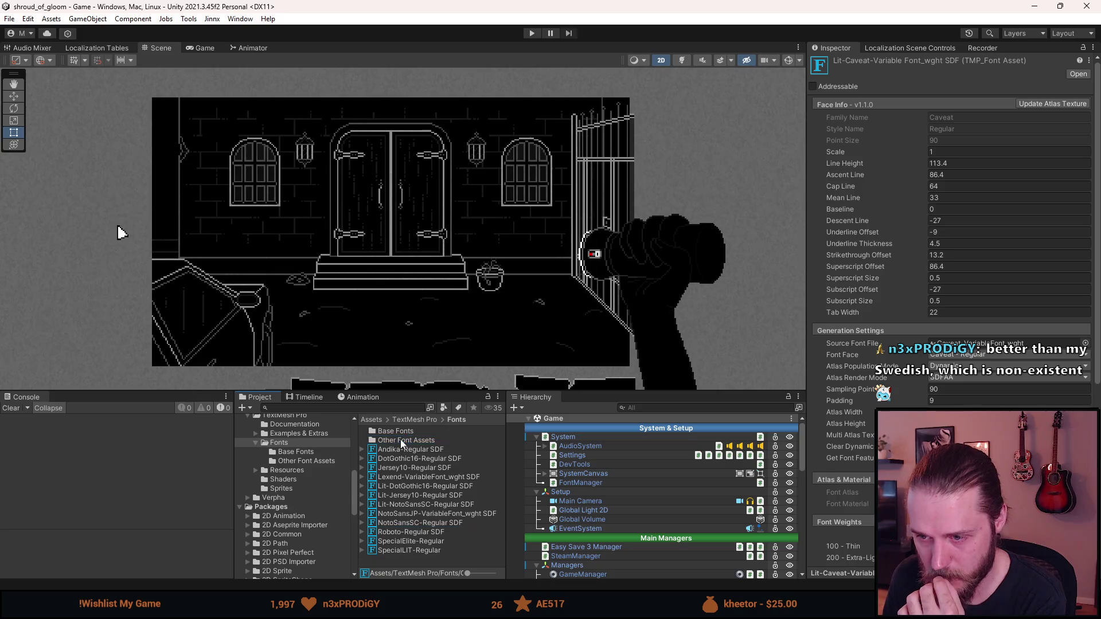
{"action": "left_click_drag", "start_coordinate": [408, 533], "coordinate": [404, 440]}
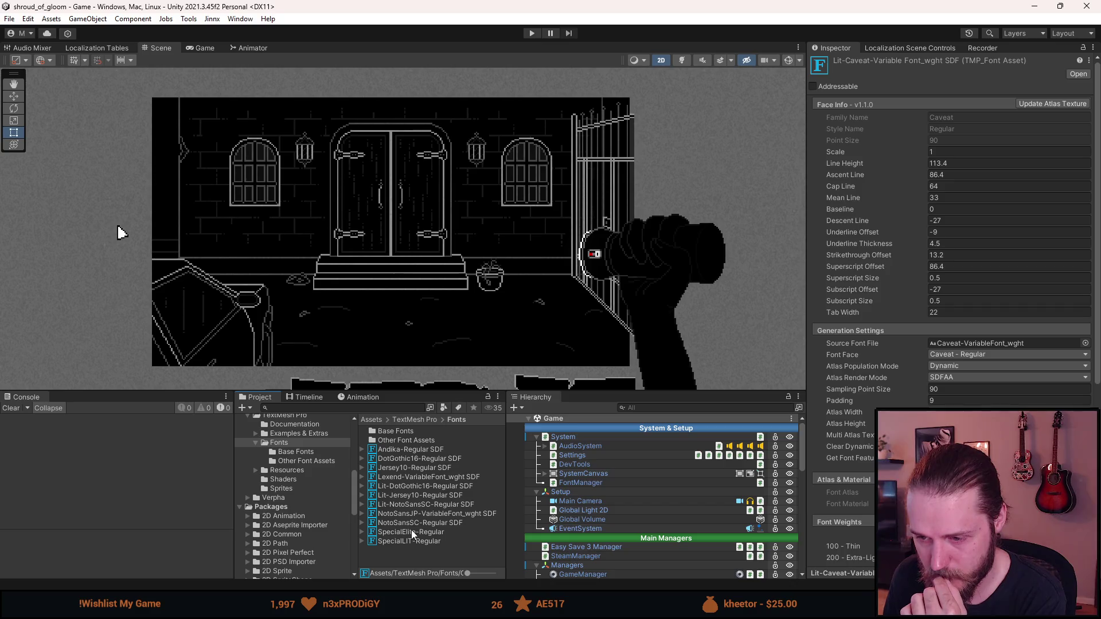
{"action": "left_click_drag", "start_coordinate": [411, 531], "coordinate": [415, 442]}
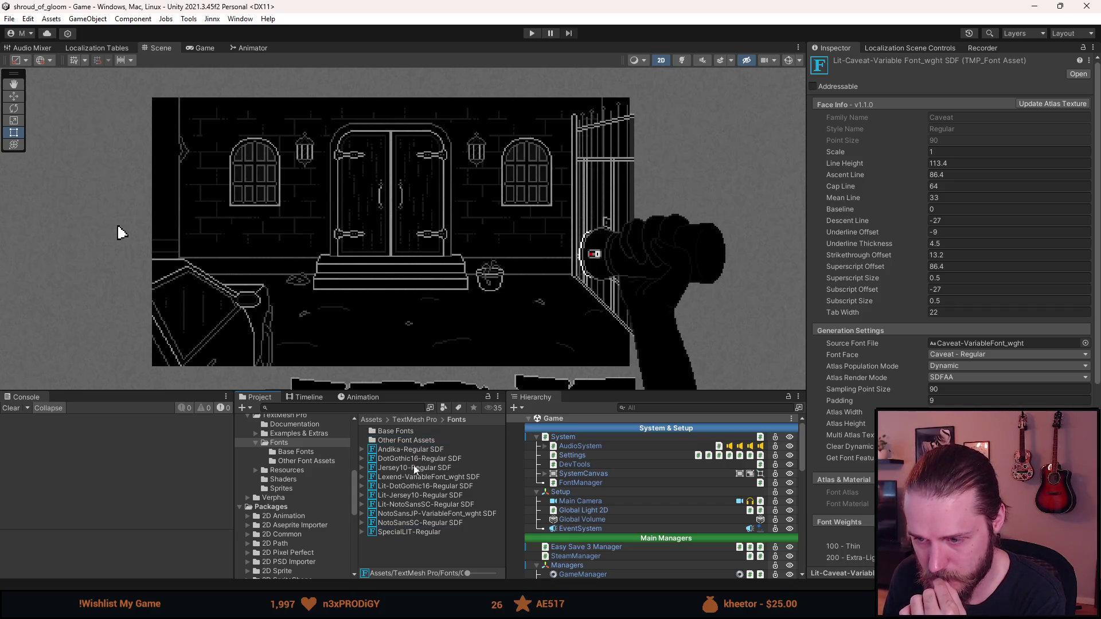
{"action": "left_click_drag", "start_coordinate": [409, 532], "coordinate": [416, 444]}
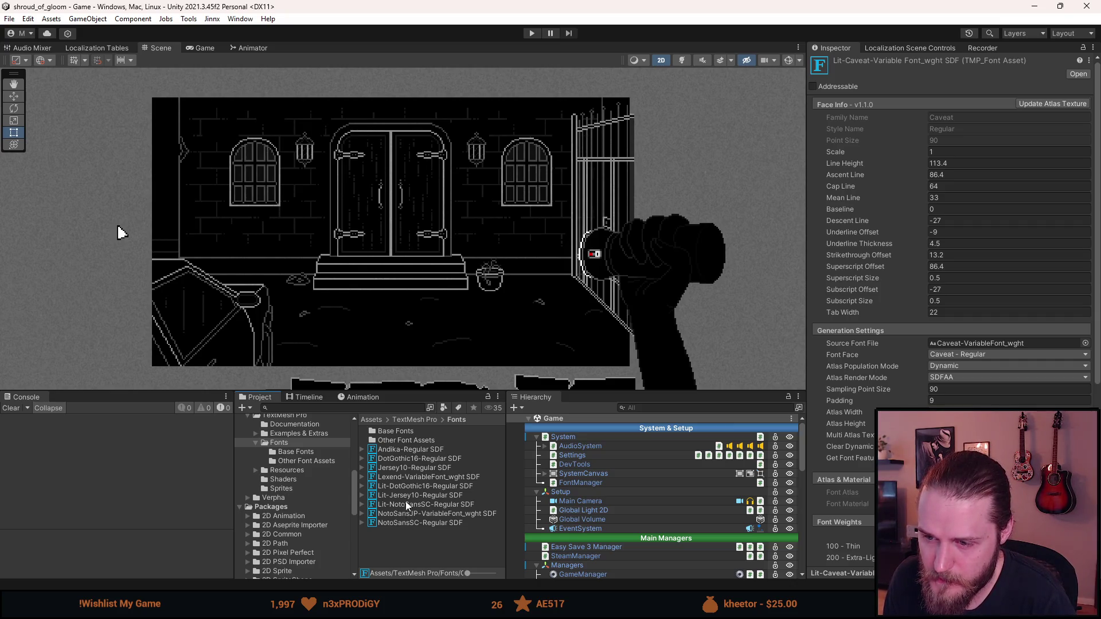
Rename the Andika-Regular SDF font asset to Cyrillic_S_.
{"action": "right_click", "coordinate": [406, 452]}
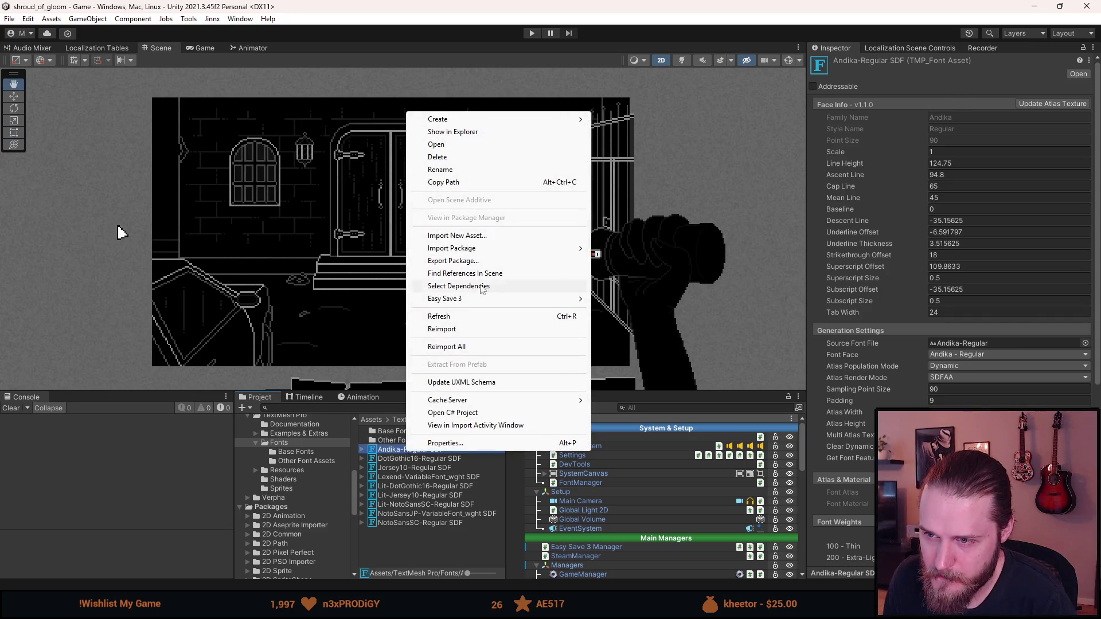
{"action": "left_click", "coordinate": [441, 172]}
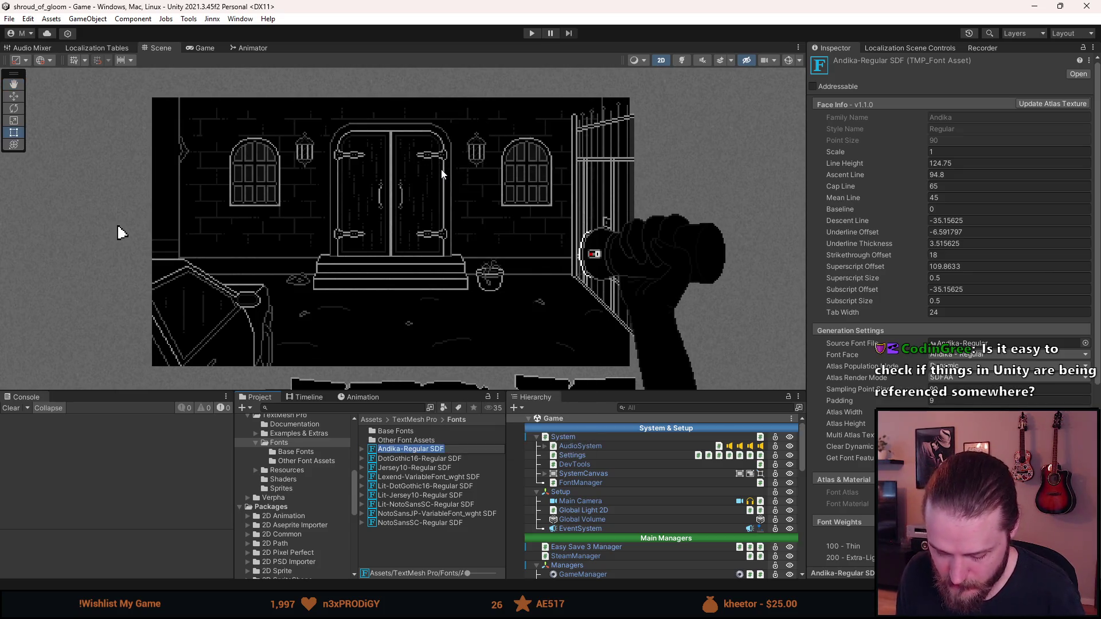
{"action": "type", "text": "C"}
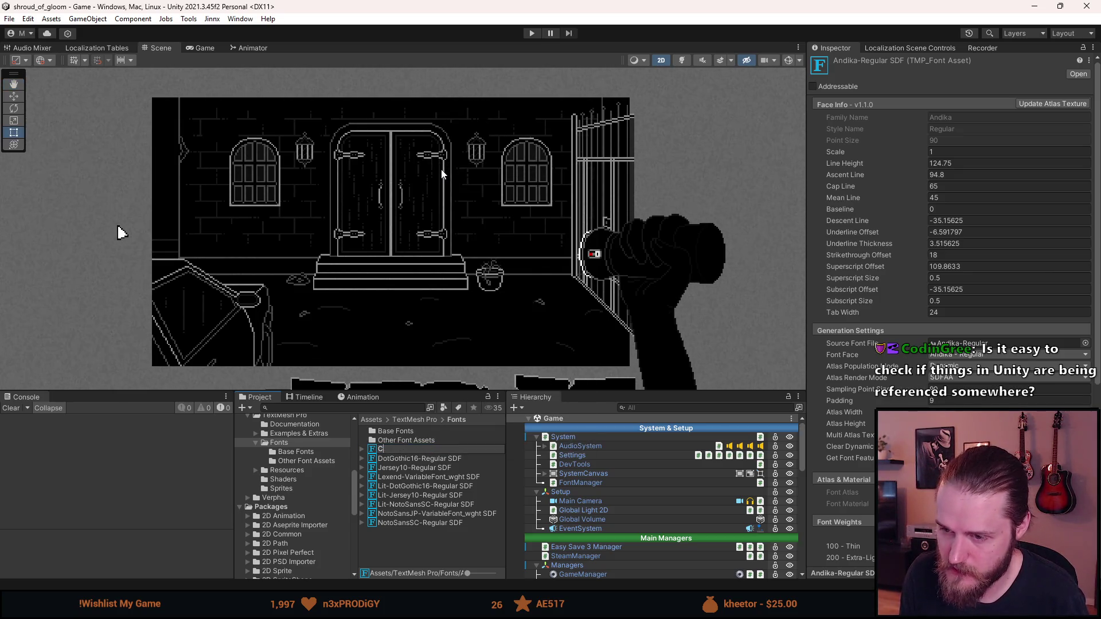
{"action": "type", "text": "yrillic"}
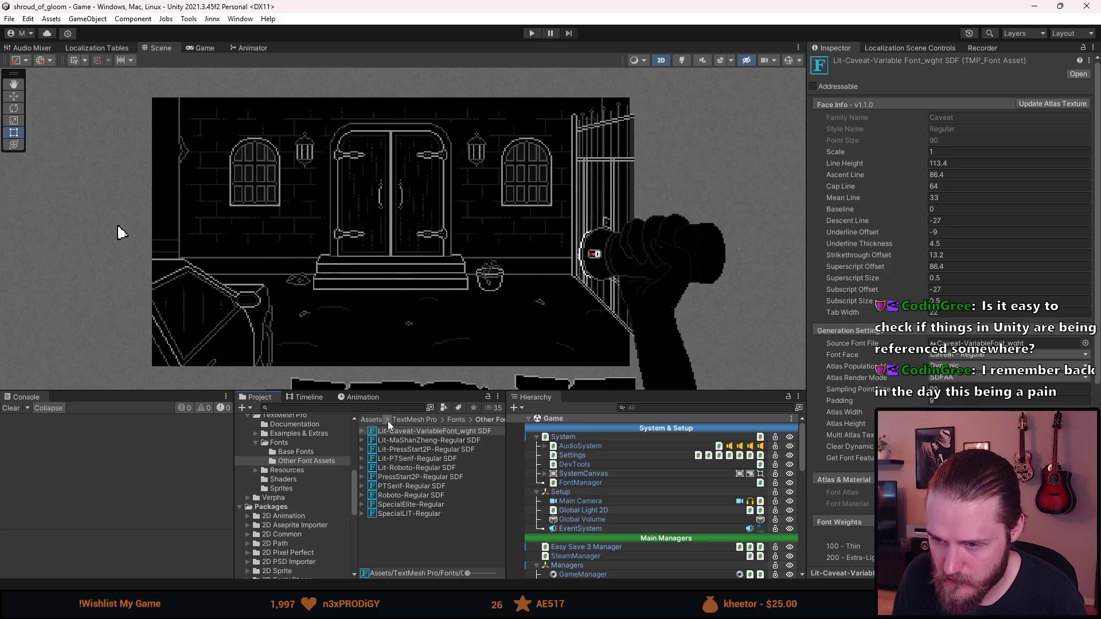
Back in the Fonts folder, expand Cyrillic_S_ and inspect its Andika-Regular Atlas Material.
{"action": "left_click", "coordinate": [458, 419]}
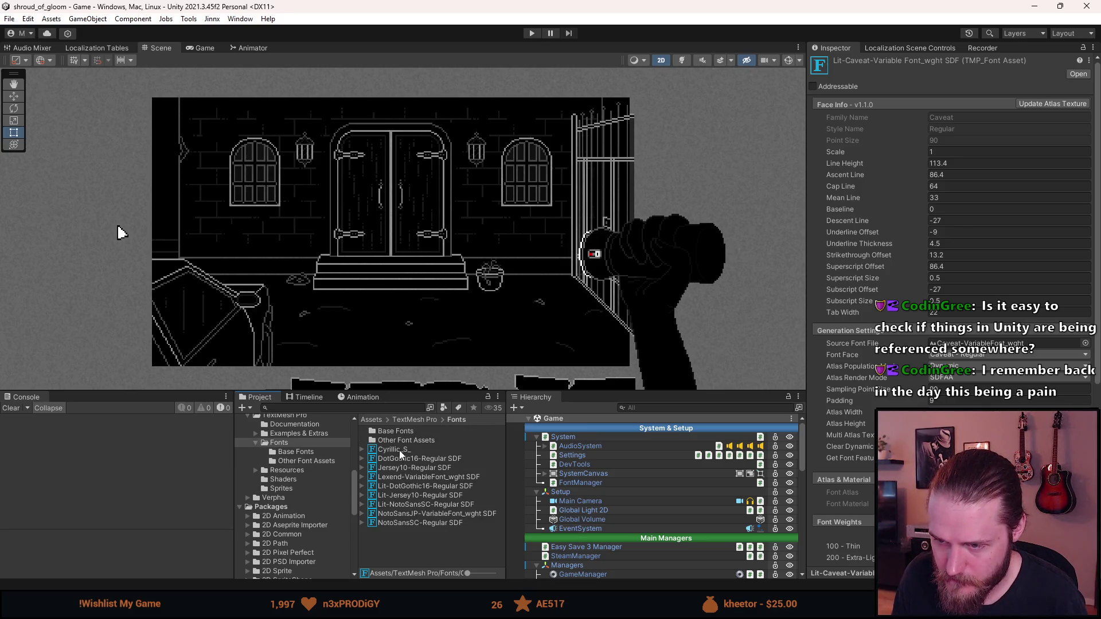
{"action": "left_click", "coordinate": [454, 420]}
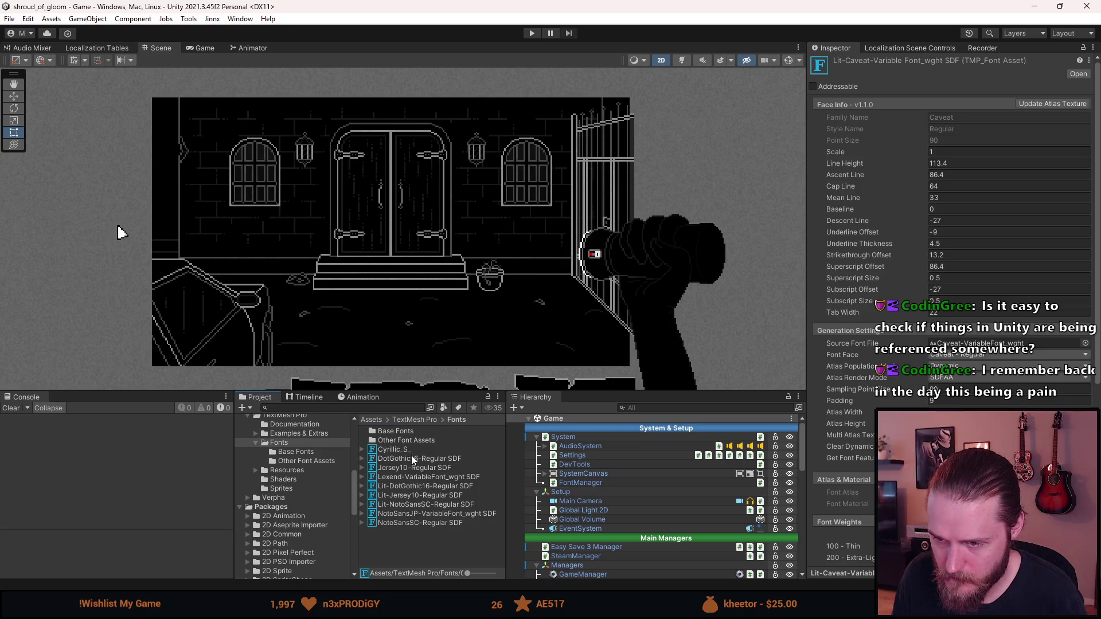
{"action": "left_click", "coordinate": [408, 450]}
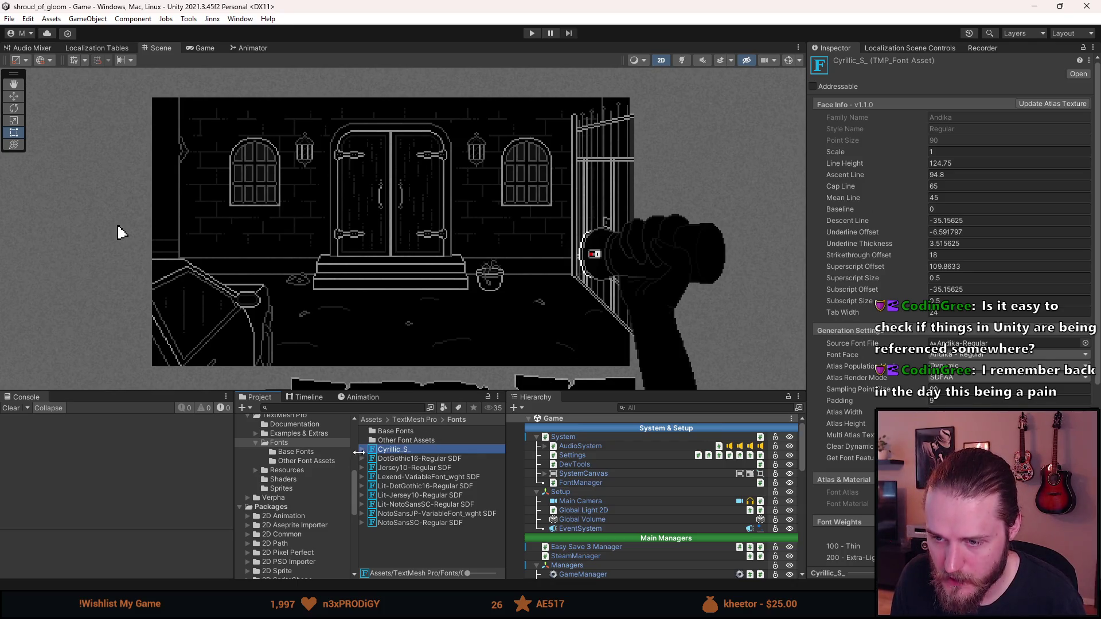
{"action": "left_click", "coordinate": [362, 450]}
{"action": "left_click", "coordinate": [397, 460]}
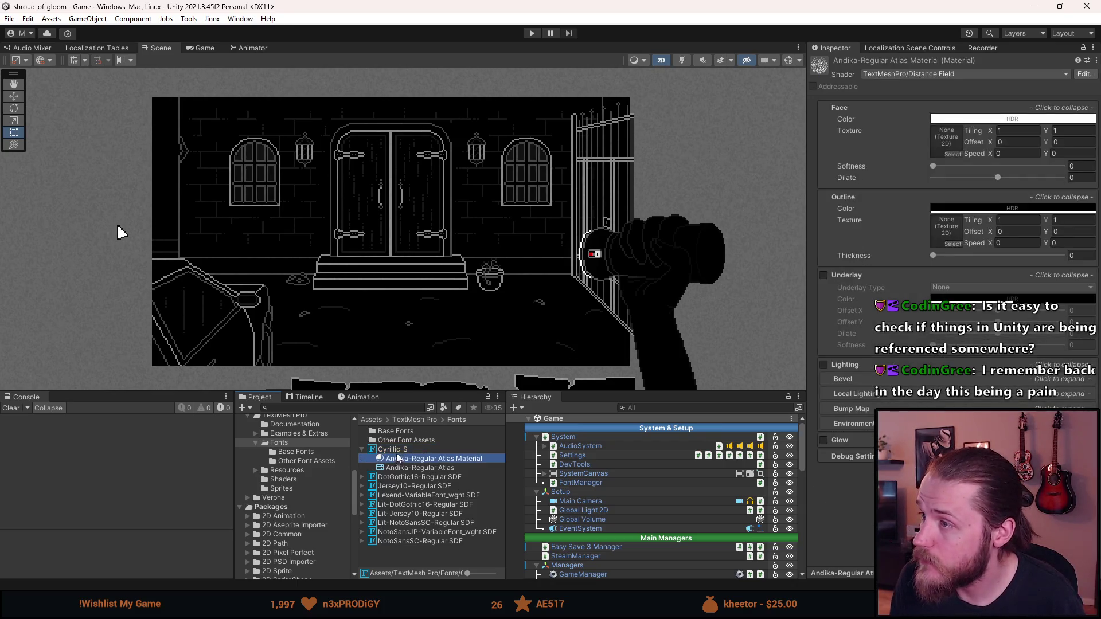
Rename the Cyrillic_S_ font asset to Cyrillic_S and collapse its sub-assets.
{"action": "right_click", "coordinate": [395, 449]}
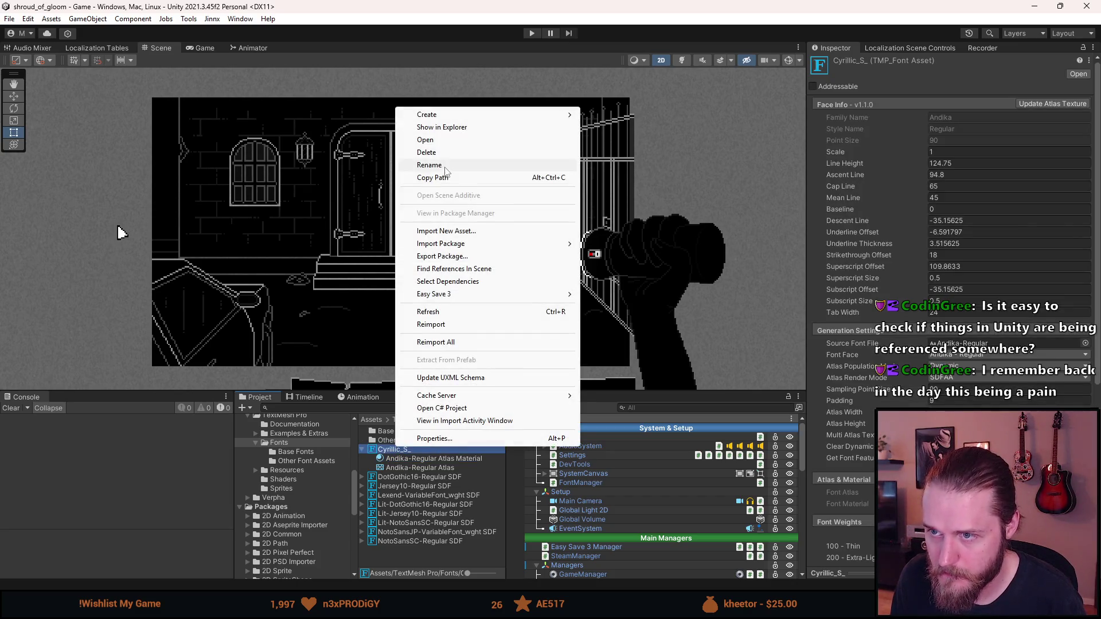
{"action": "left_click", "coordinate": [445, 166]}
{"action": "key", "text": "Return"}
{"action": "left_click", "coordinate": [362, 449]}
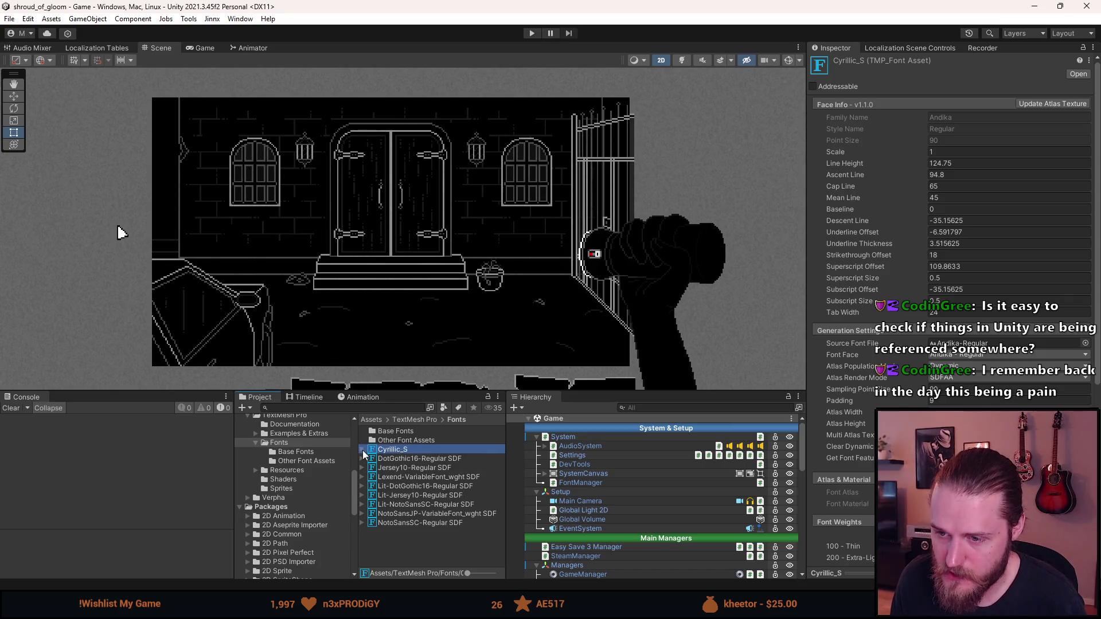
Rename the DotGothic16-Regular SDF font asset to Japanese_.
{"action": "left_click", "coordinate": [390, 459]}
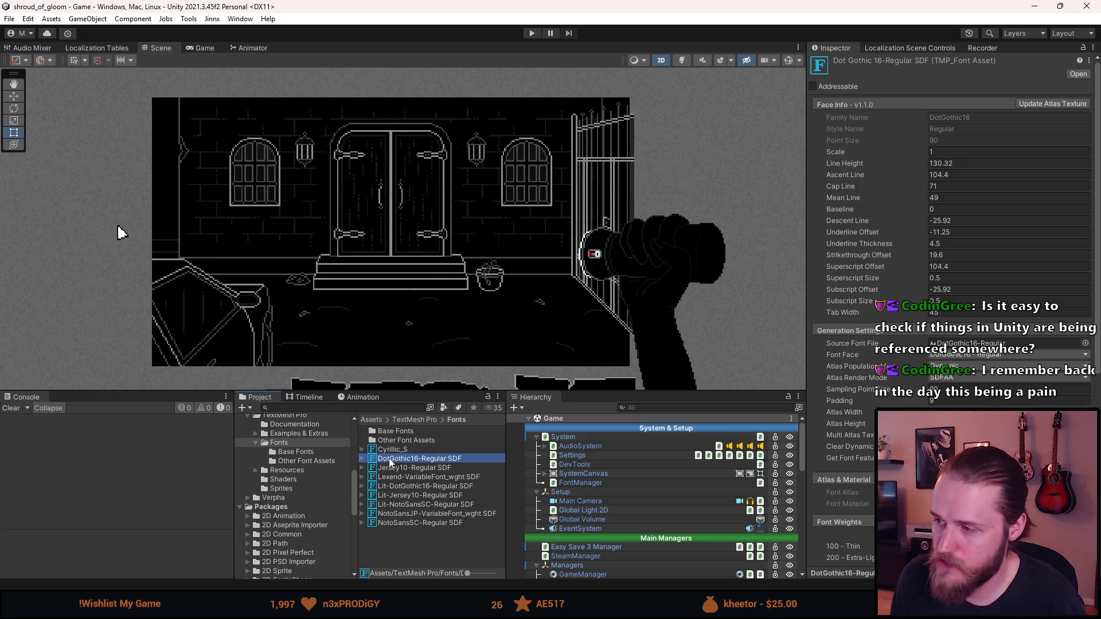
{"action": "right_click", "coordinate": [389, 461]}
{"action": "left_click", "coordinate": [429, 178]}
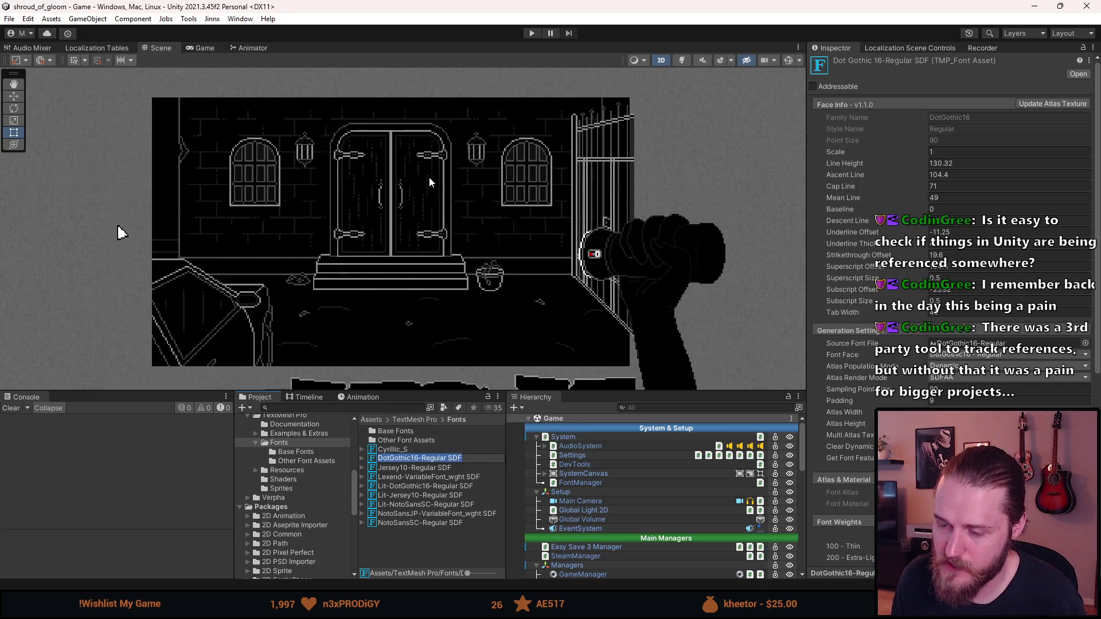
{"action": "type", "text": "Japanese_"}
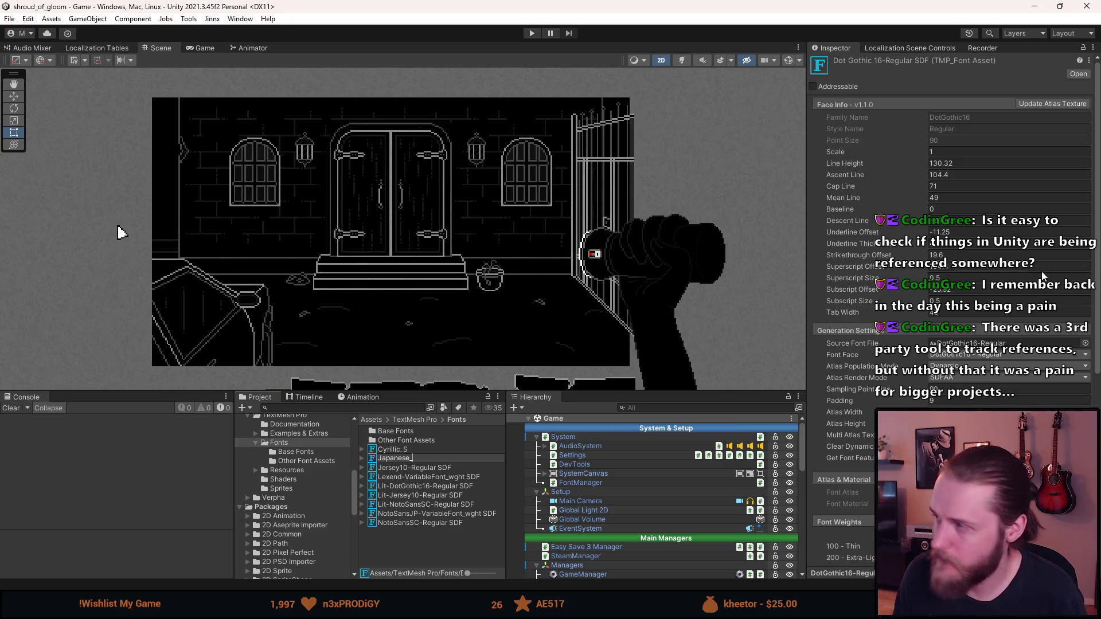
{"action": "key", "text": "Return"}
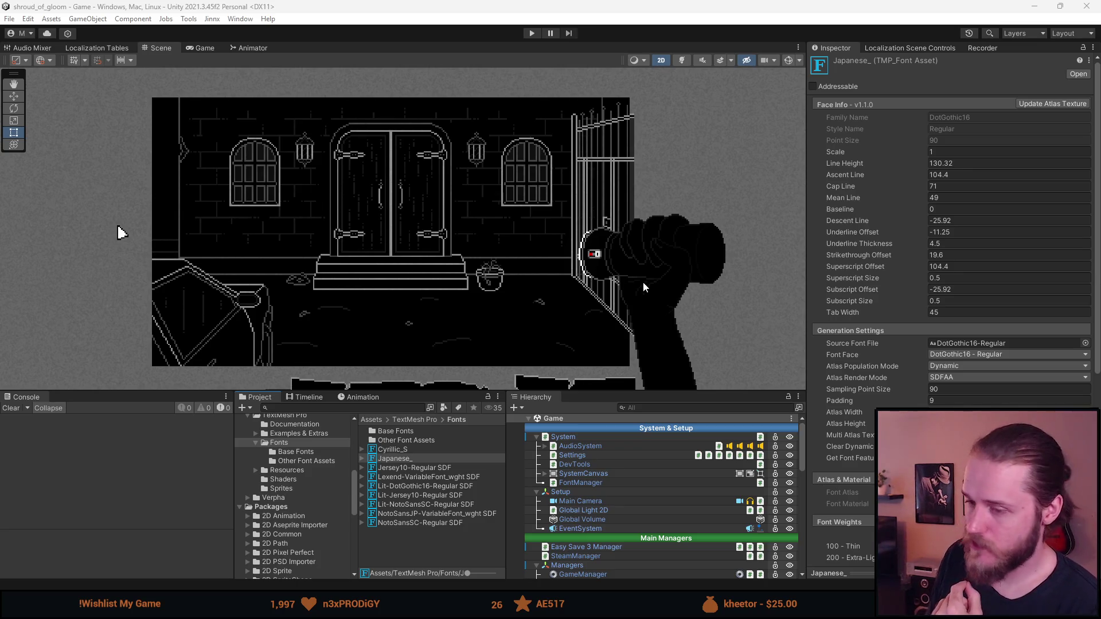
Rename the Japanese_ font asset to Kana_Hanzi.
{"action": "right_click", "coordinate": [400, 461]}
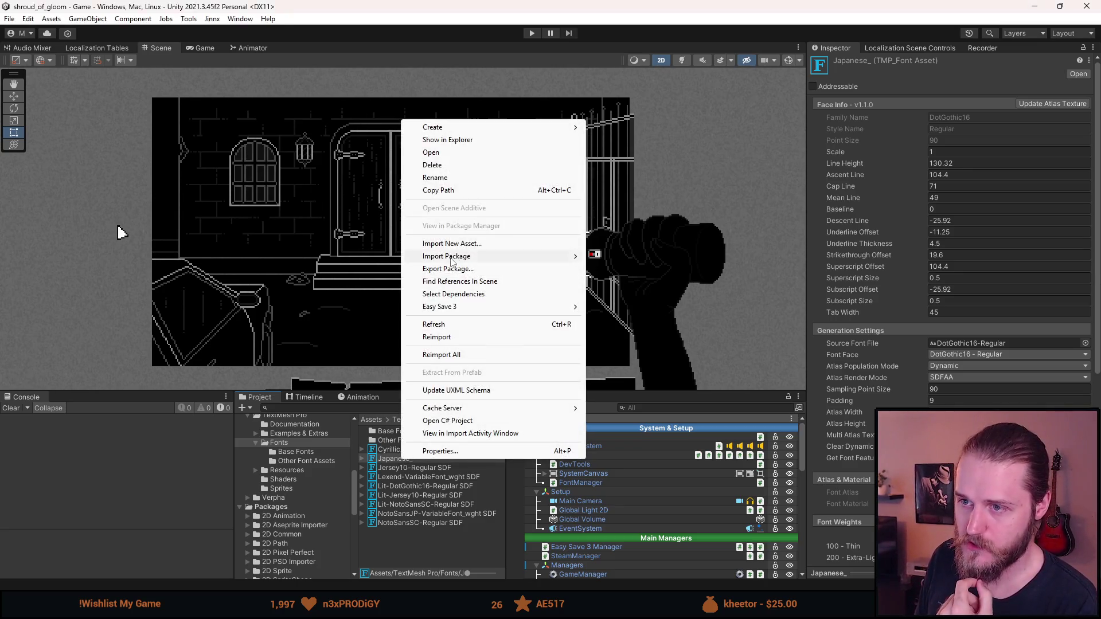
{"action": "left_click", "coordinate": [447, 181]}
{"action": "type", "text": "Kana_Hanzi"}
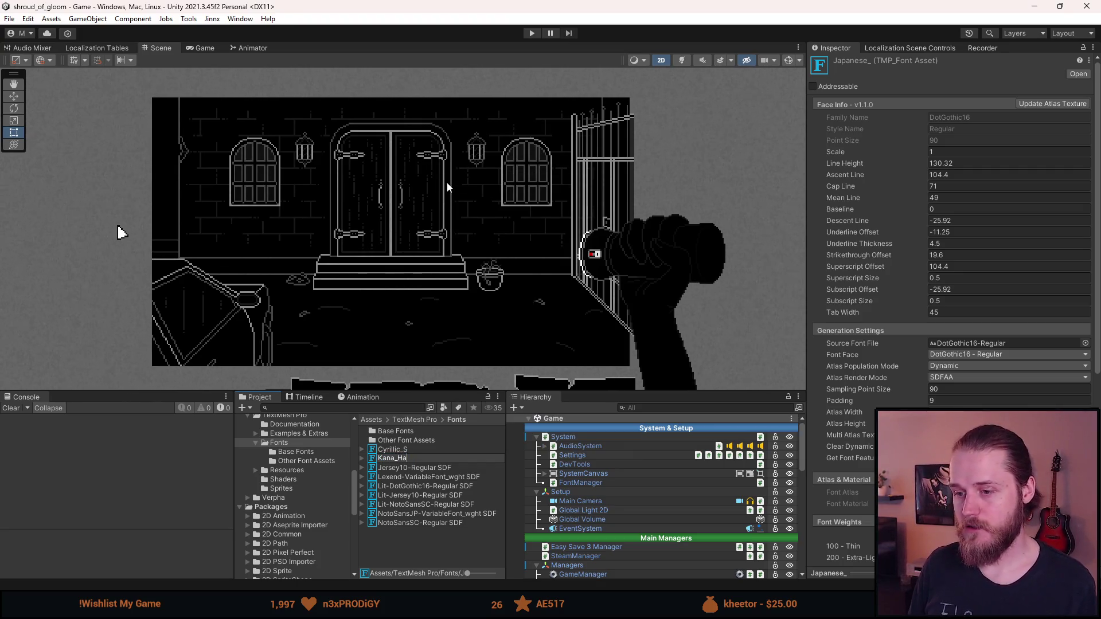
{"action": "key", "text": "Return"}
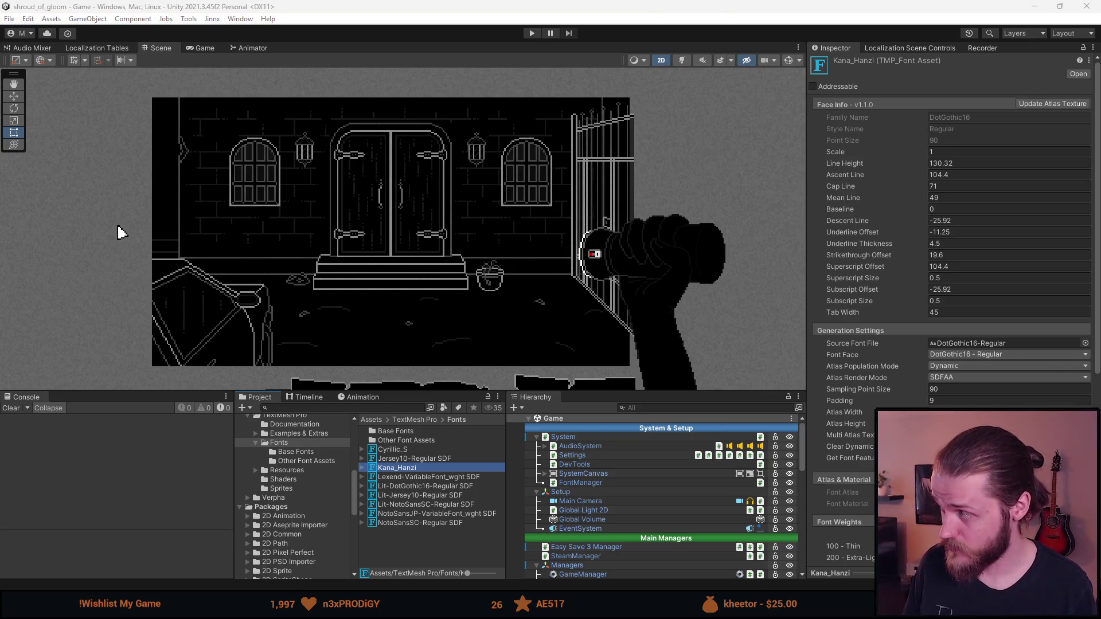
Expand Kana_Hanzi to inspect its atlas material, then collapse its atlas entries.
{"action": "key", "text": "q"}
{"action": "right_click", "coordinate": [410, 471]}
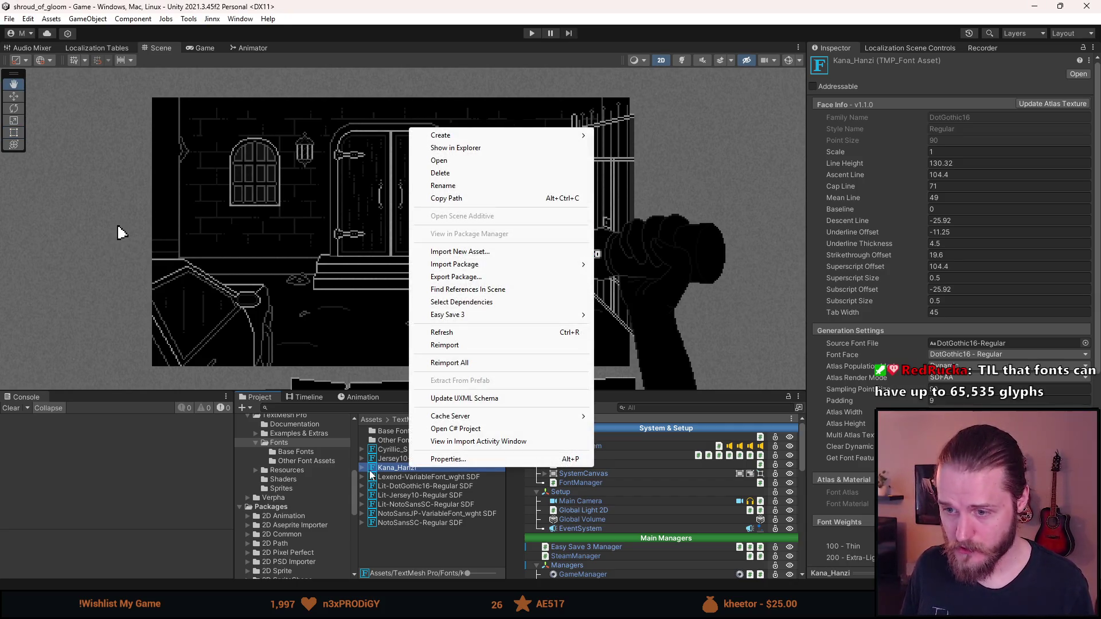
{"action": "left_click", "coordinate": [362, 467]}
{"action": "key", "text": "t"}
{"action": "left_click", "coordinate": [395, 477]}
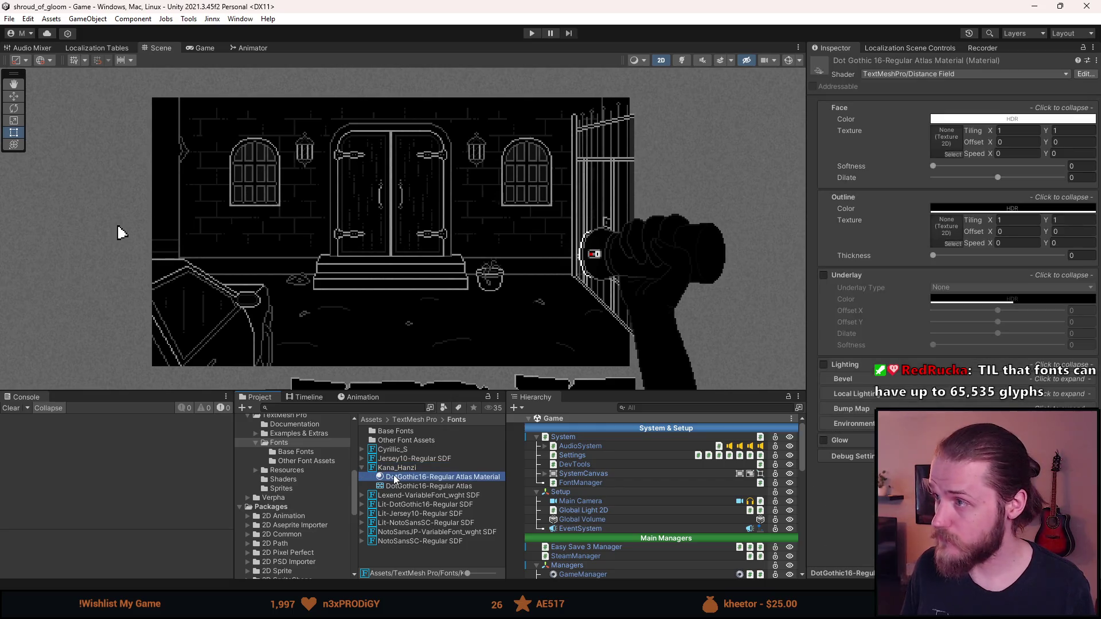
{"action": "left_click", "coordinate": [397, 468]}
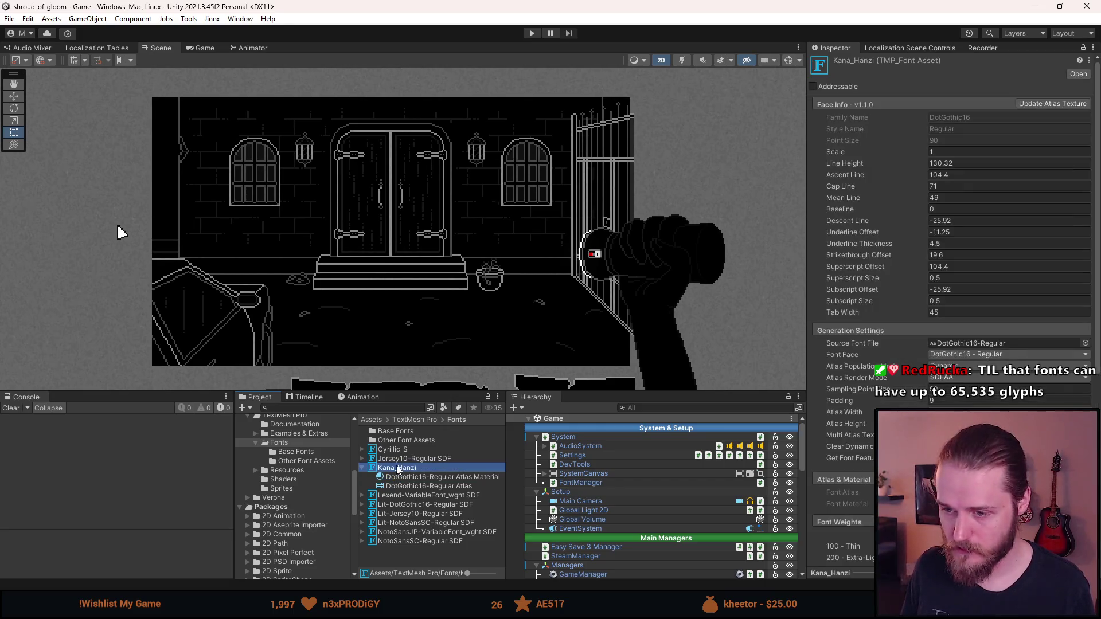
{"action": "left_click", "coordinate": [363, 468]}
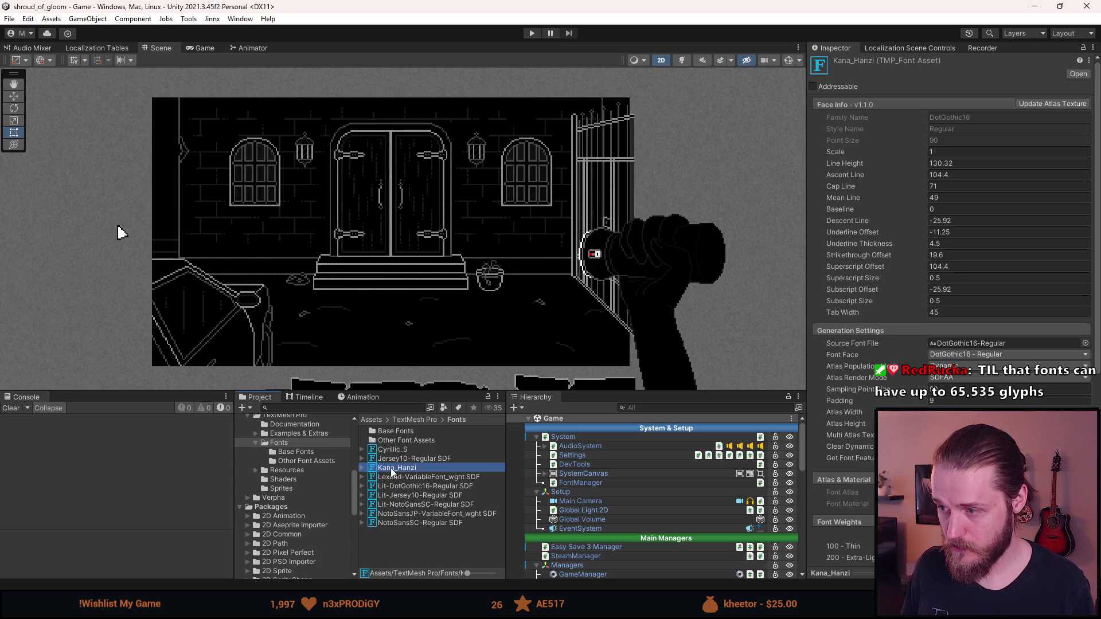
Append _PX to the name so the font asset becomes Kana_Hanzi_PX.
{"action": "right_click", "coordinate": [391, 472]}
{"action": "left_click", "coordinate": [447, 188]}
{"action": "key", "text": "End"}
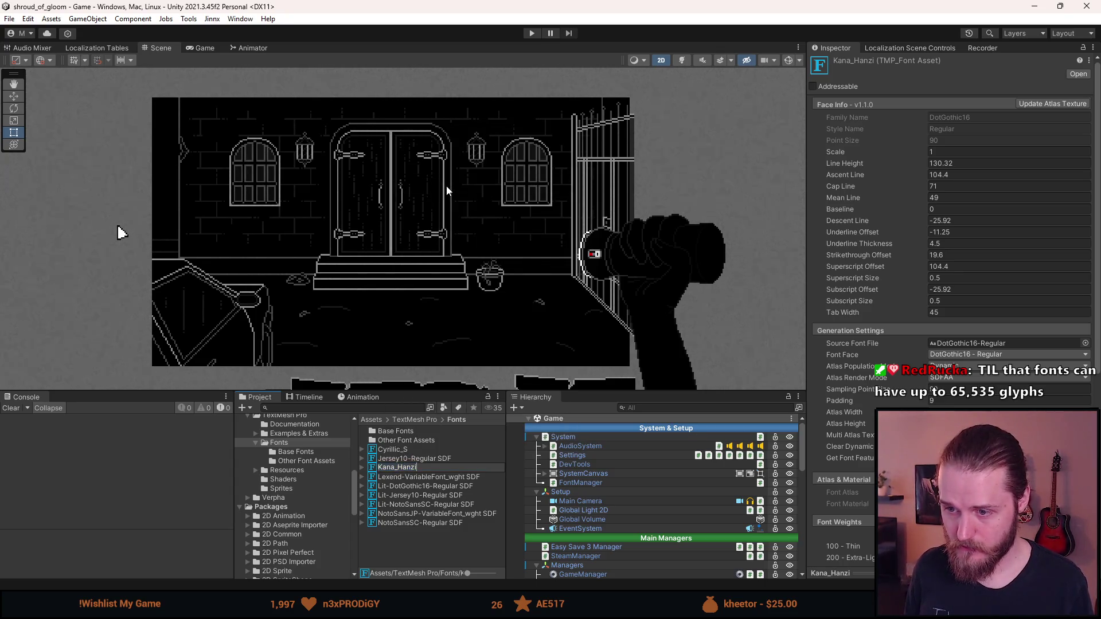
{"action": "type", "text": "_PX"}
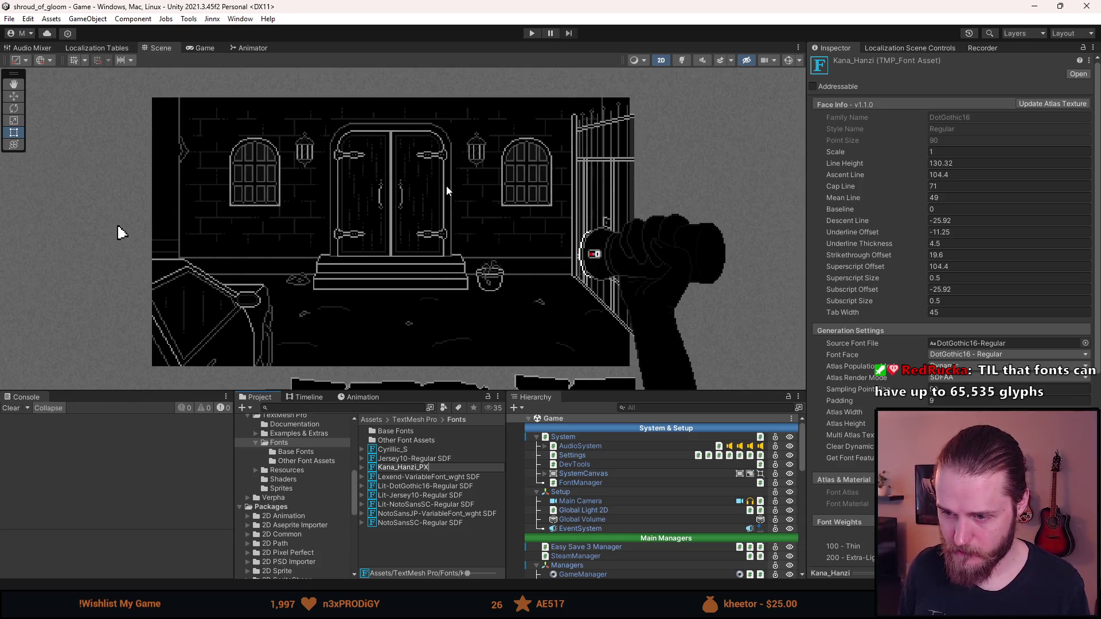
{"action": "key", "text": "Return"}
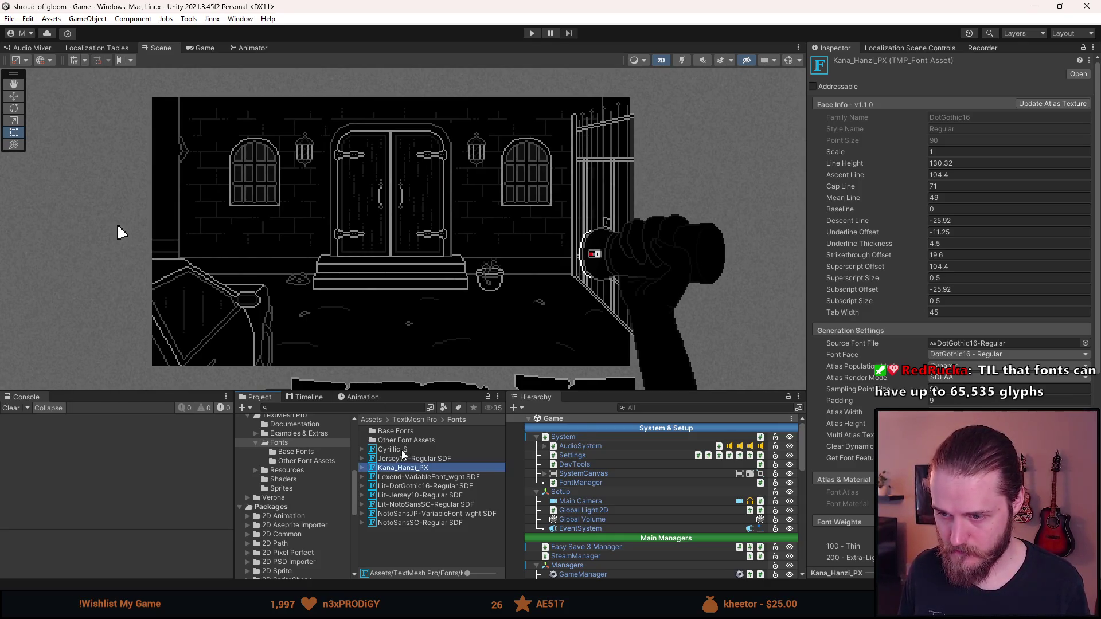
Confirm the Cyrillic_S font asset keeps its current name.
{"action": "right_click", "coordinate": [401, 450]}
{"action": "left_click", "coordinate": [447, 170]}
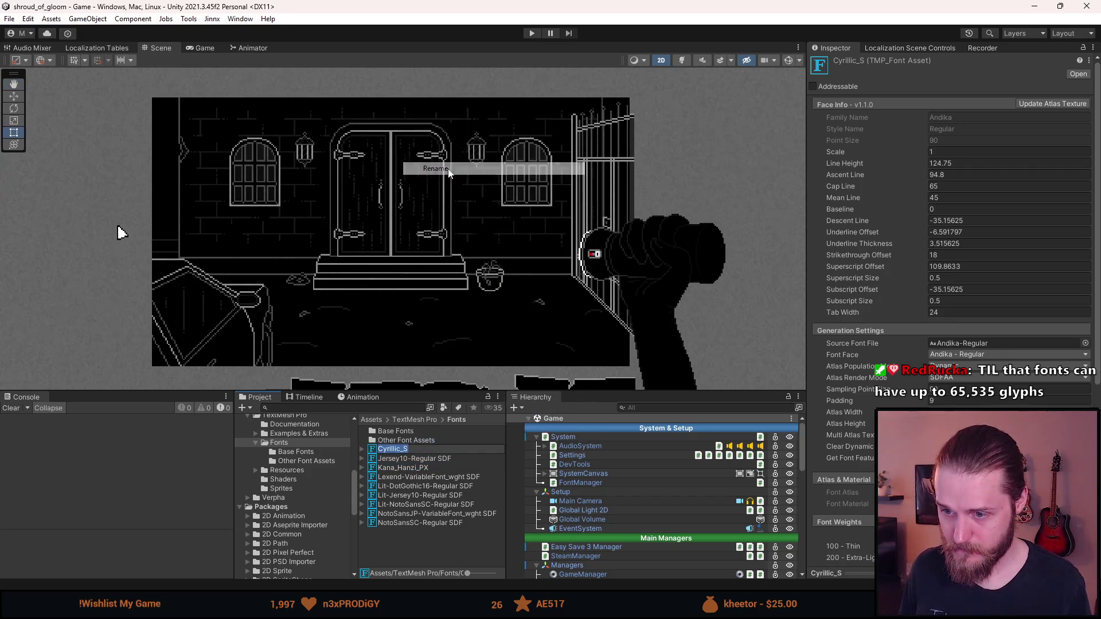
{"action": "key", "text": "Right"}
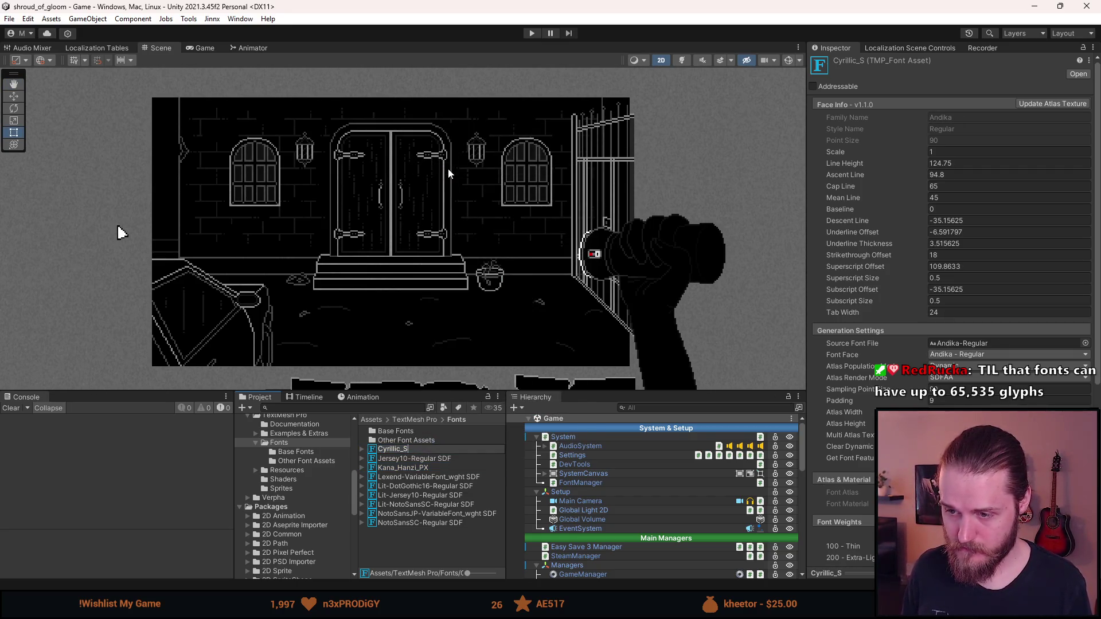
{"action": "key", "text": "Return"}
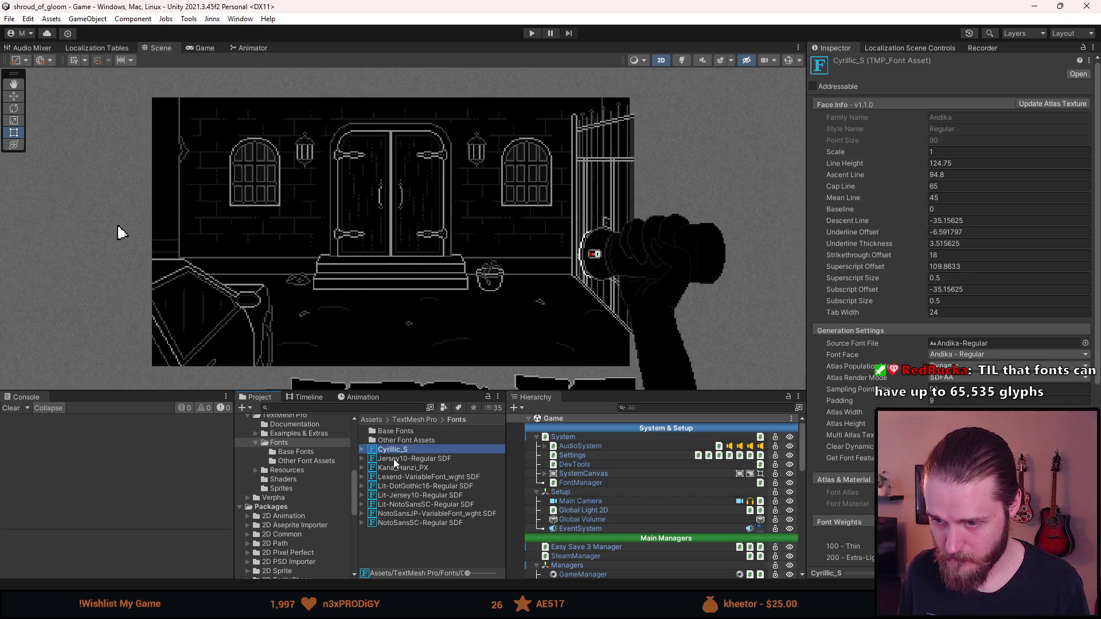
Rename the Jersey10-Regular SDF font asset to Latin_PX.
{"action": "right_click", "coordinate": [394, 460]}
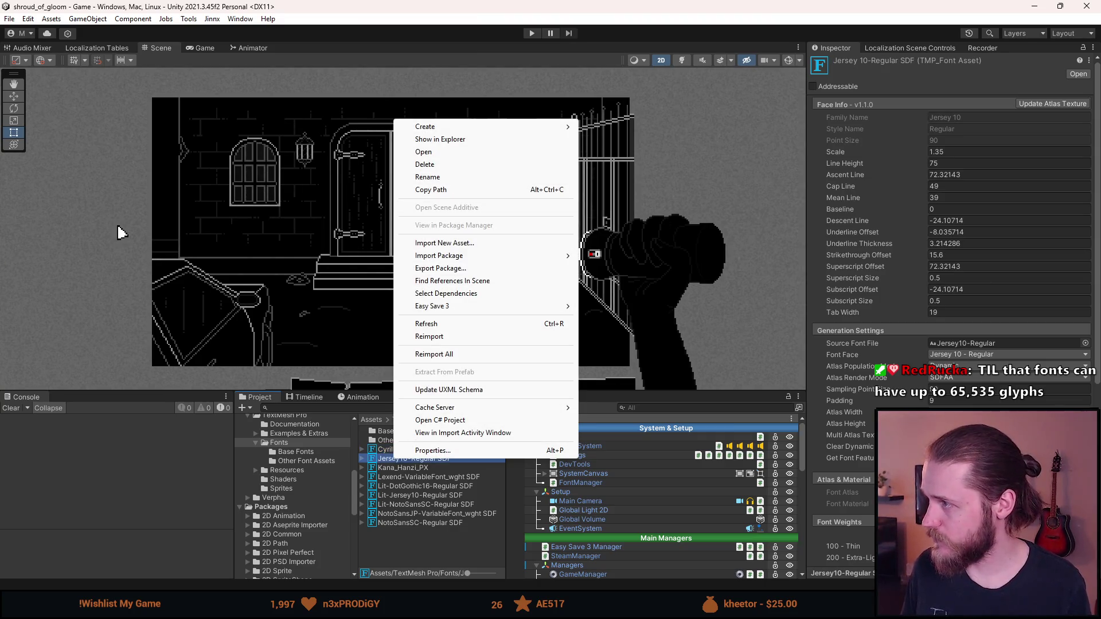
{"action": "left_click", "coordinate": [120, 232]}
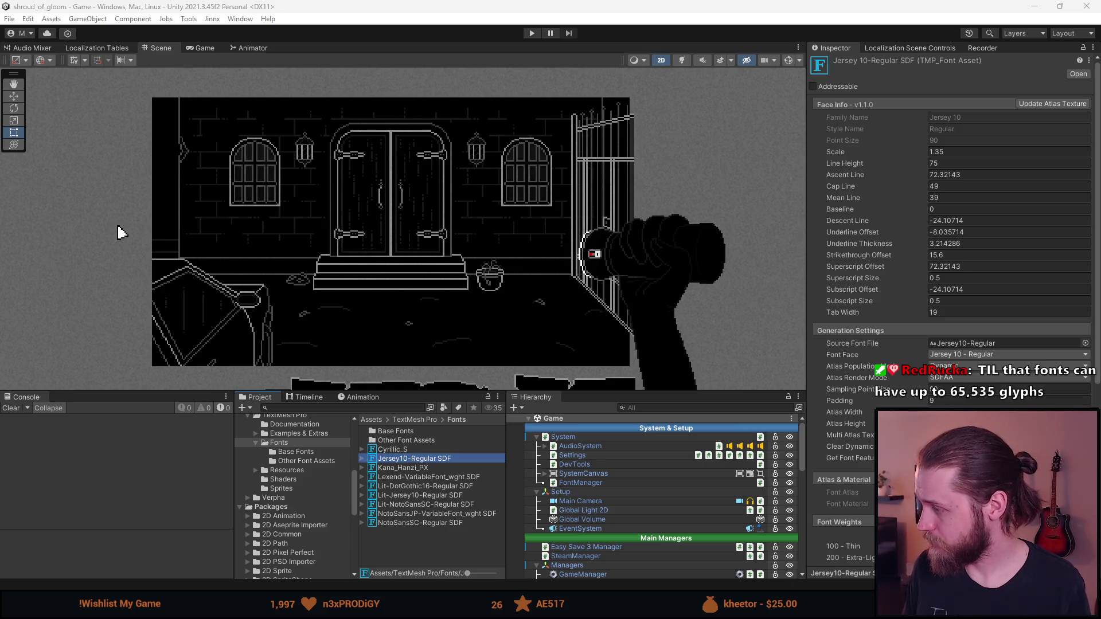
{"action": "right_click", "coordinate": [385, 459]}
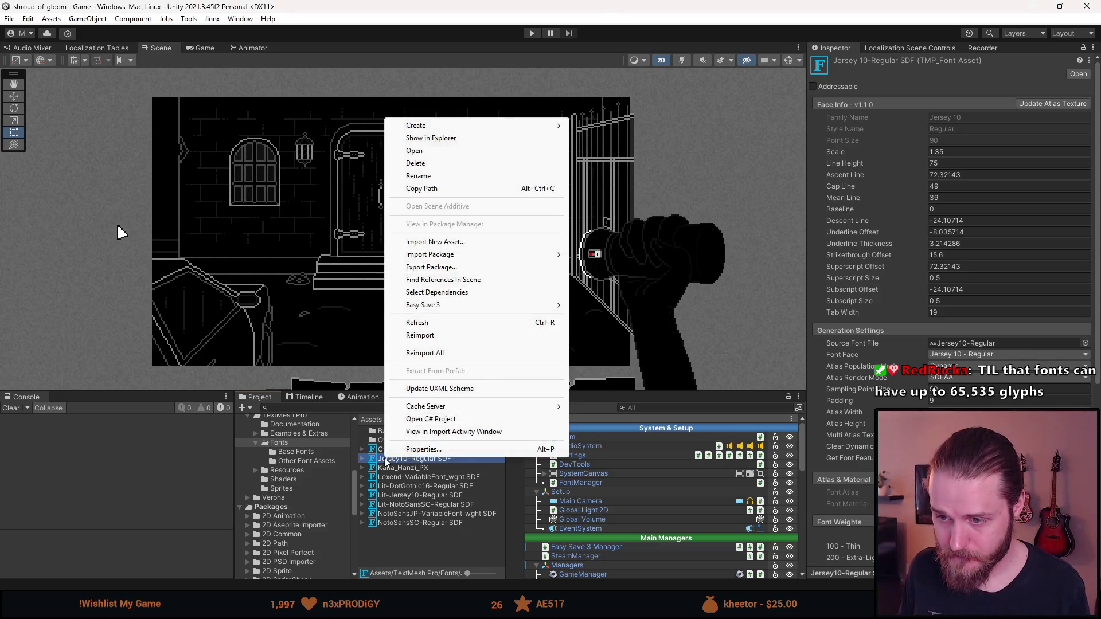
{"action": "left_click", "coordinate": [430, 175]}
{"action": "type", "text": "L"}
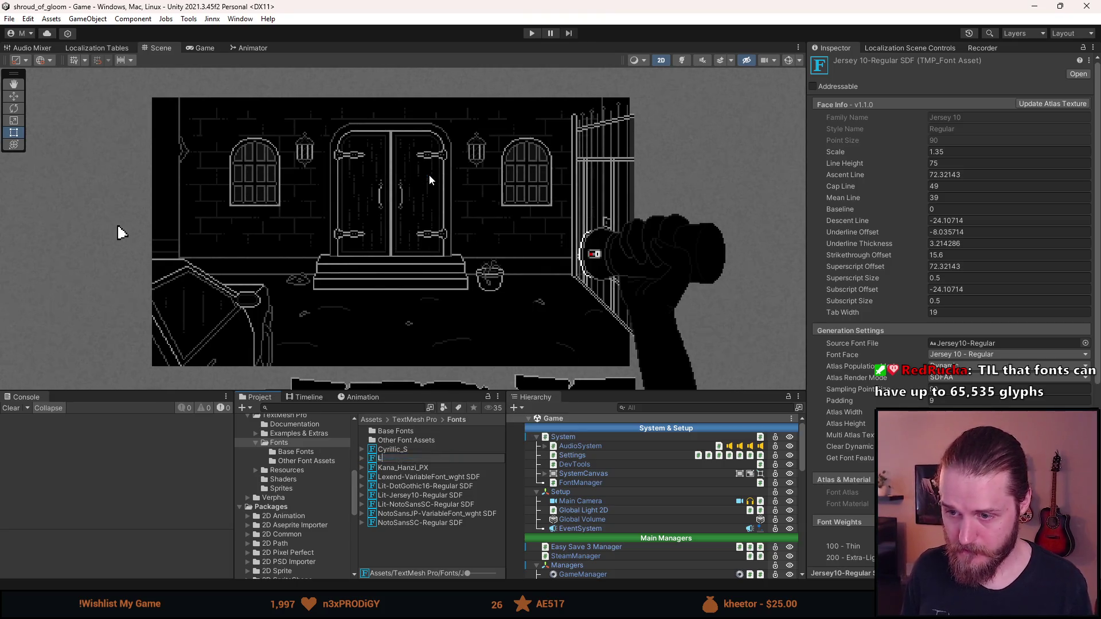
{"action": "type", "text": "atin_PX"}
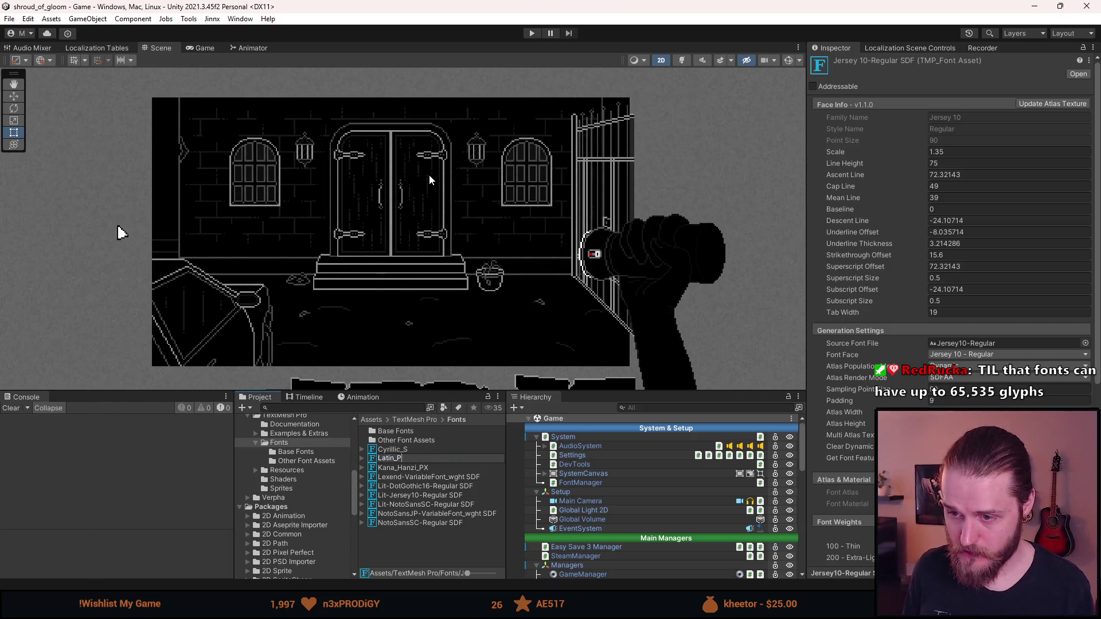
{"action": "key", "text": "Return"}
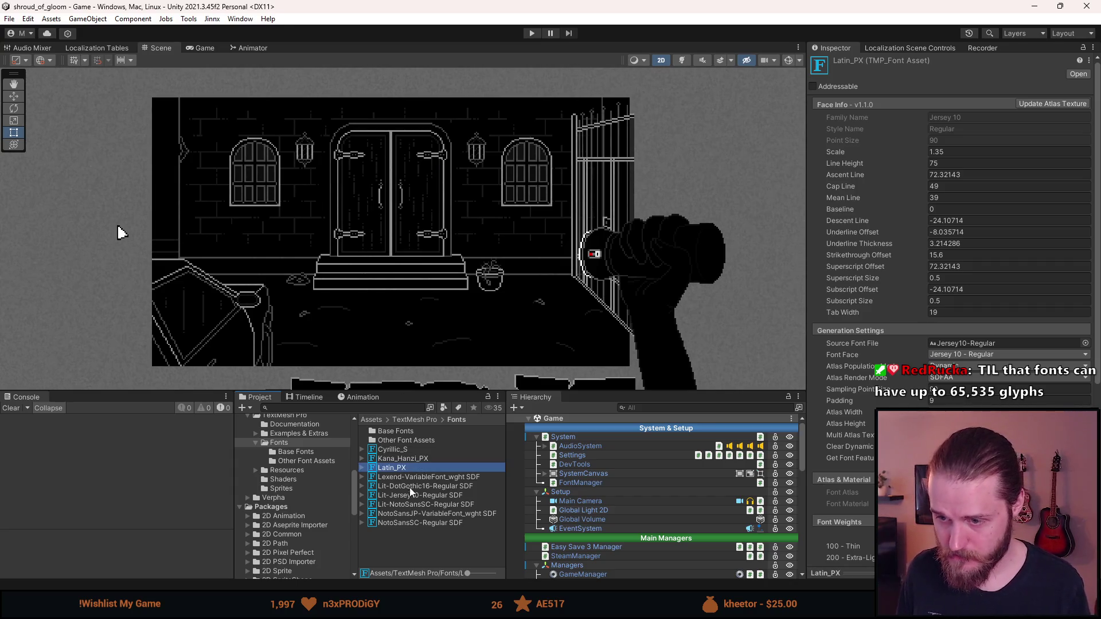
{"action": "left_click", "coordinate": [406, 478]}
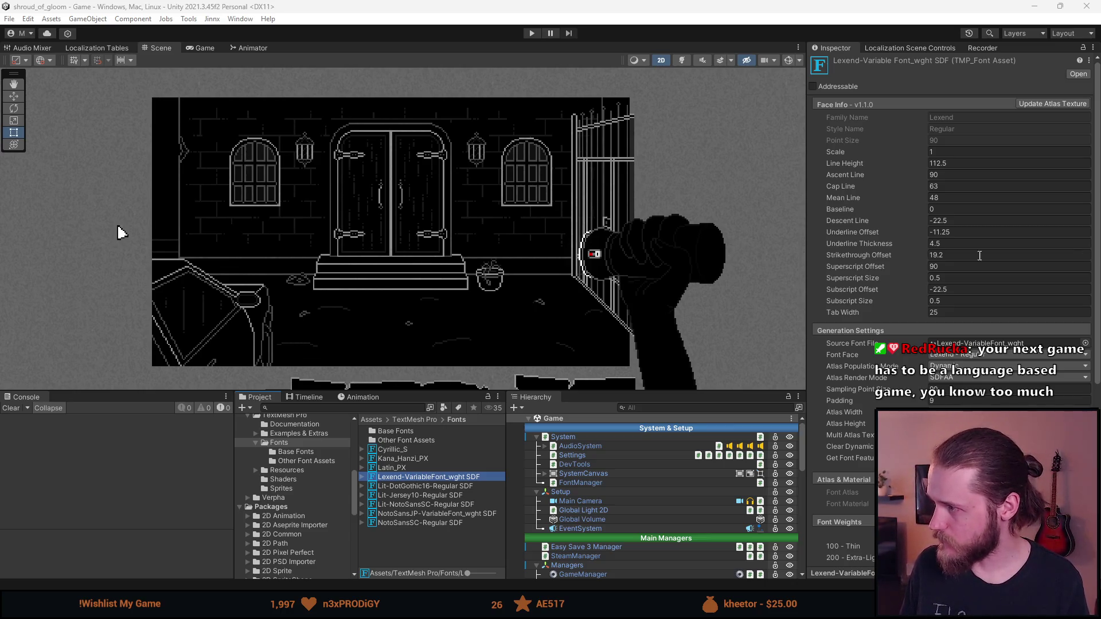
Rename the Lexend-VariableFont_wght SDF font asset to Latin_S.
{"action": "right_click", "coordinate": [401, 477]}
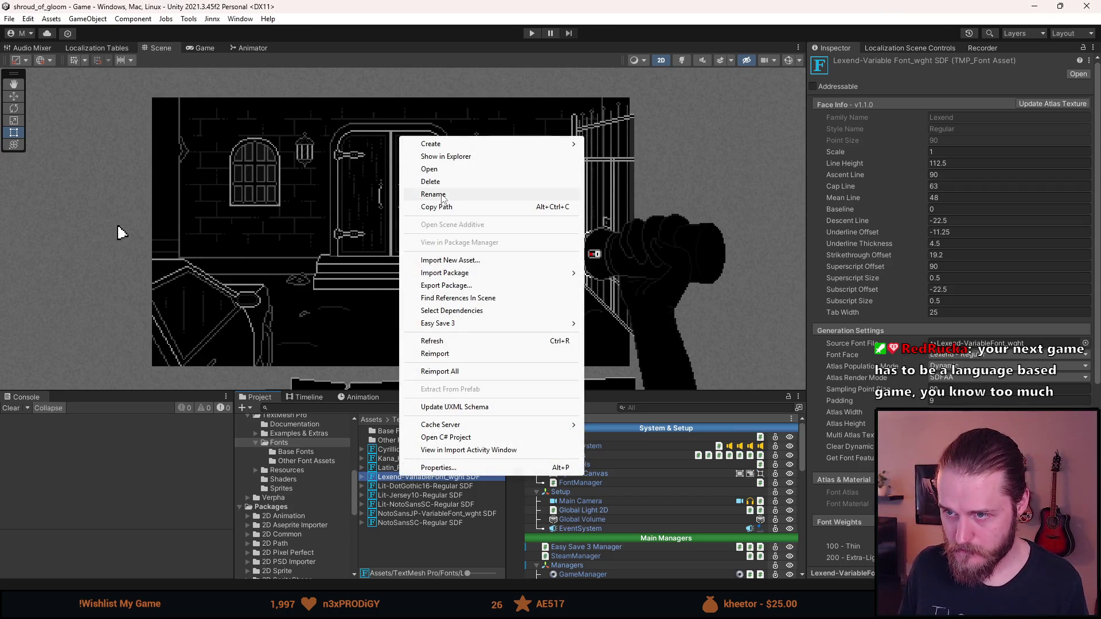
{"action": "left_click", "coordinate": [442, 194]}
{"action": "type", "text": "Latin_S"}
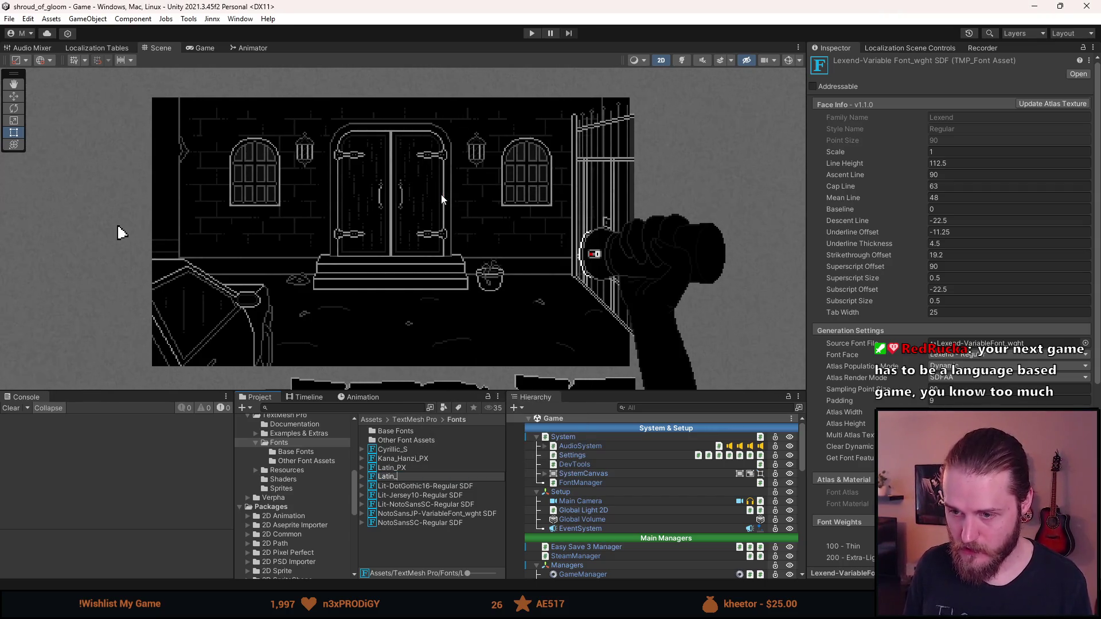
{"action": "key", "text": "Return"}
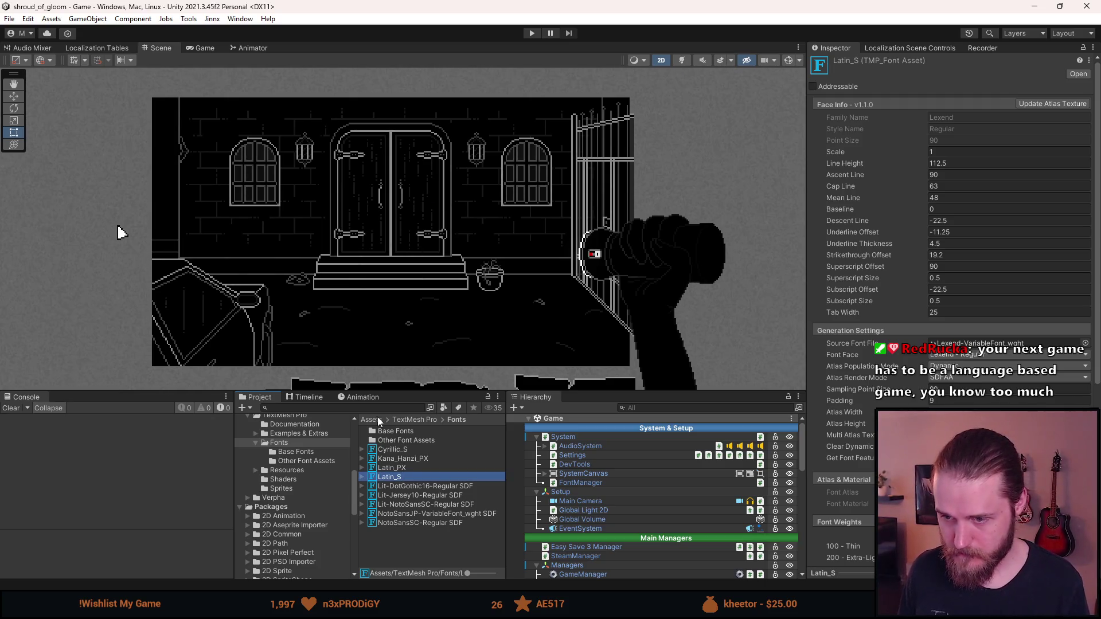
Rename Lit-DotGothic16-Regular SDF to Kana_Hanzi_PX_Lit using F2.
{"action": "right_click", "coordinate": [394, 487]}
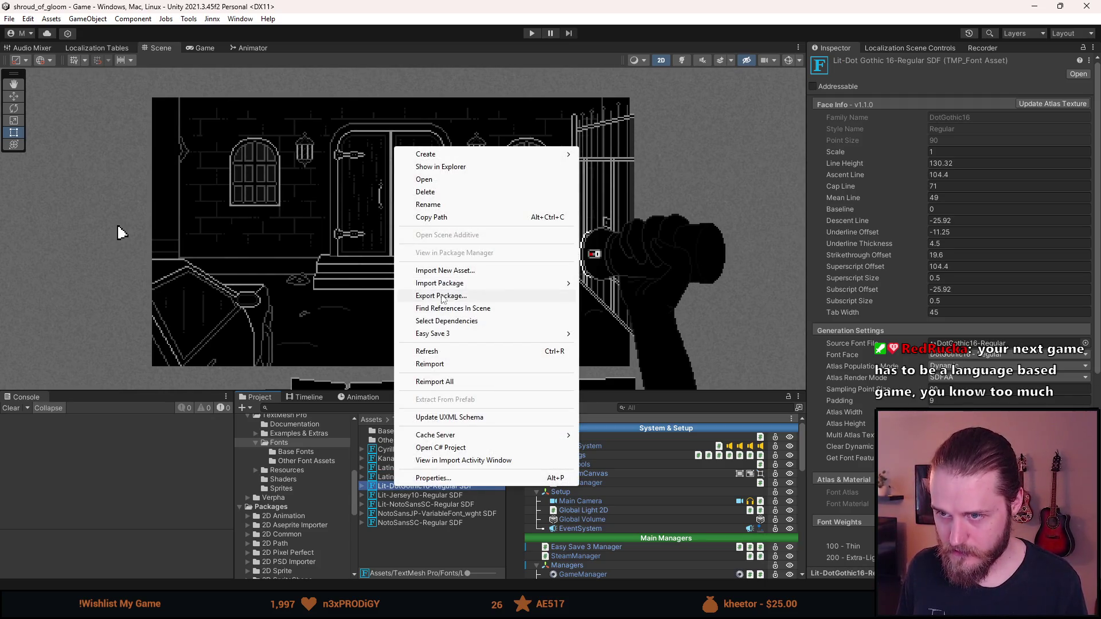
{"action": "left_click", "coordinate": [443, 215]}
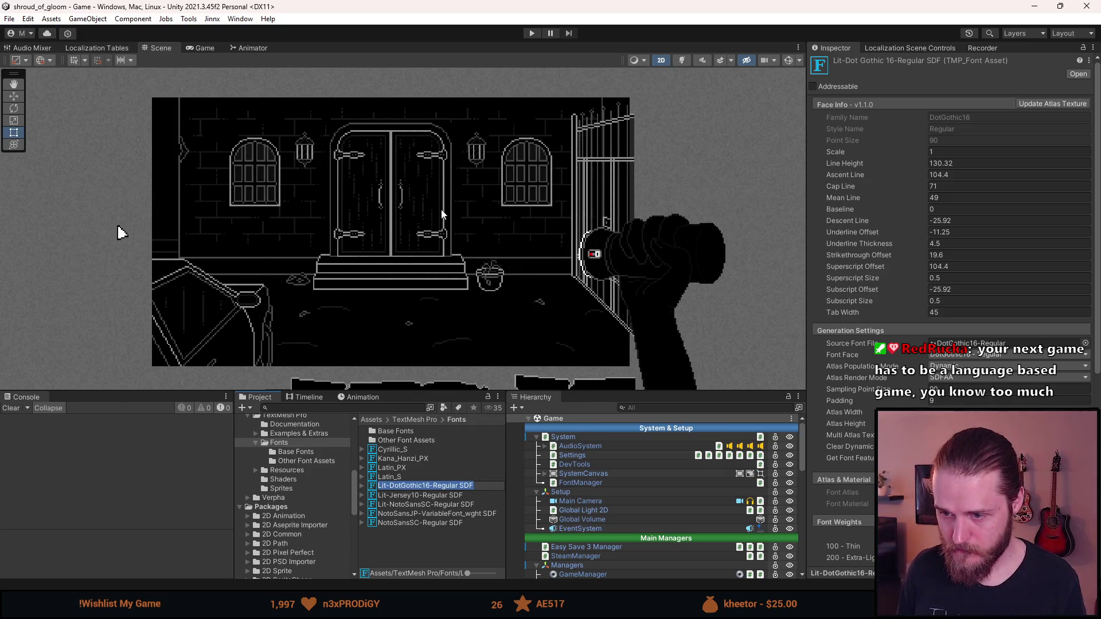
{"action": "key", "text": "F2"}
{"action": "type", "text": "Kana_Hanzi_"}
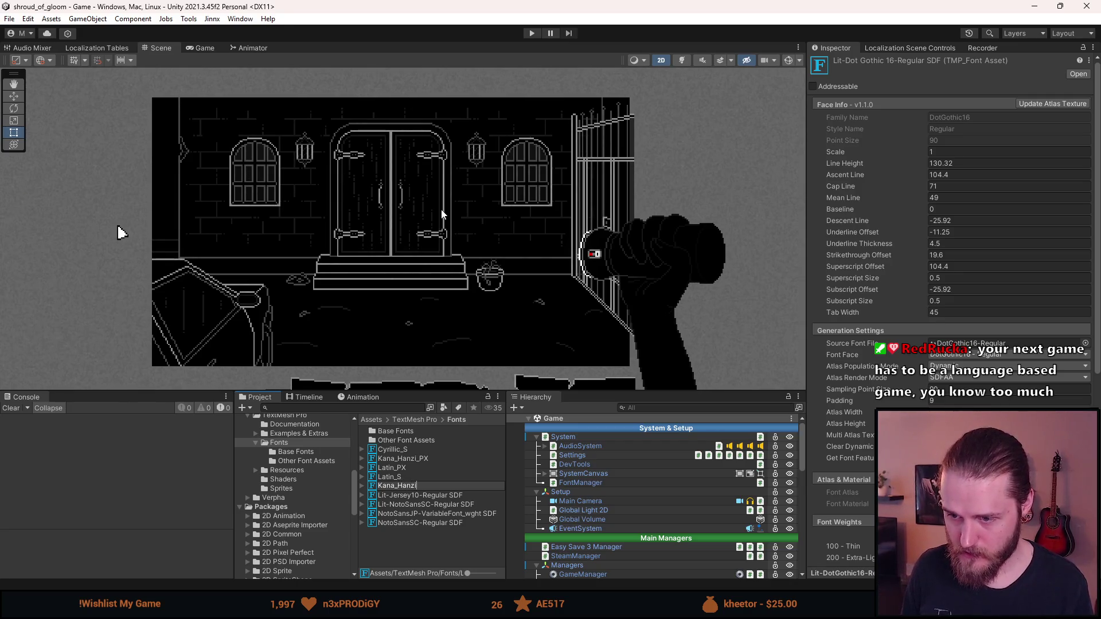
{"action": "type", "text": "PX_"}
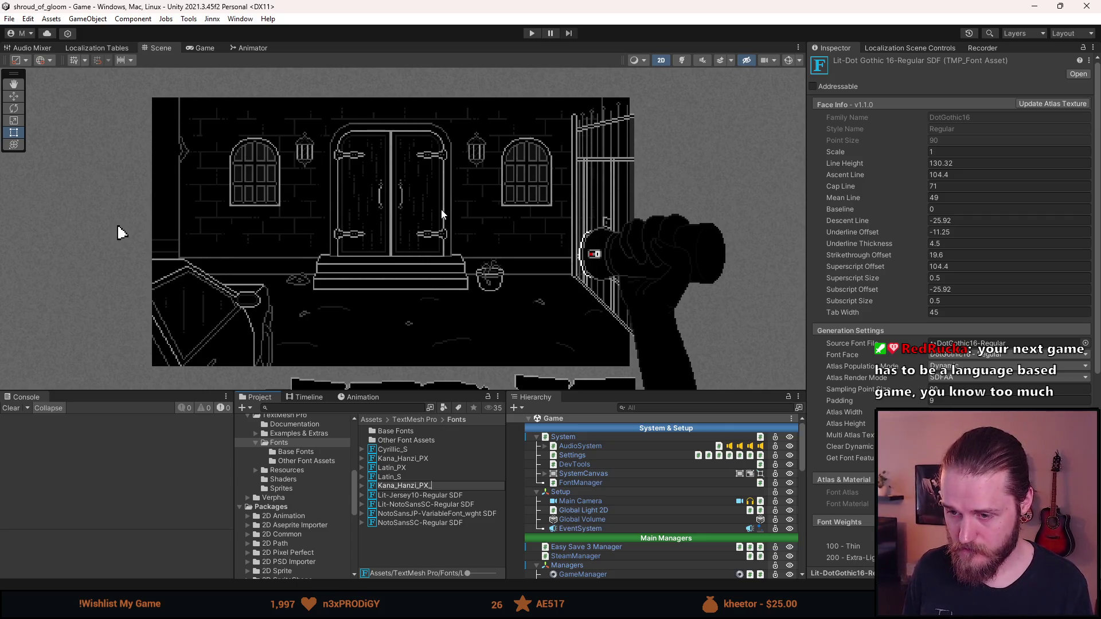
{"action": "type", "text": "Lit"}
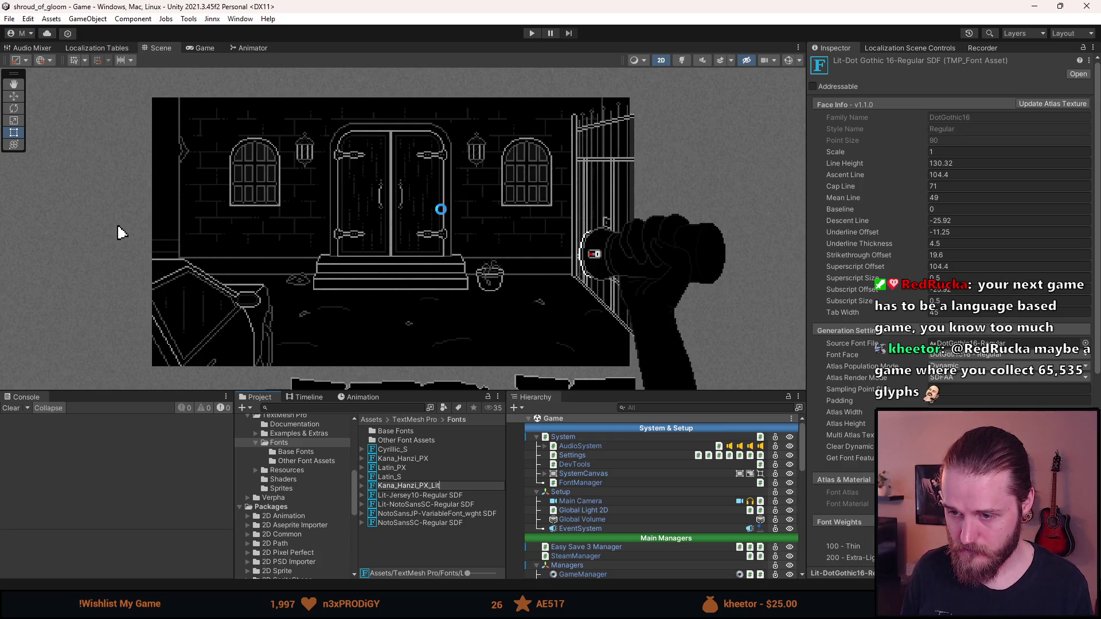
{"action": "key", "text": "Return"}
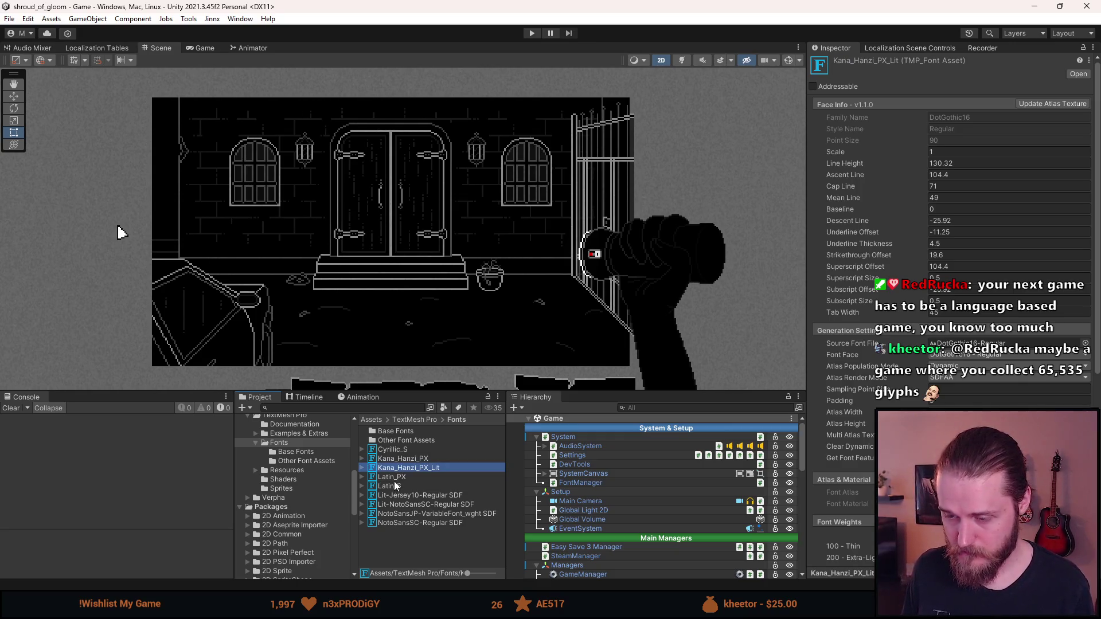
{"action": "left_click", "coordinate": [402, 495]}
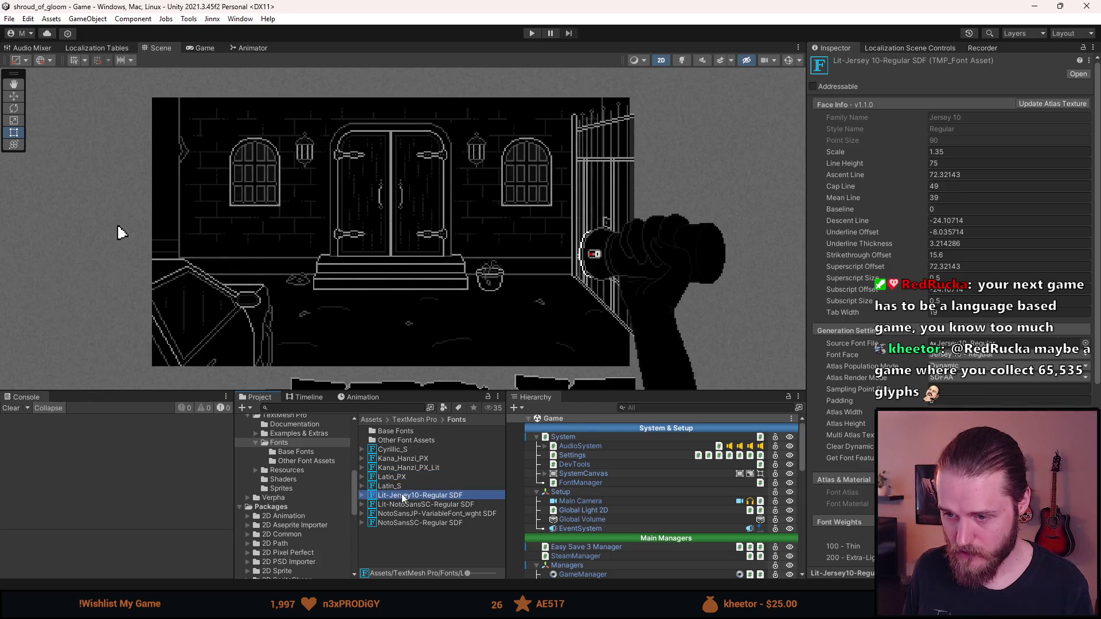
Rename the Lit-Jersey10-Regular SDF font asset to Latin_PX_Lit.
{"action": "right_click", "coordinate": [404, 497]}
{"action": "left_click", "coordinate": [450, 212]}
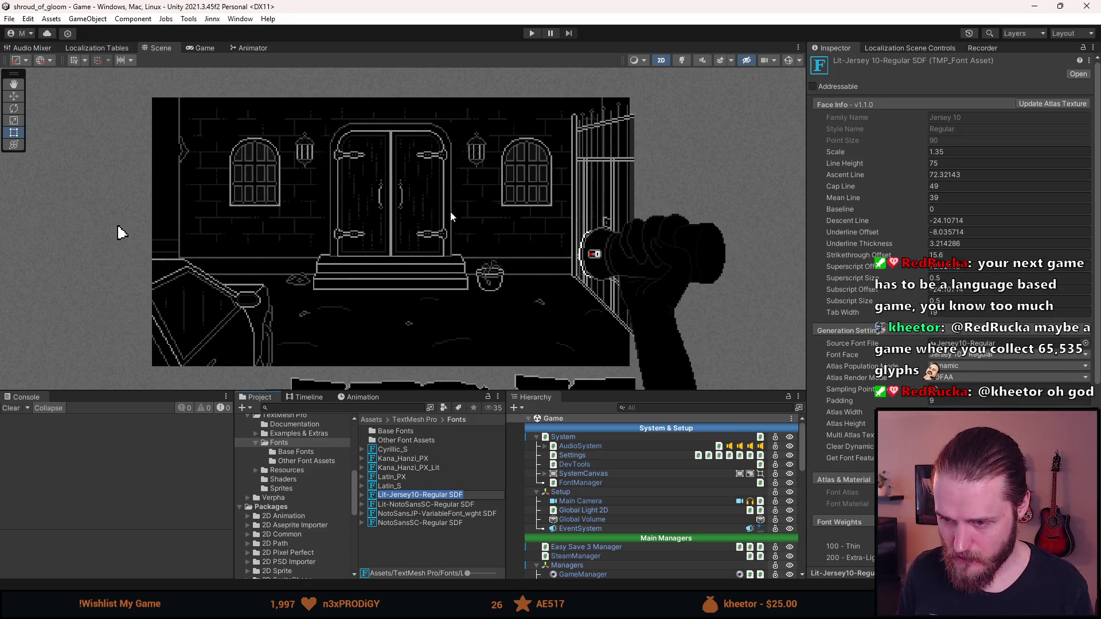
{"action": "type", "text": "L"}
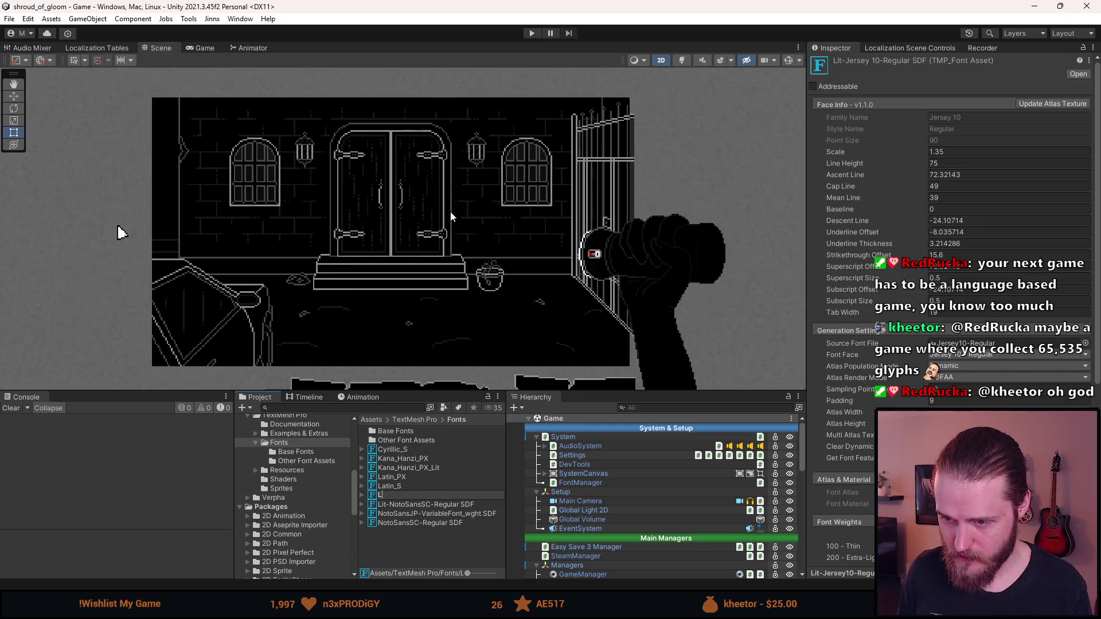
{"action": "type", "text": "atin_PX"}
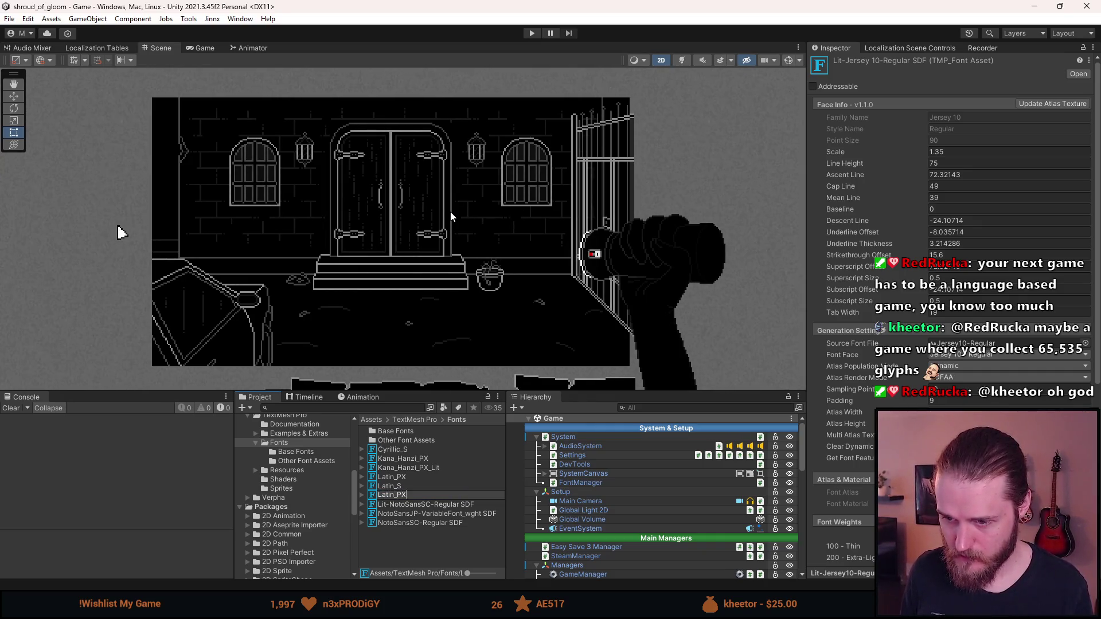
{"action": "type", "text": "_Lit"}
{"action": "key", "text": "Return"}
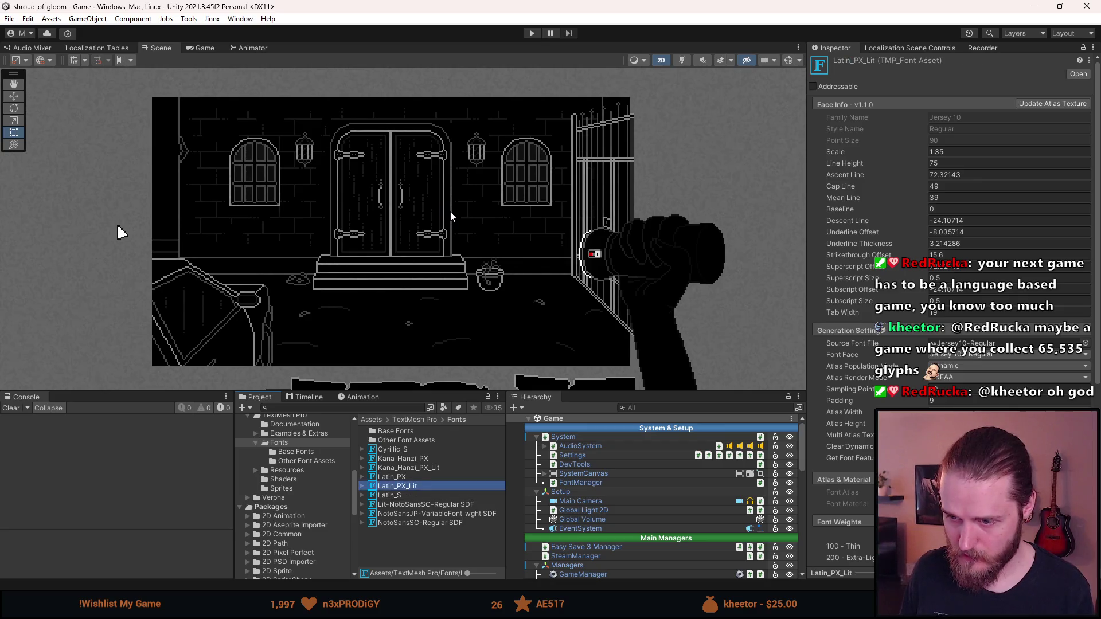
Rename Lit-NotoSansSC-Regular SDF to SChinese_S_Lit.
{"action": "left_click", "coordinate": [395, 507]}
{"action": "right_click", "coordinate": [395, 507]}
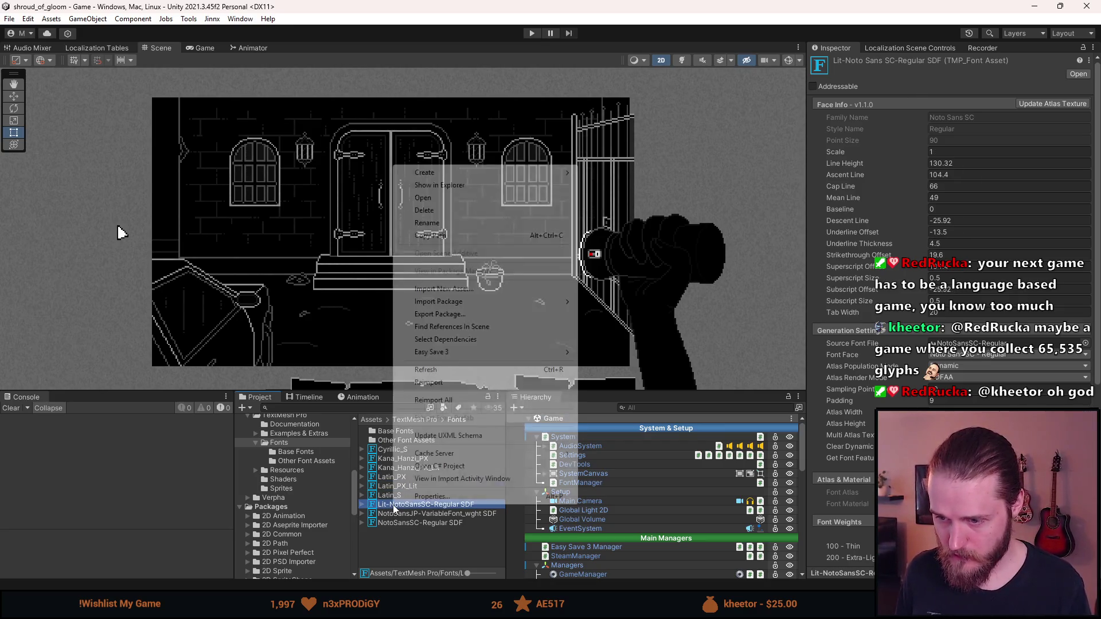
{"action": "left_click", "coordinate": [462, 223]}
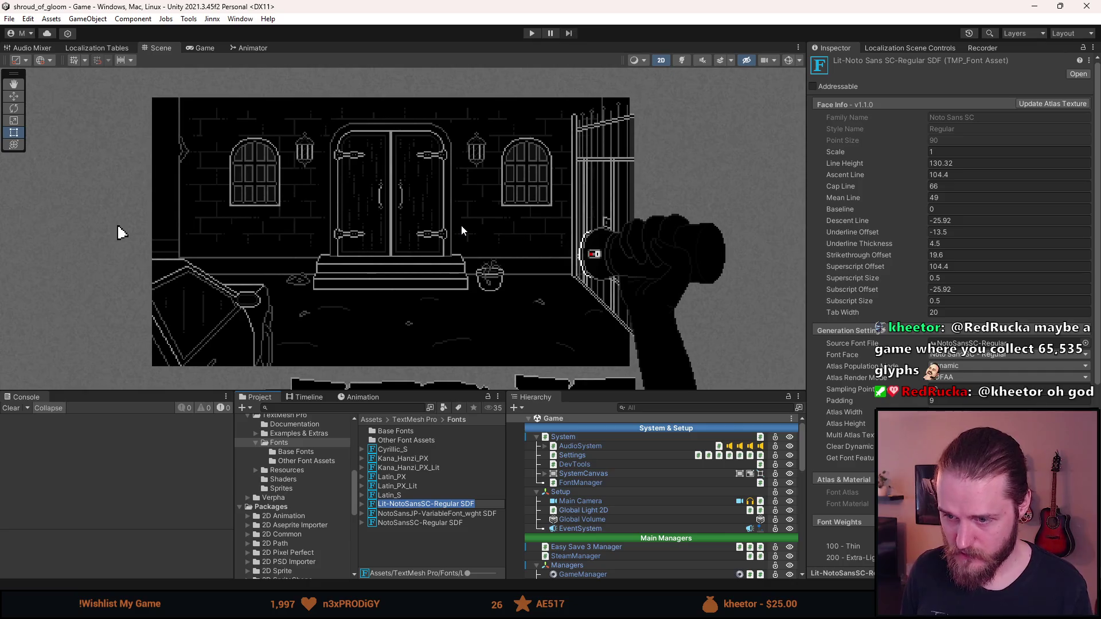
{"action": "type", "text": "Sc"}
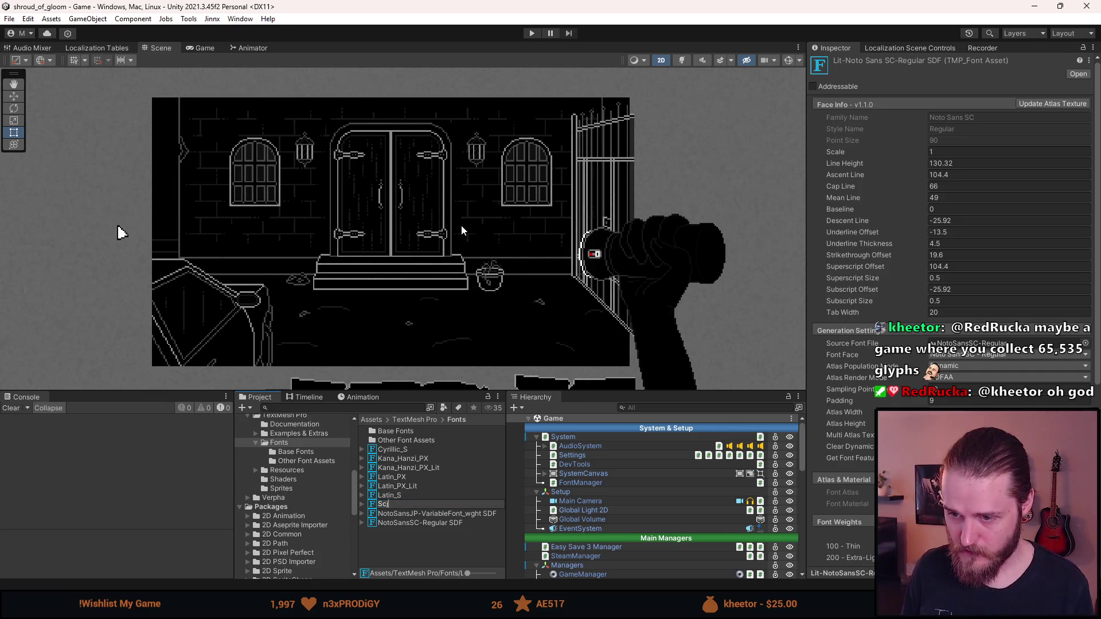
{"action": "key", "text": "BackSpace"}
{"action": "type", "text": "Chinese_"}
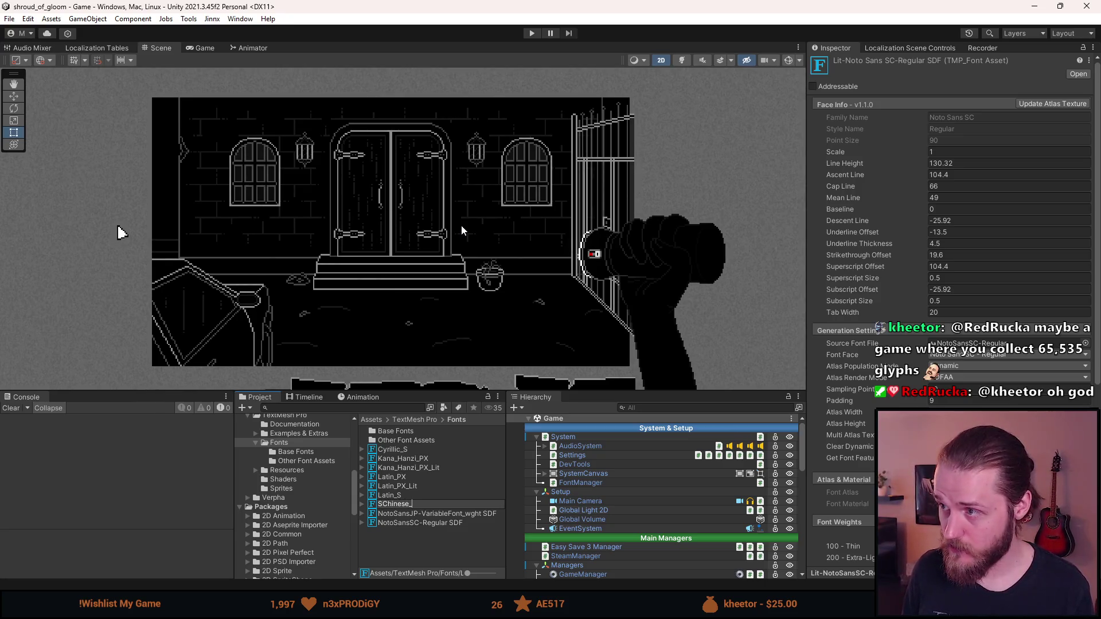
{"action": "type", "text": "S_"}
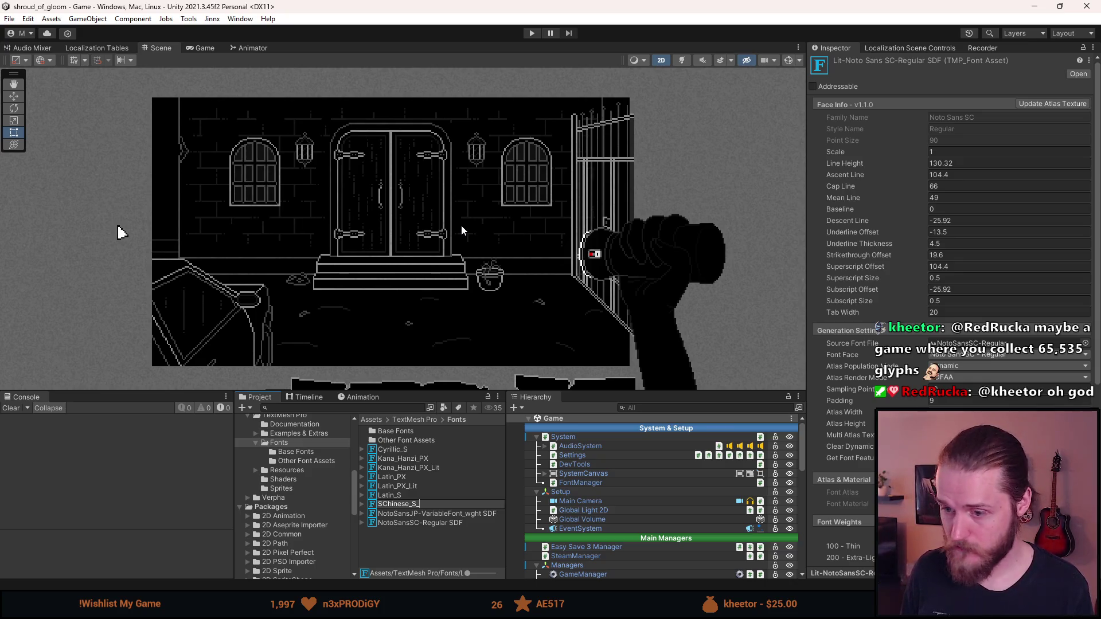
{"action": "type", "text": "Lit"}
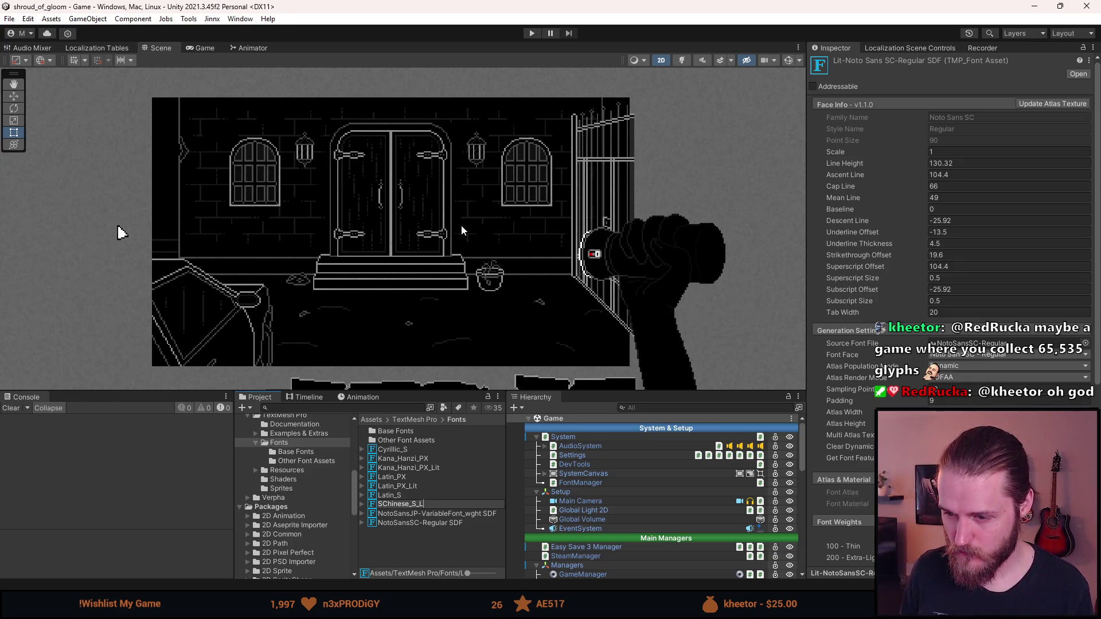
{"action": "key", "text": "Return"}
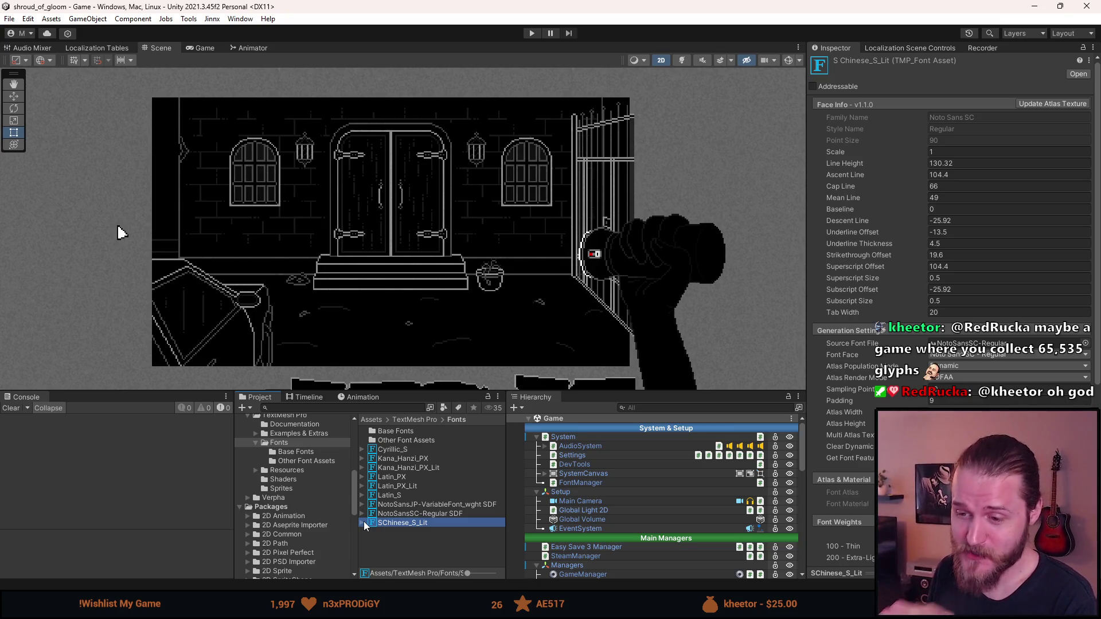
Expand SChinese_S_Lit to inspect its SDF material, then collapse it again.
{"action": "left_click", "coordinate": [362, 522]}
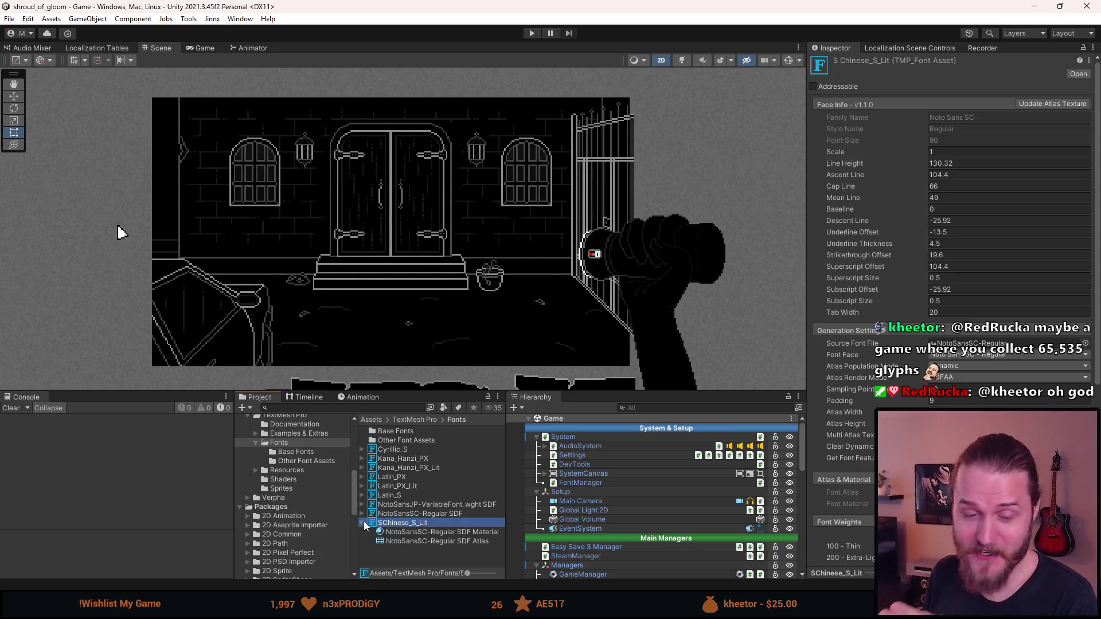
{"action": "left_click", "coordinate": [420, 533]}
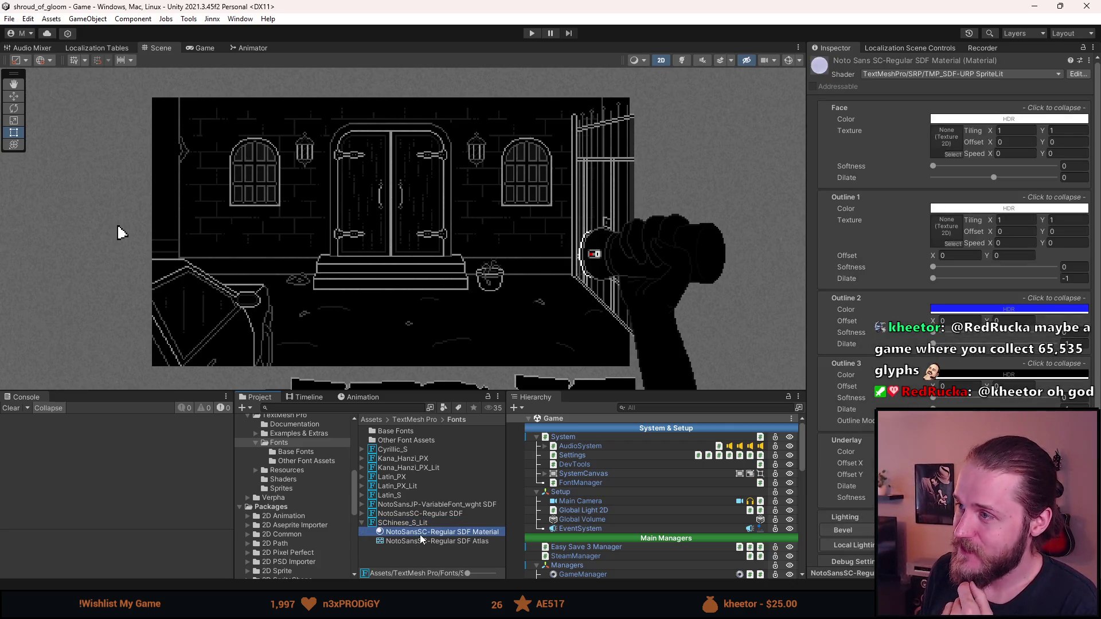
{"action": "left_click", "coordinate": [362, 523]}
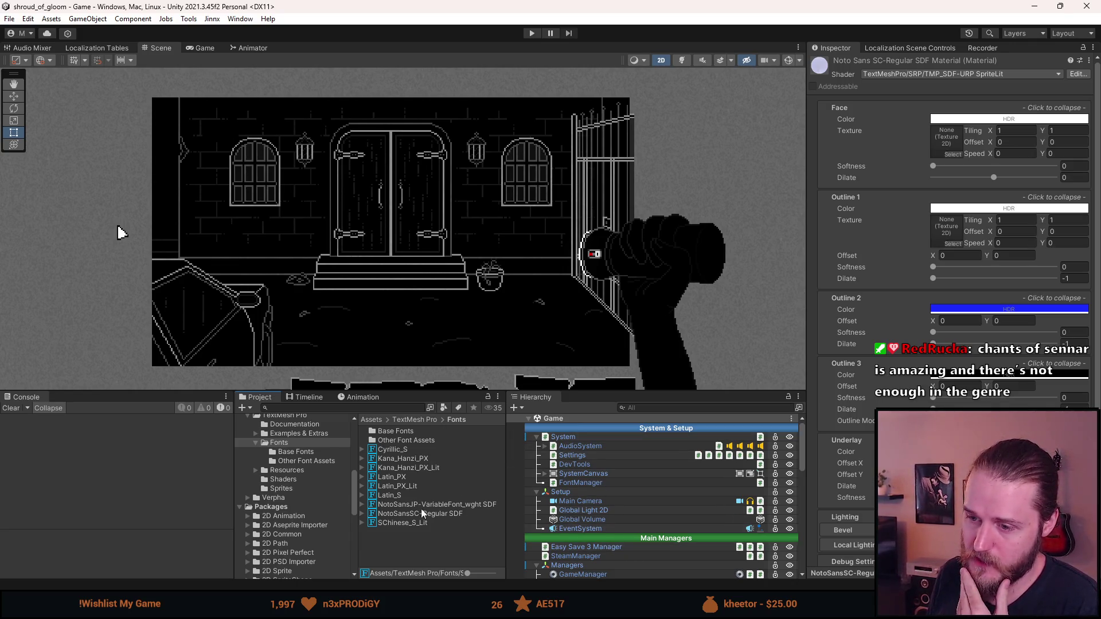
{"action": "left_click", "coordinate": [394, 505]}
Rename the NotoSansJP variable font asset to Kana_S and inspect its atlas material.
{"action": "right_click", "coordinate": [394, 505]}
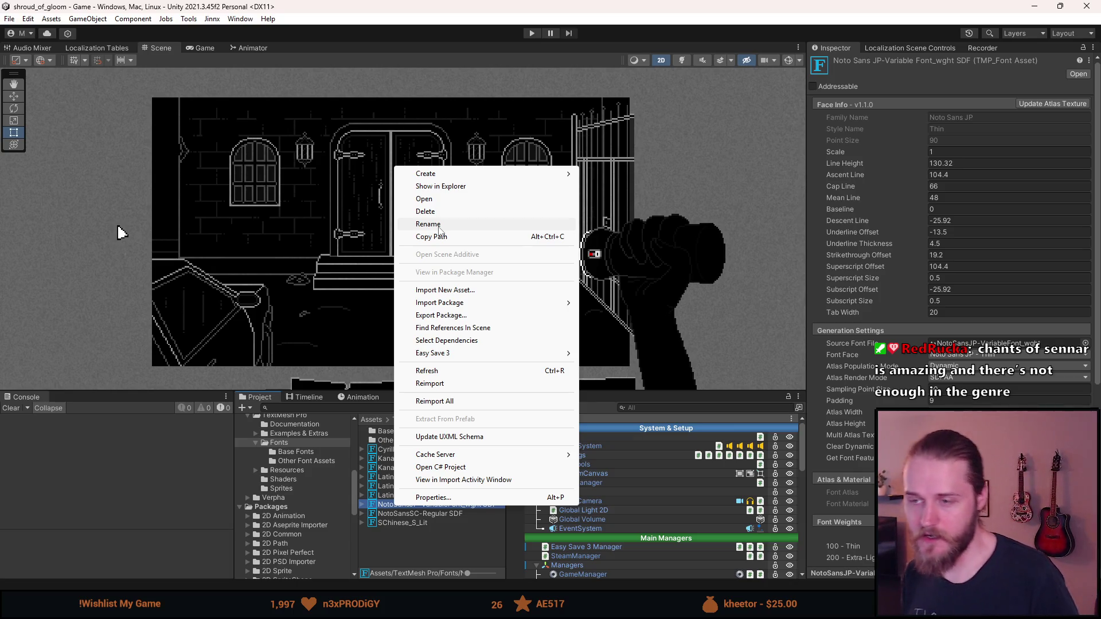
{"action": "left_click", "coordinate": [439, 225]}
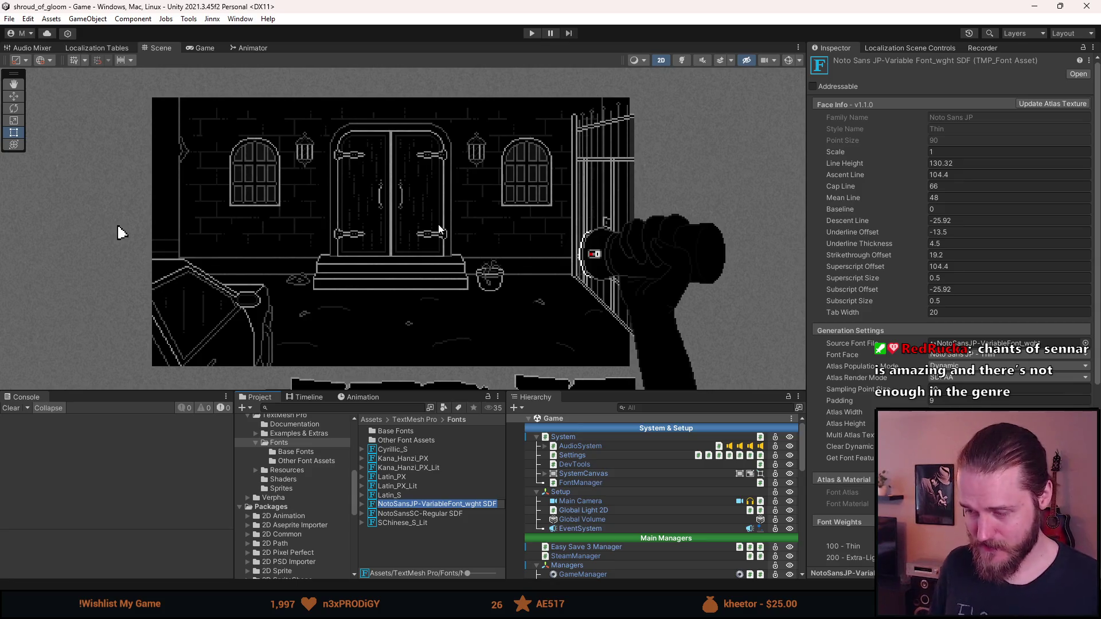
{"action": "type", "text": "Kana"}
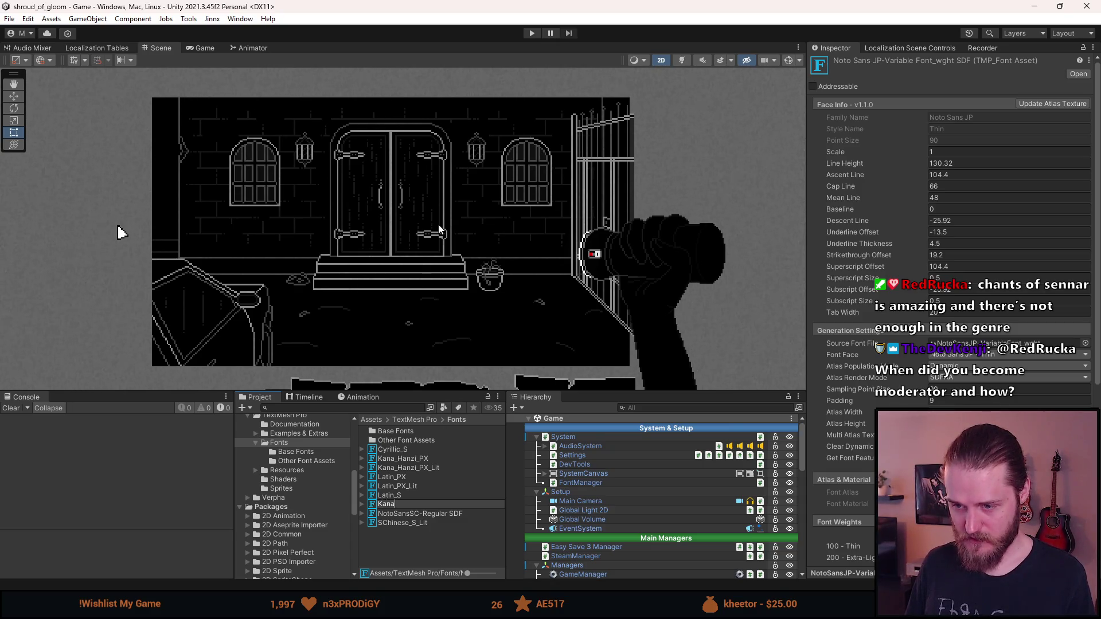
{"action": "type", "text": "_S"}
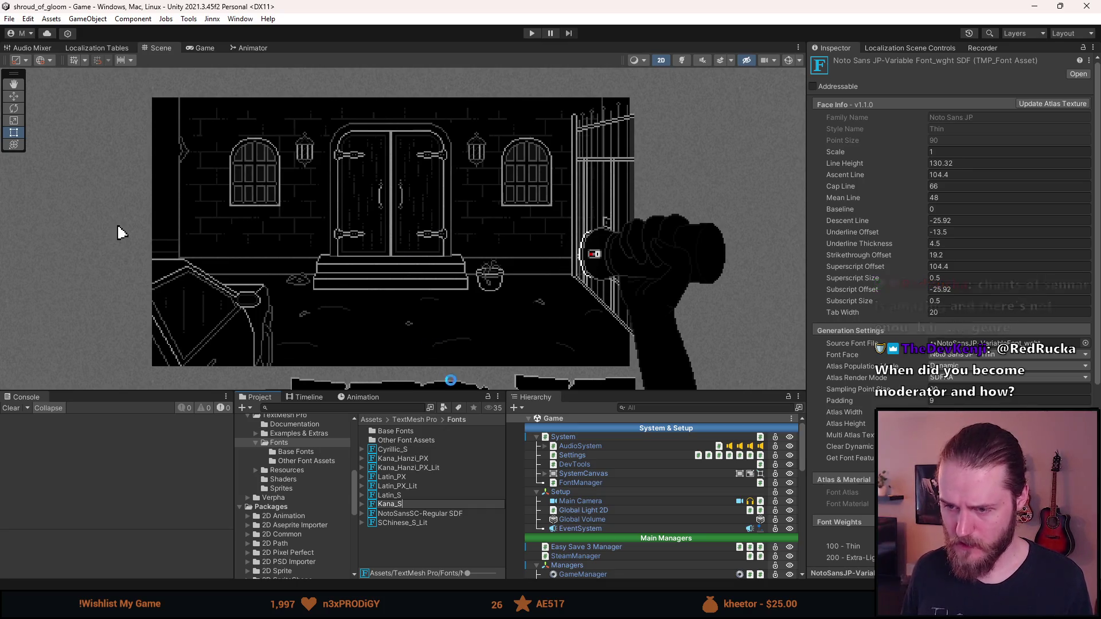
{"action": "key", "text": "Return"}
{"action": "left_click", "coordinate": [365, 477]}
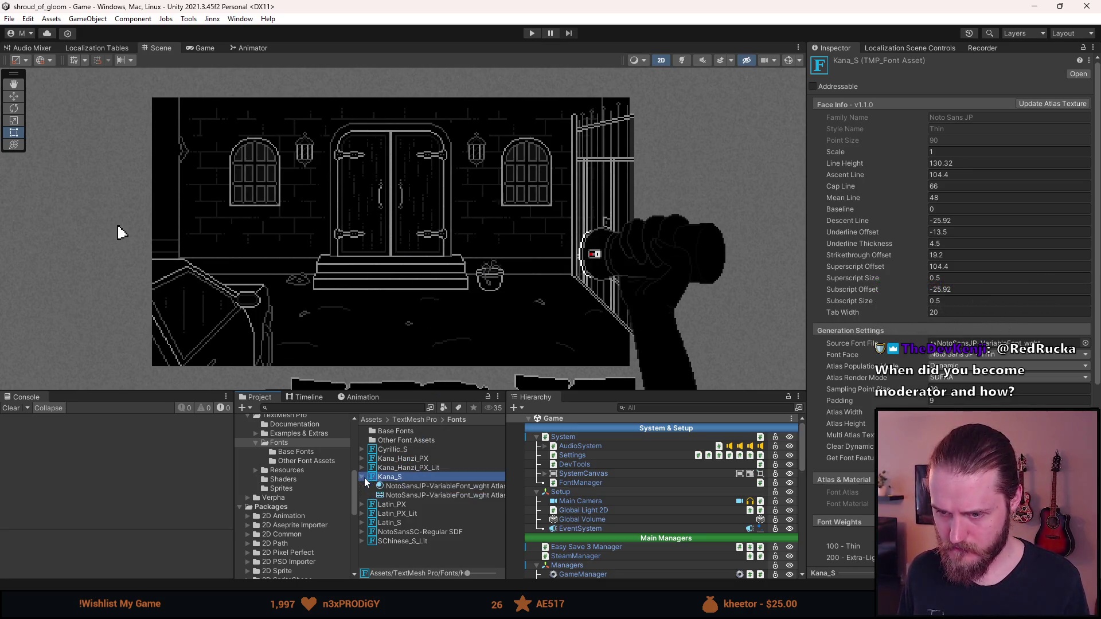
{"action": "left_click", "coordinate": [407, 489]}
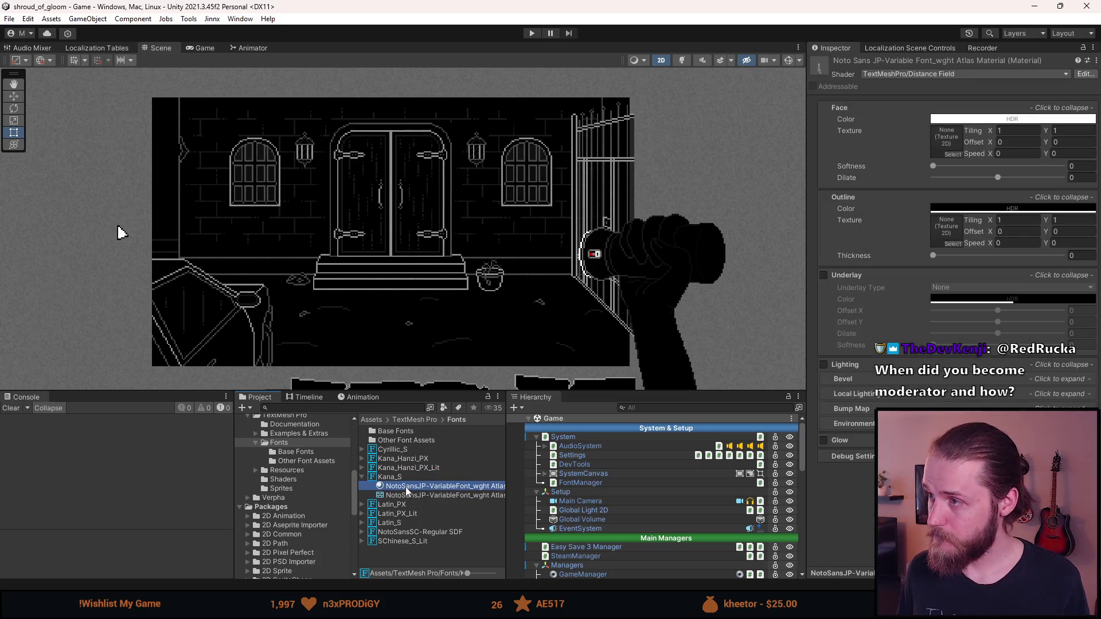
{"action": "left_click", "coordinate": [363, 477]}
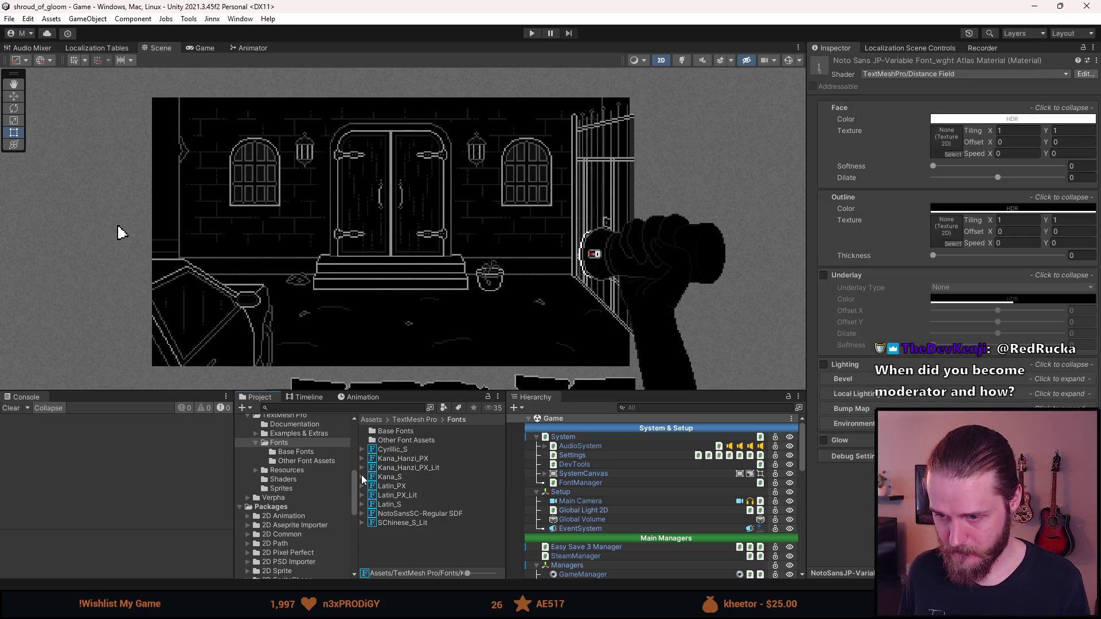
Rename the NotoSansSC-Regular SDF font asset to Schinese_S.
{"action": "left_click", "coordinate": [394, 515]}
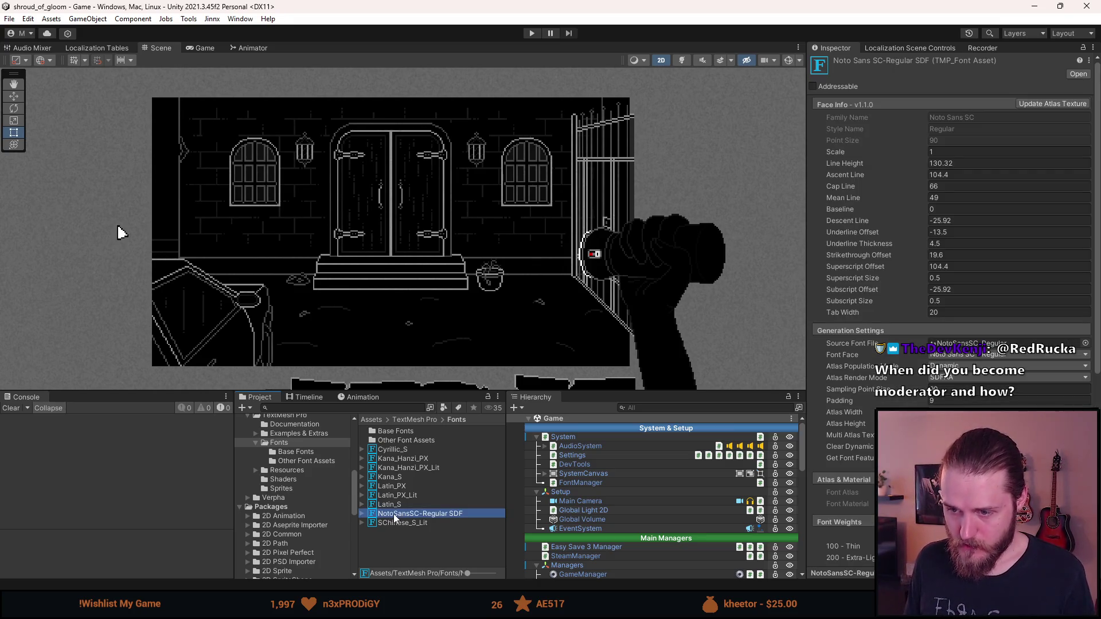
{"action": "right_click", "coordinate": [395, 517]}
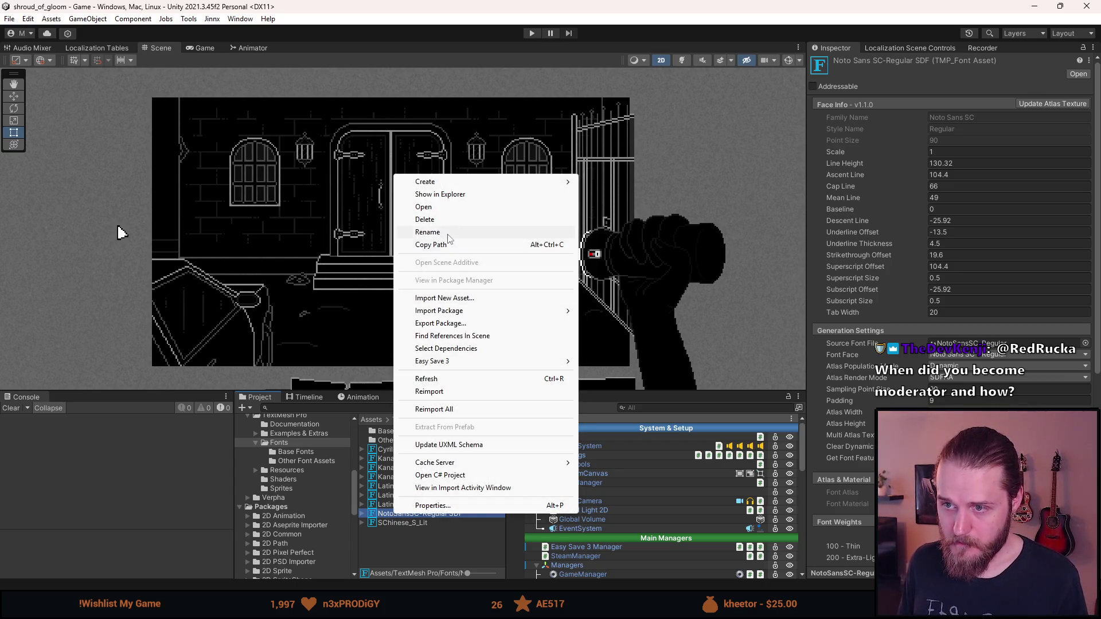
{"action": "left_click", "coordinate": [448, 233]}
{"action": "type", "text": "Schinese_S"}
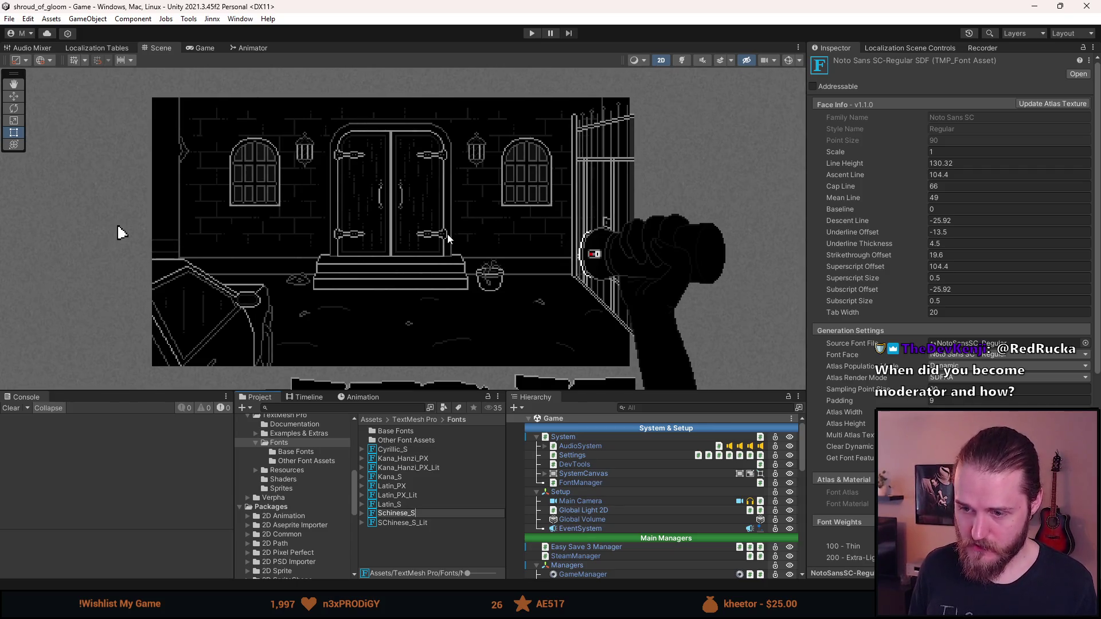
{"action": "key", "text": "Return"}
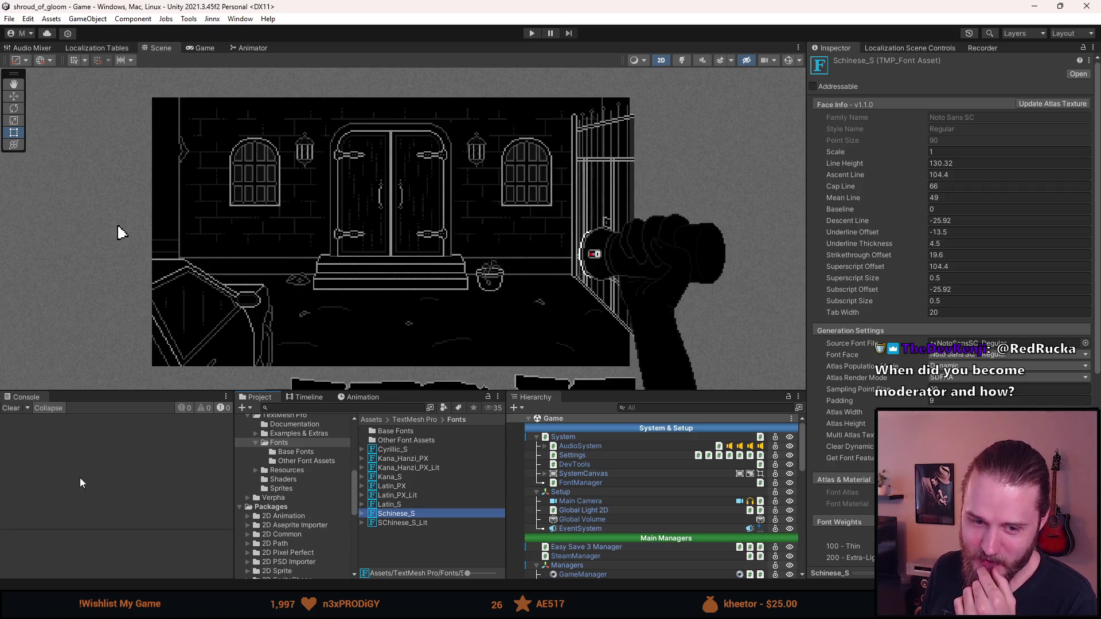
Compare the FontManager's font and language list against the Kana_Hanzi_PX font asset's settings.
{"action": "left_click", "coordinate": [577, 459]}
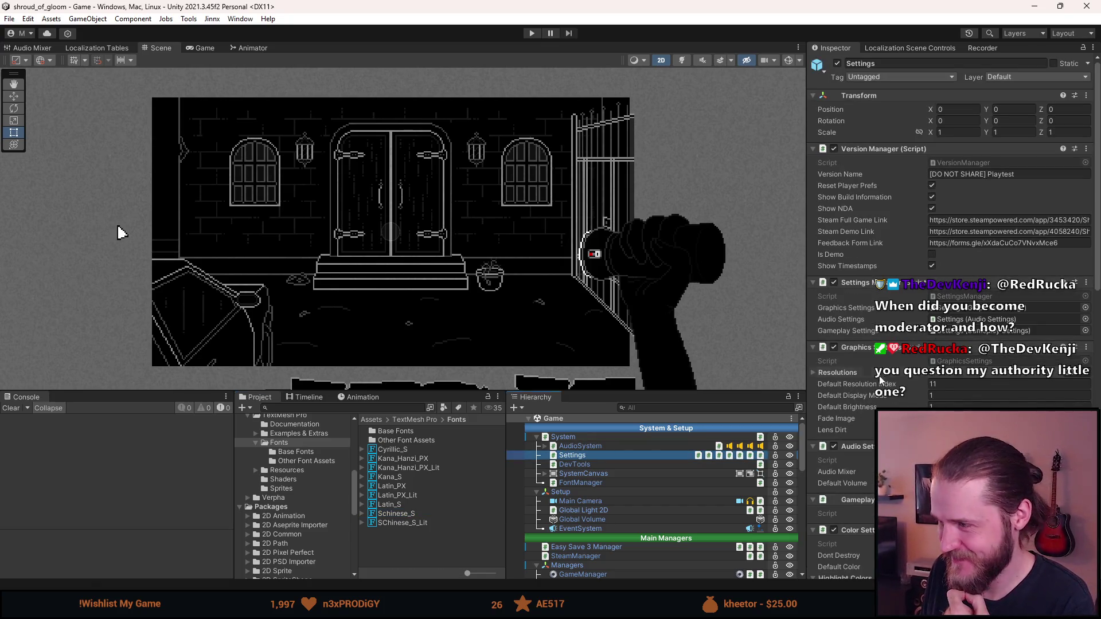
{"action": "left_click", "coordinate": [600, 482]}
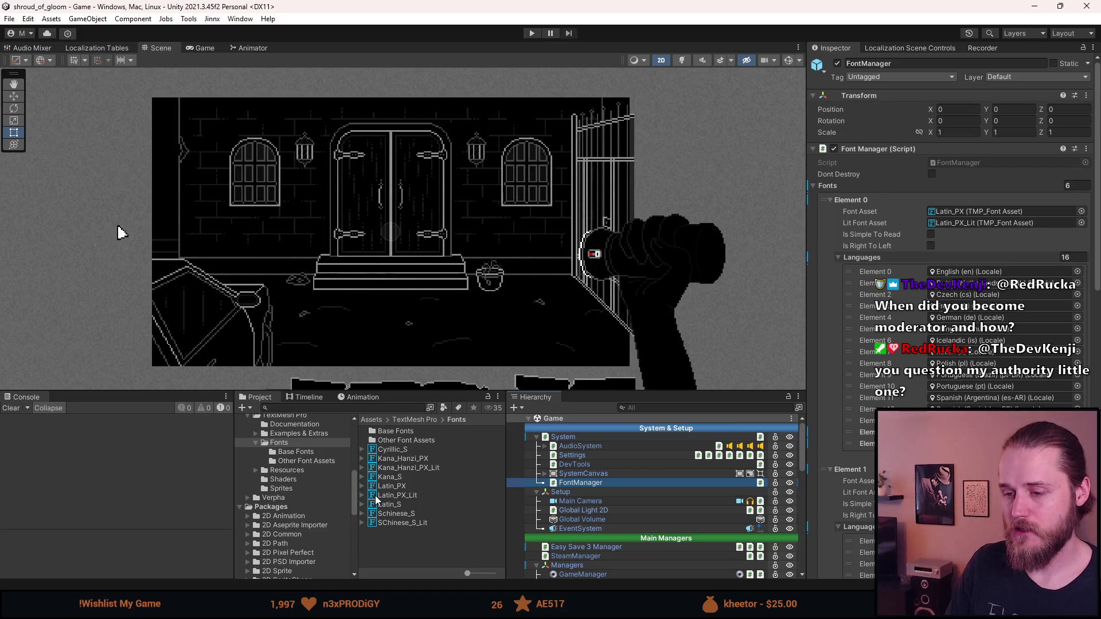
{"action": "left_click", "coordinate": [398, 459]}
{"action": "scroll", "coordinate": [951, 230], "scroll_direction": "down", "scroll_amount": 5}
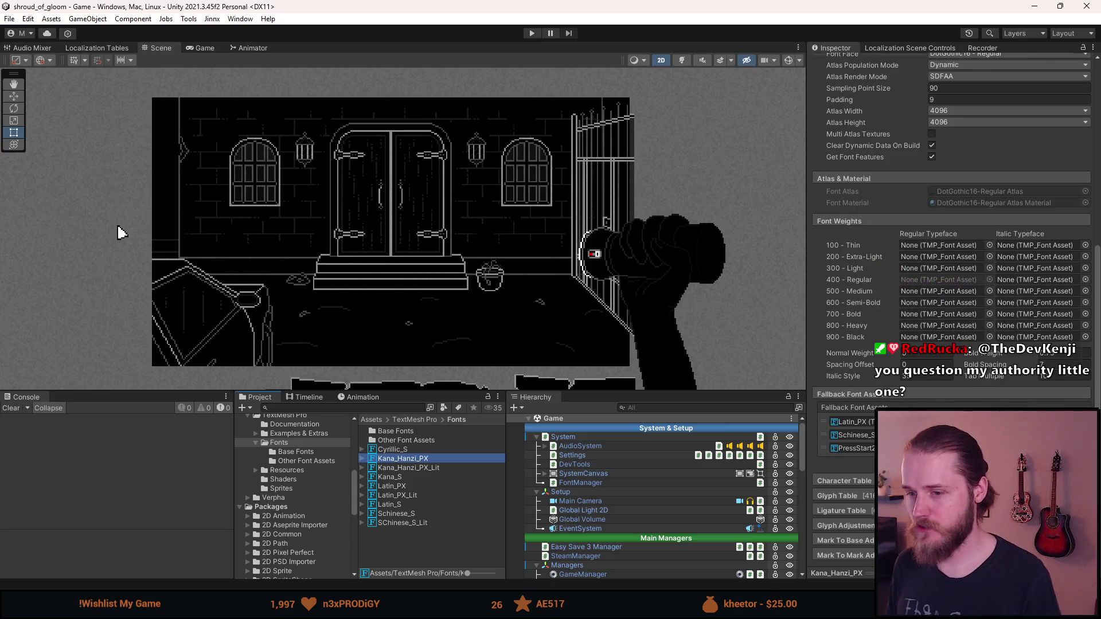
{"action": "scroll", "coordinate": [951, 229], "scroll_direction": "up", "scroll_amount": 3}
{"action": "scroll", "coordinate": [952, 229], "scroll_direction": "down", "scroll_amount": 4}
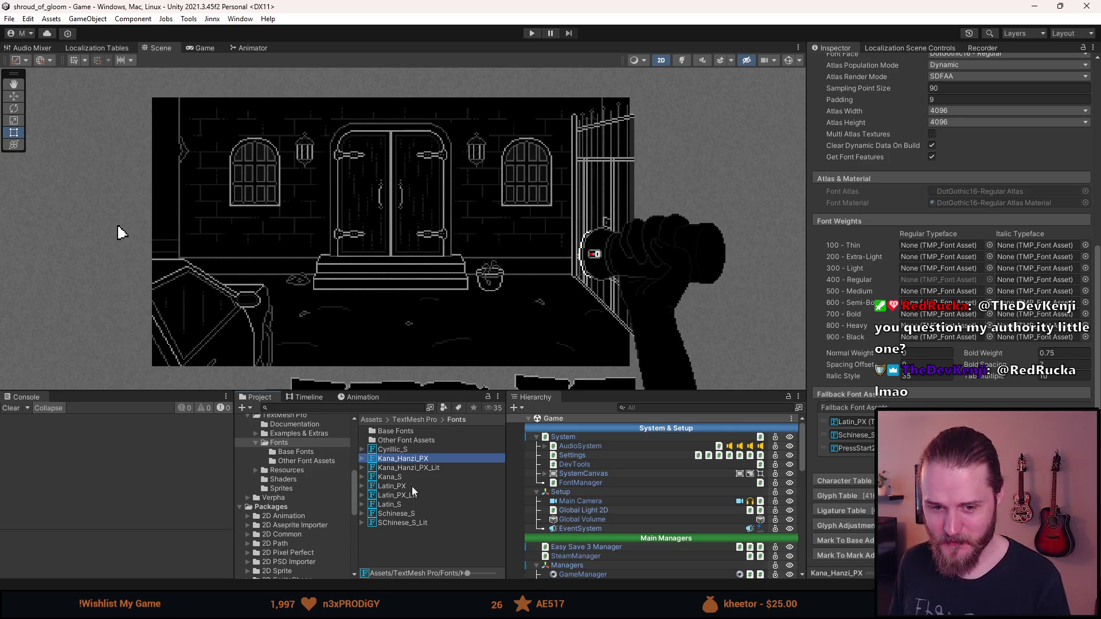
{"action": "left_click", "coordinate": [589, 482]}
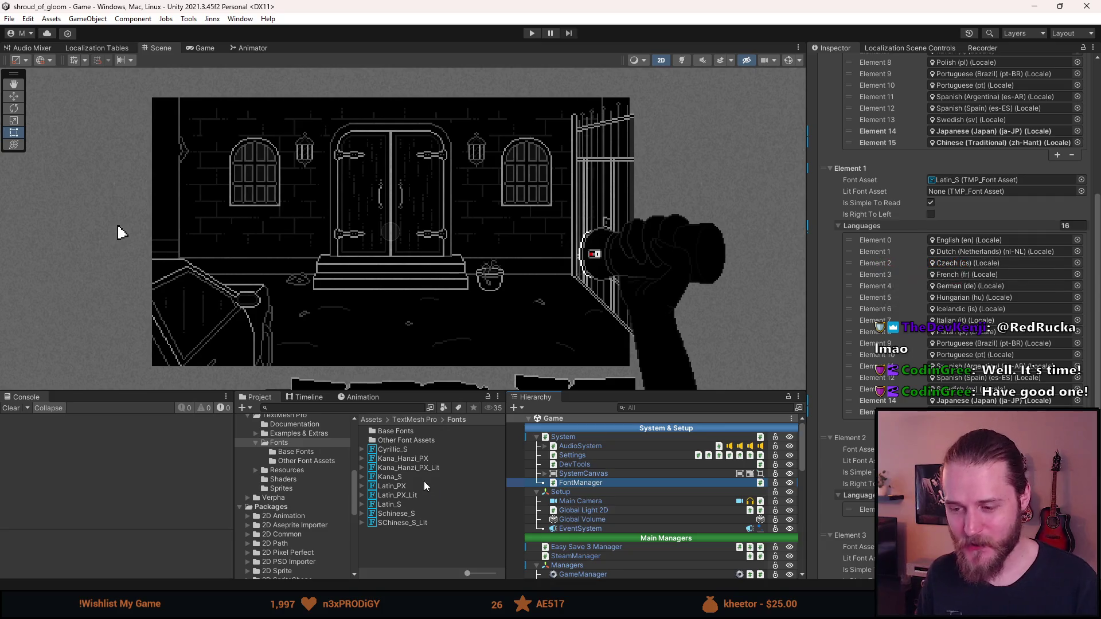
{"action": "left_click", "coordinate": [393, 478]}
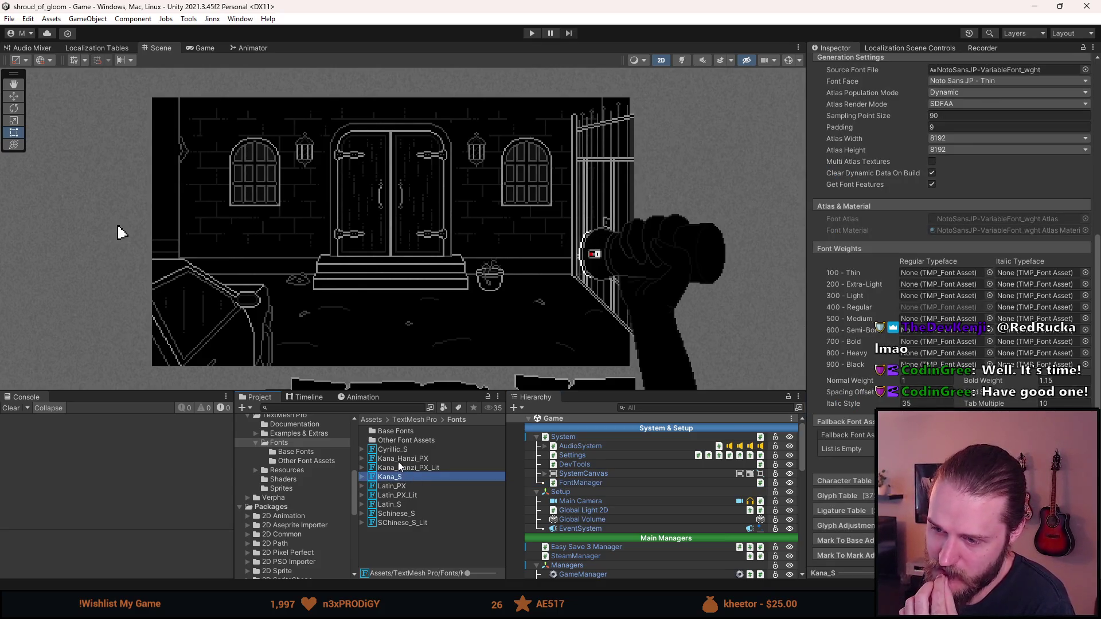
Select the Kana_Hanzi_PX font asset, leaving its name unchanged.
{"action": "left_click", "coordinate": [400, 462]}
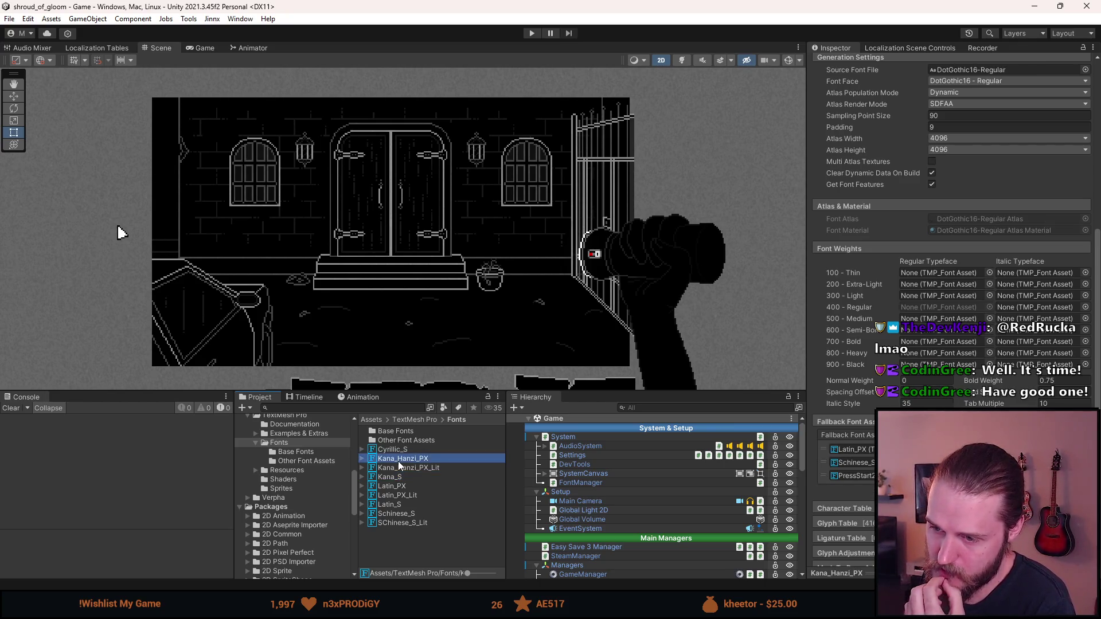
{"action": "right_click", "coordinate": [399, 465]}
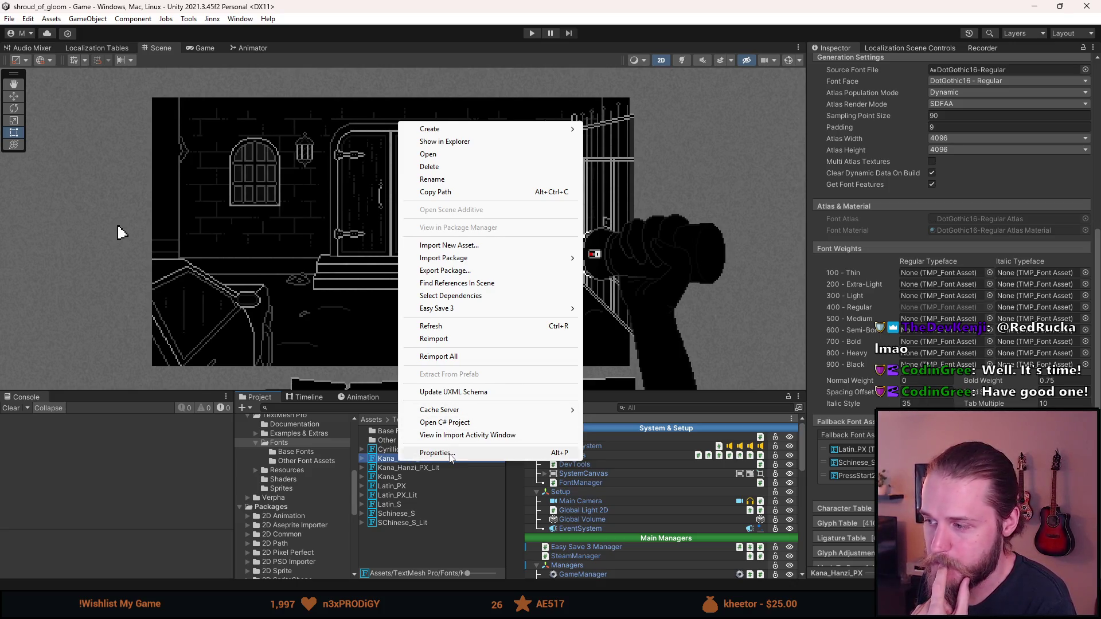
{"action": "left_click", "coordinate": [390, 460]}
{"action": "key", "text": "Return"}
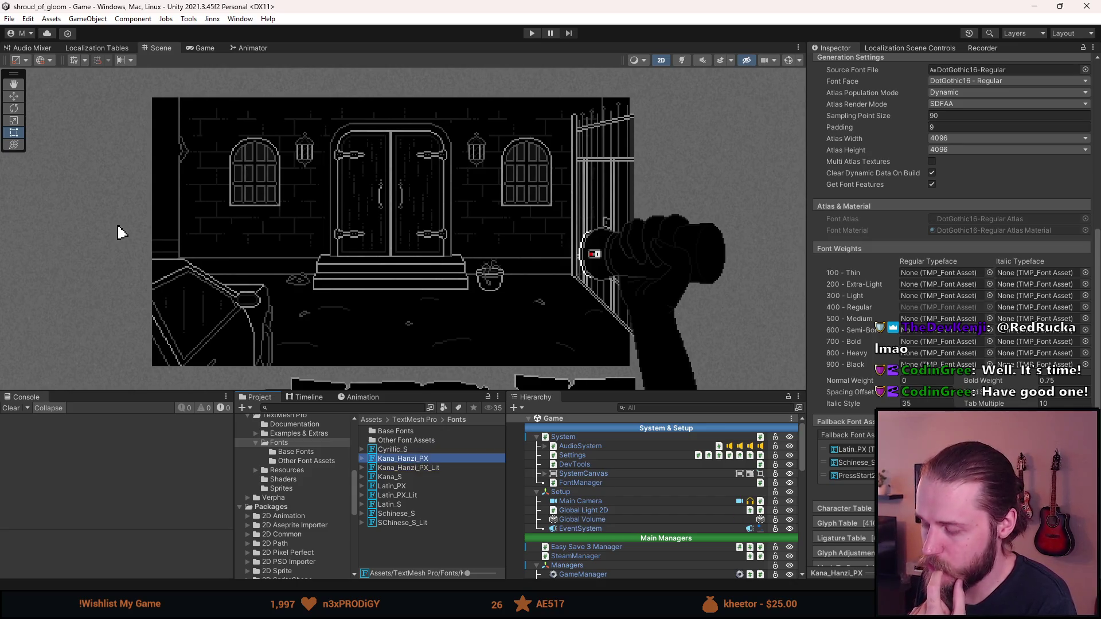
Expand and review Kana_Hanzi_PX's Character Table, then collapse it.
{"action": "scroll", "coordinate": [831, 516], "scroll_direction": "down", "scroll_amount": 2}
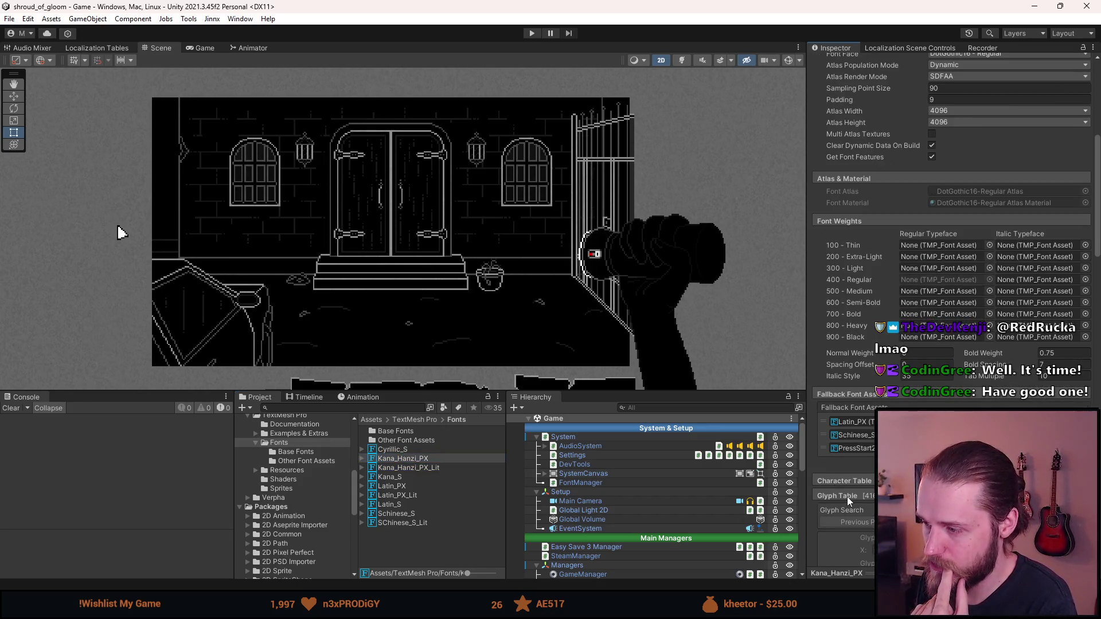
{"action": "left_click", "coordinate": [847, 483]}
{"action": "scroll", "coordinate": [847, 484], "scroll_direction": "down", "scroll_amount": 5}
{"action": "scroll", "coordinate": [842, 488], "scroll_direction": "down", "scroll_amount": 5}
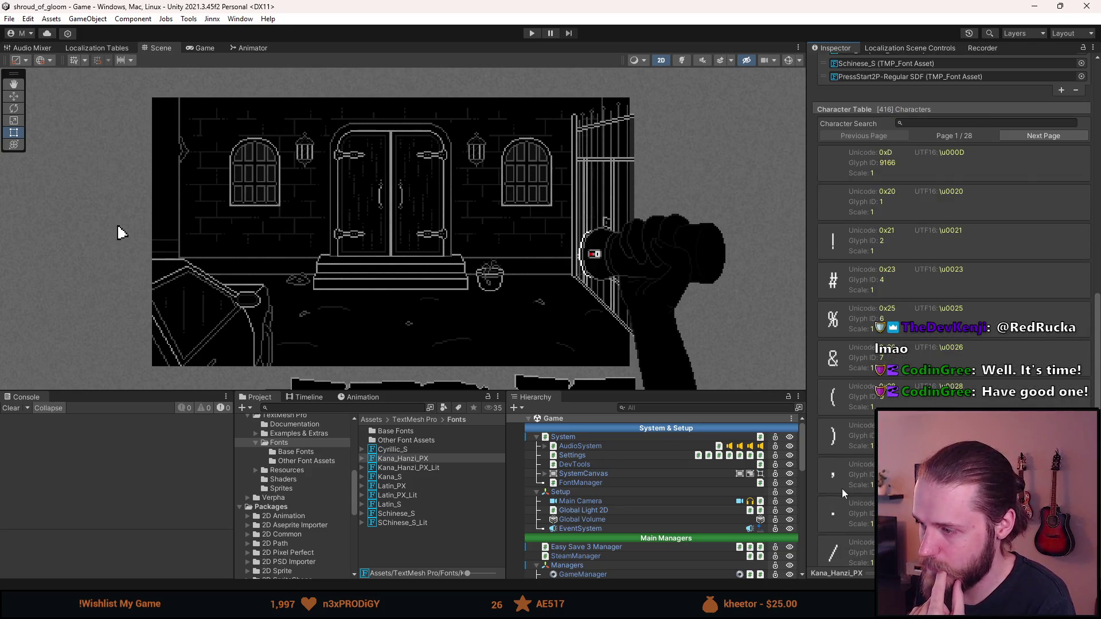
{"action": "scroll", "coordinate": [838, 476], "scroll_direction": "up", "scroll_amount": 6}
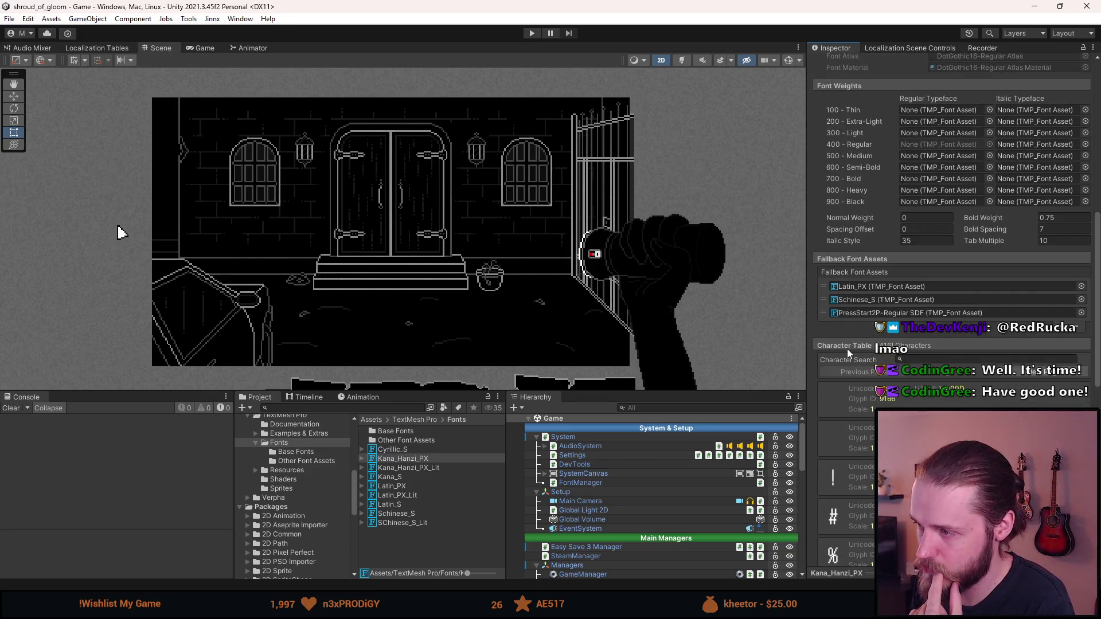
{"action": "left_click", "coordinate": [848, 345]}
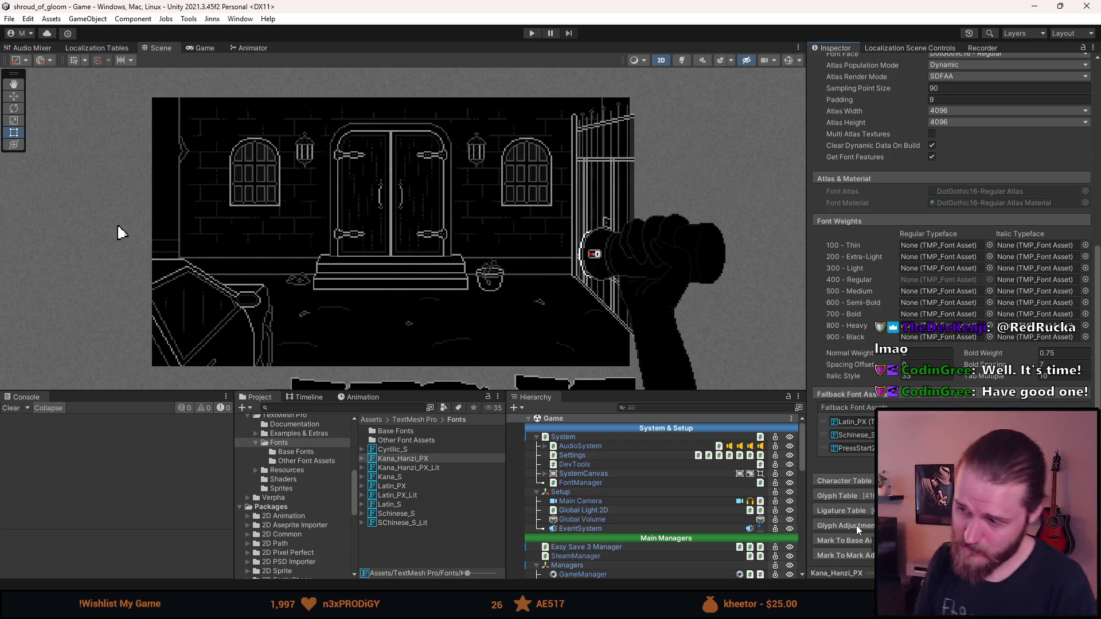
Expand and review Kana_Hanzi_PX's Ligature Table, then collapse it.
{"action": "left_click", "coordinate": [843, 507]}
{"action": "scroll", "coordinate": [844, 507], "scroll_direction": "down", "scroll_amount": 10}
{"action": "scroll", "coordinate": [840, 509], "scroll_direction": "up", "scroll_amount": 6}
{"action": "left_click", "coordinate": [837, 358]}
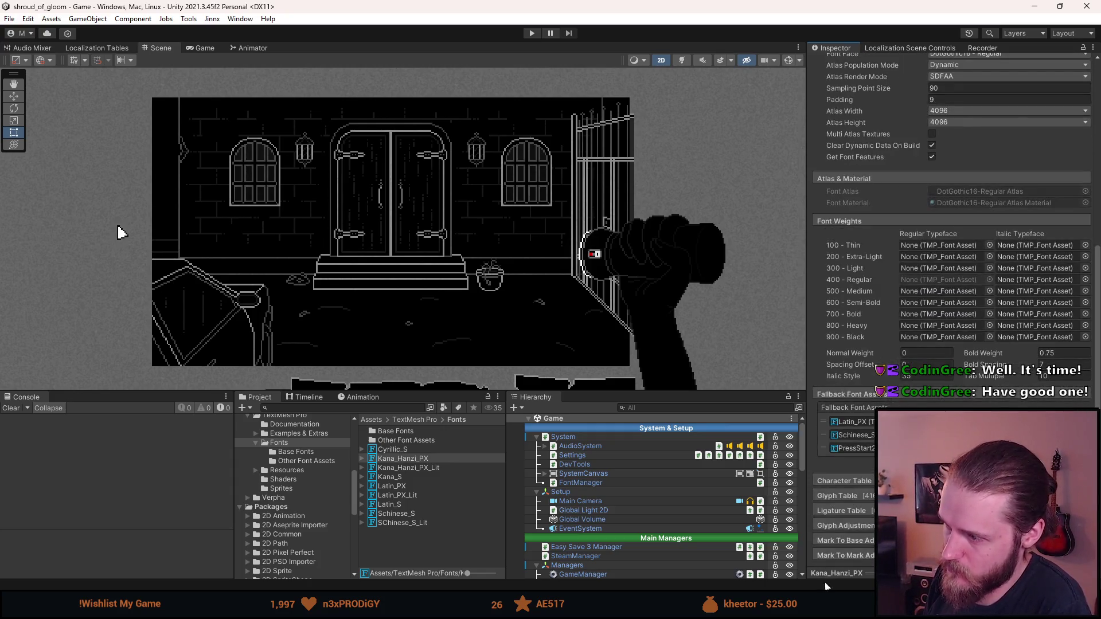
{"action": "scroll", "coordinate": [841, 508], "scroll_direction": "up", "scroll_amount": 5}
{"action": "scroll", "coordinate": [840, 508], "scroll_direction": "up", "scroll_amount": 5}
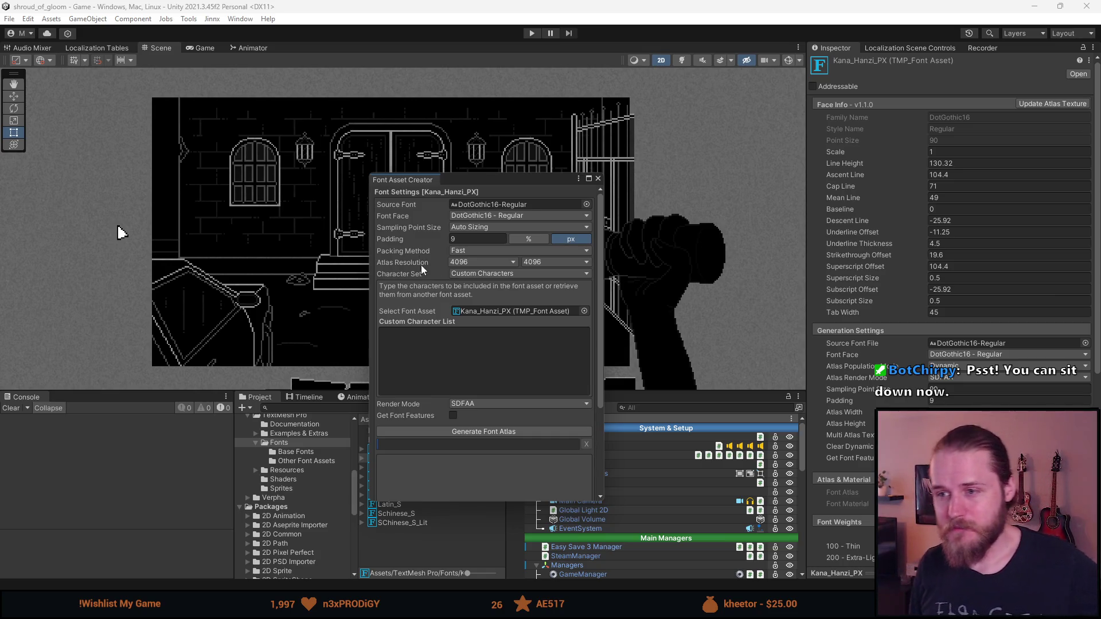
Keep the Character Set on Custom Characters and enable Get Font Features.
{"action": "left_click", "coordinate": [467, 274]}
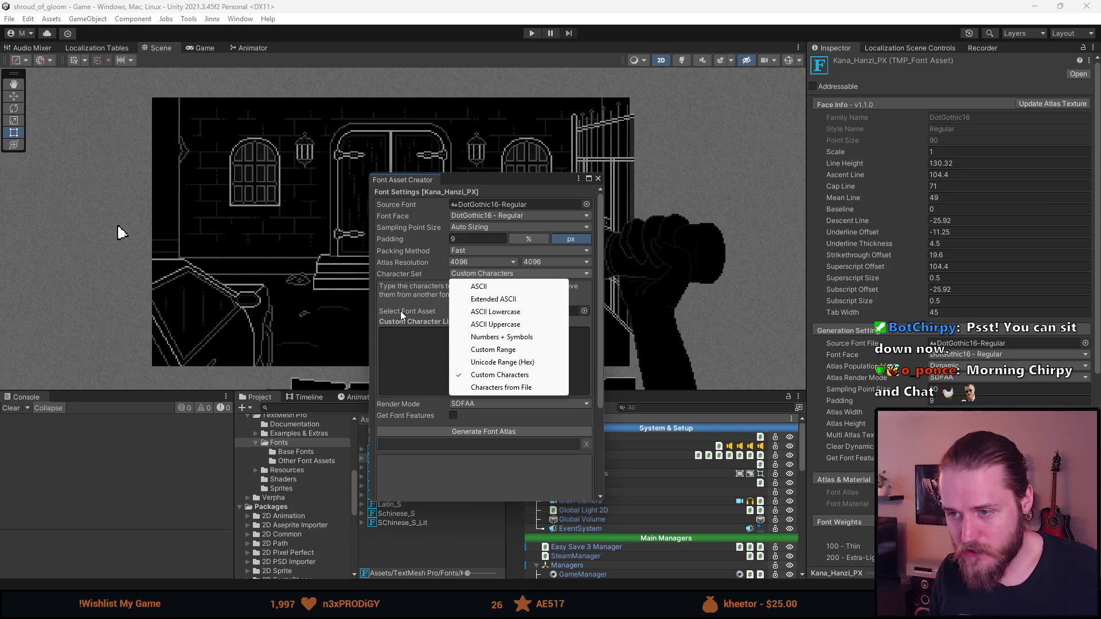
{"action": "left_click", "coordinate": [391, 347]}
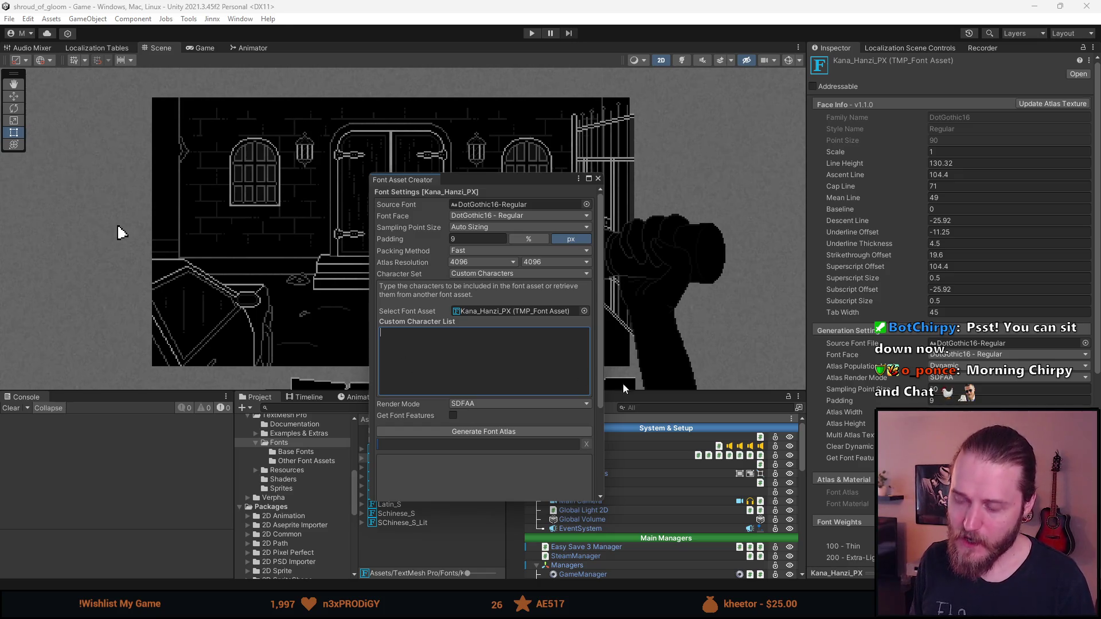
{"action": "scroll", "coordinate": [451, 424], "scroll_direction": "down", "scroll_amount": 5}
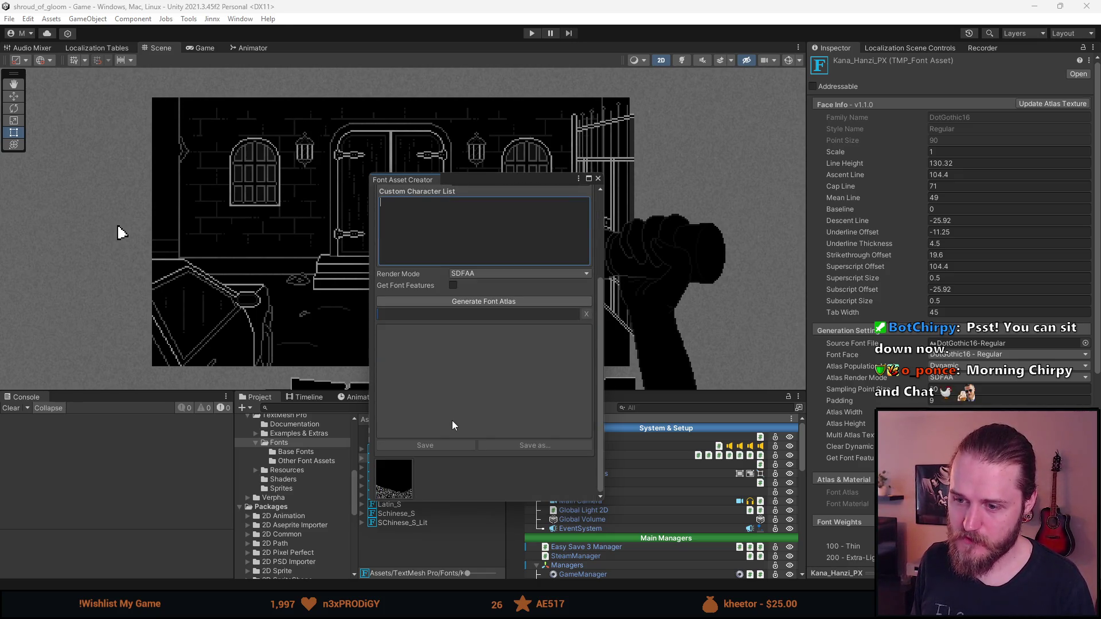
{"action": "scroll", "coordinate": [390, 474], "scroll_direction": "up", "scroll_amount": 3}
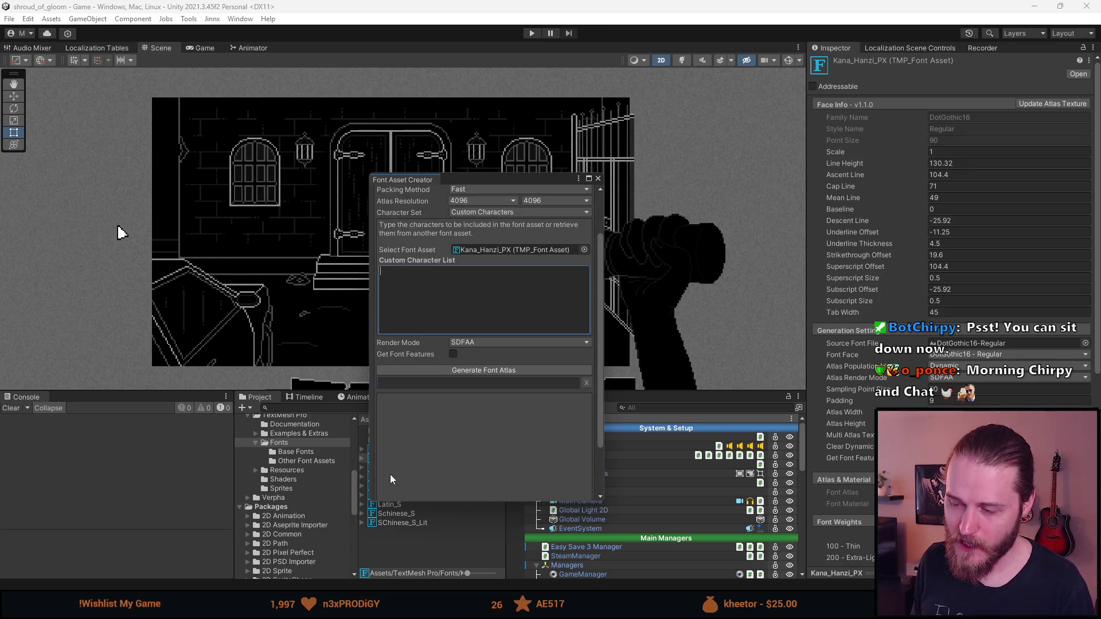
{"action": "scroll", "coordinate": [393, 473], "scroll_direction": "up", "scroll_amount": 3}
{"action": "left_click", "coordinate": [452, 415]}
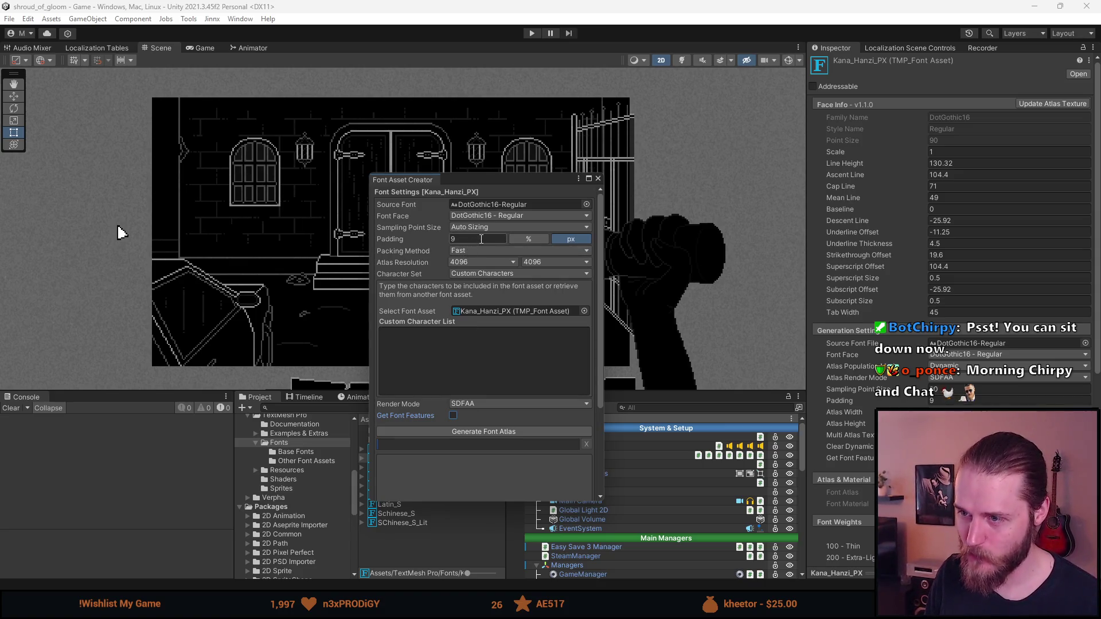
Leave Sampling Point Size on Auto Sizing and close the Font Asset Creator.
{"action": "left_click", "coordinate": [478, 227]}
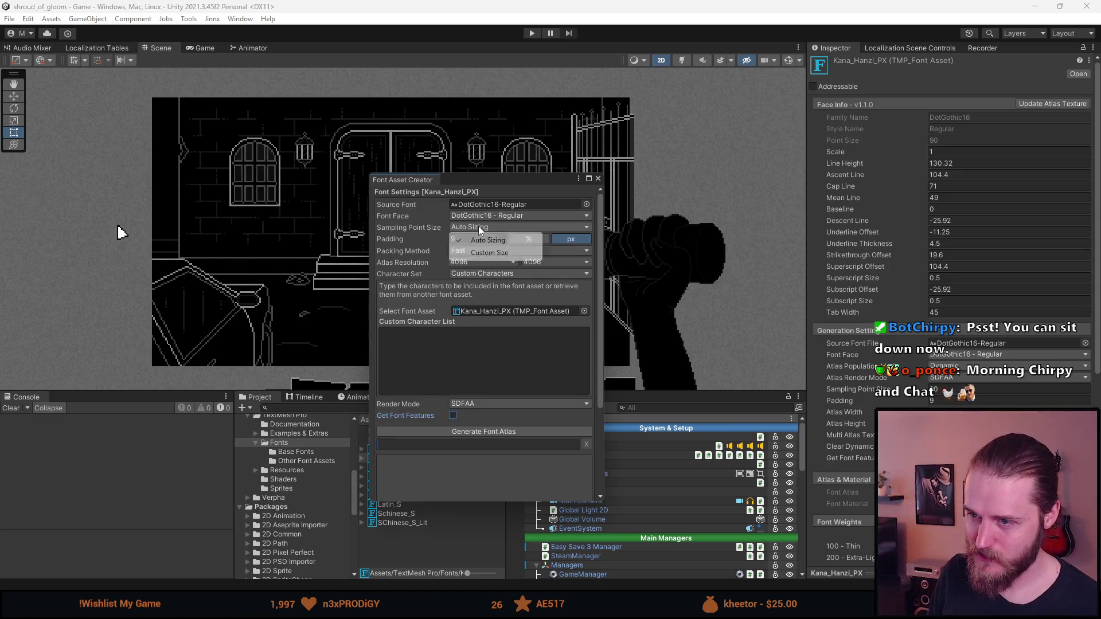
{"action": "left_click", "coordinate": [439, 361]}
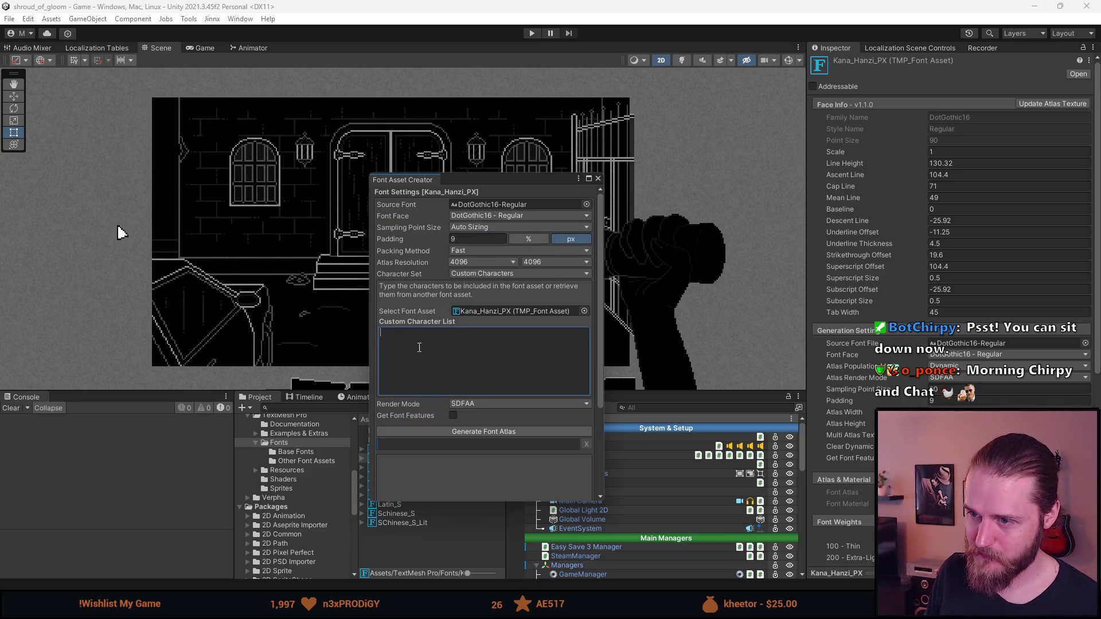
{"action": "scroll", "coordinate": [411, 383], "scroll_direction": "down", "scroll_amount": 5}
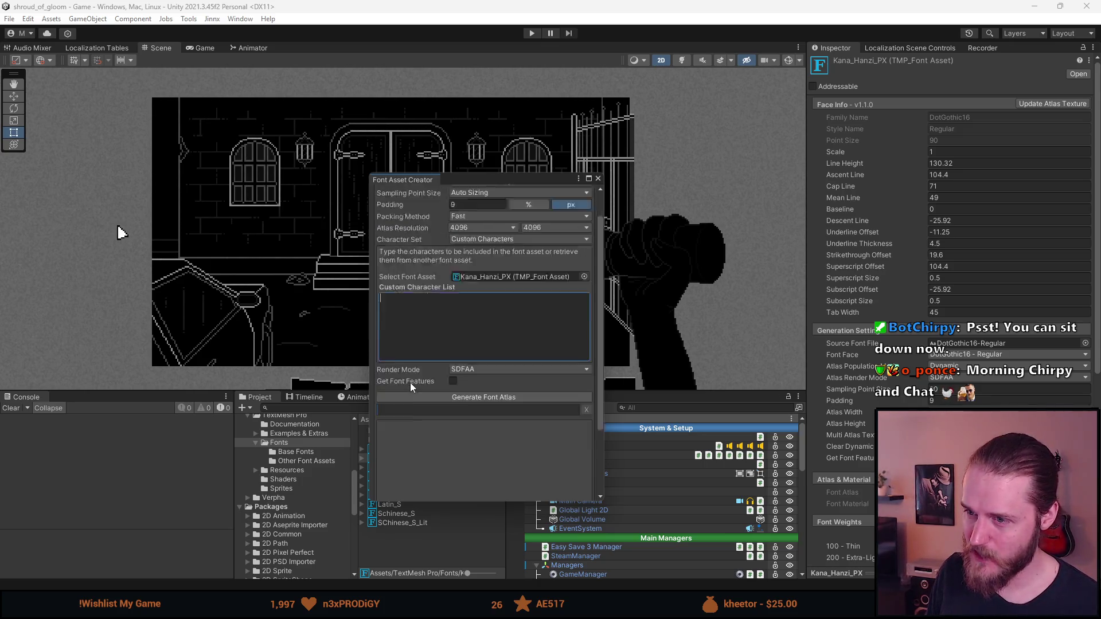
{"action": "left_click", "coordinate": [598, 179]}
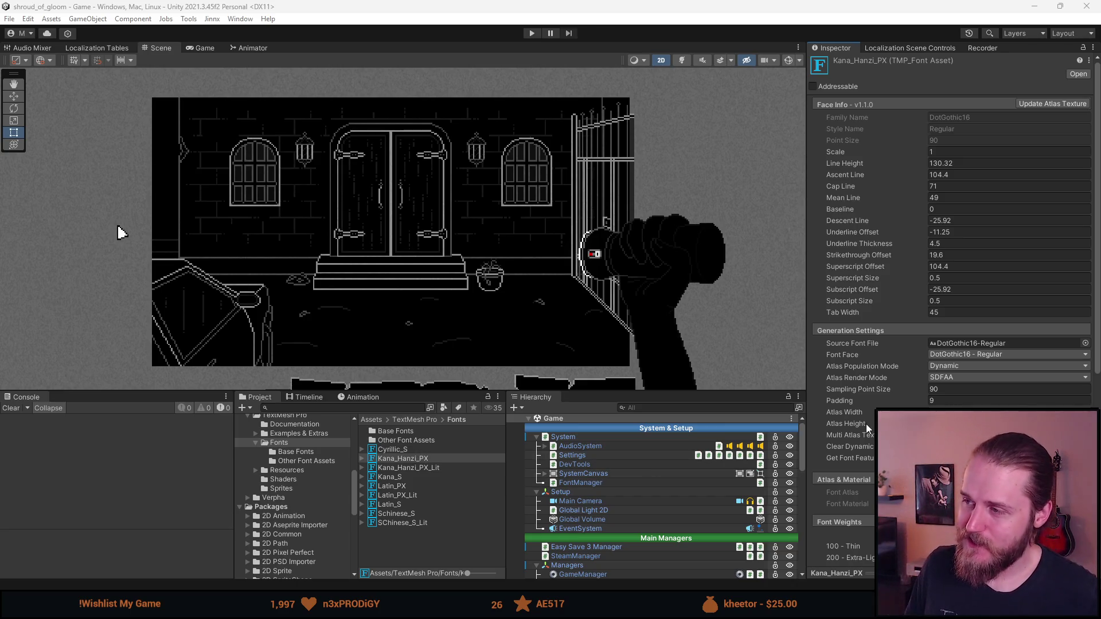
{"action": "scroll", "coordinate": [871, 436], "scroll_direction": "down", "scroll_amount": 10}
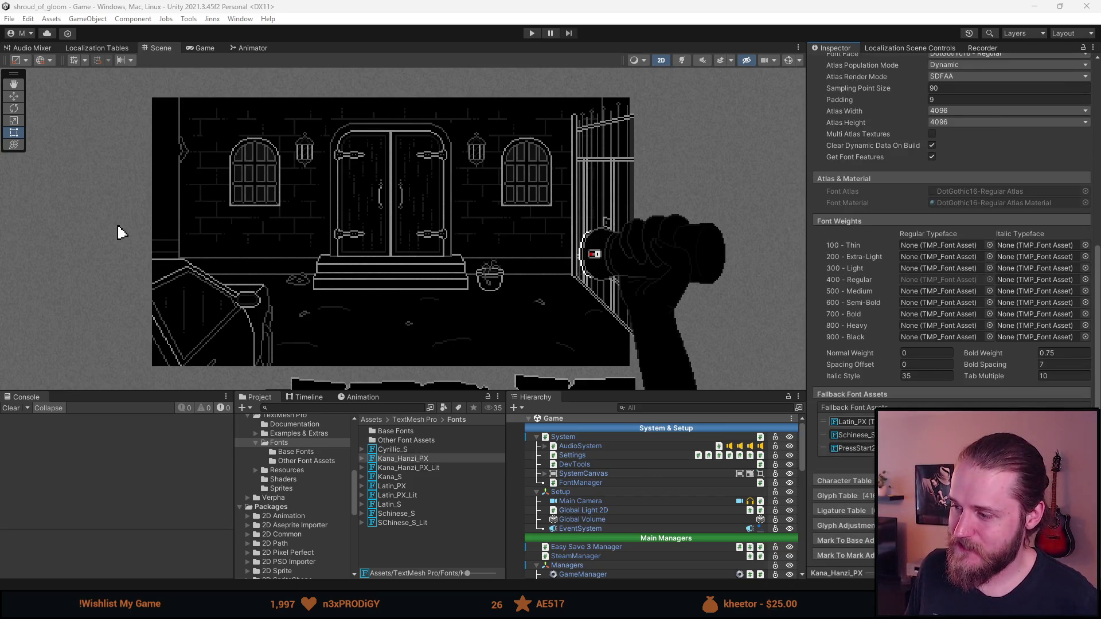
{"action": "scroll", "coordinate": [951, 229], "scroll_direction": "up", "scroll_amount": 10}
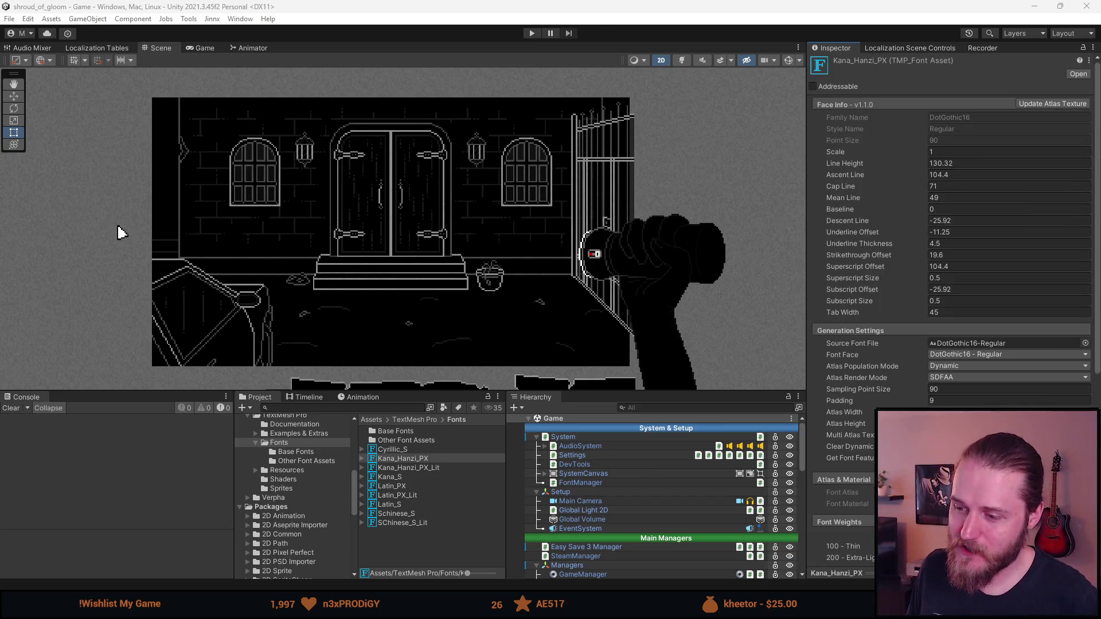
{"action": "left_click", "coordinate": [396, 469]}
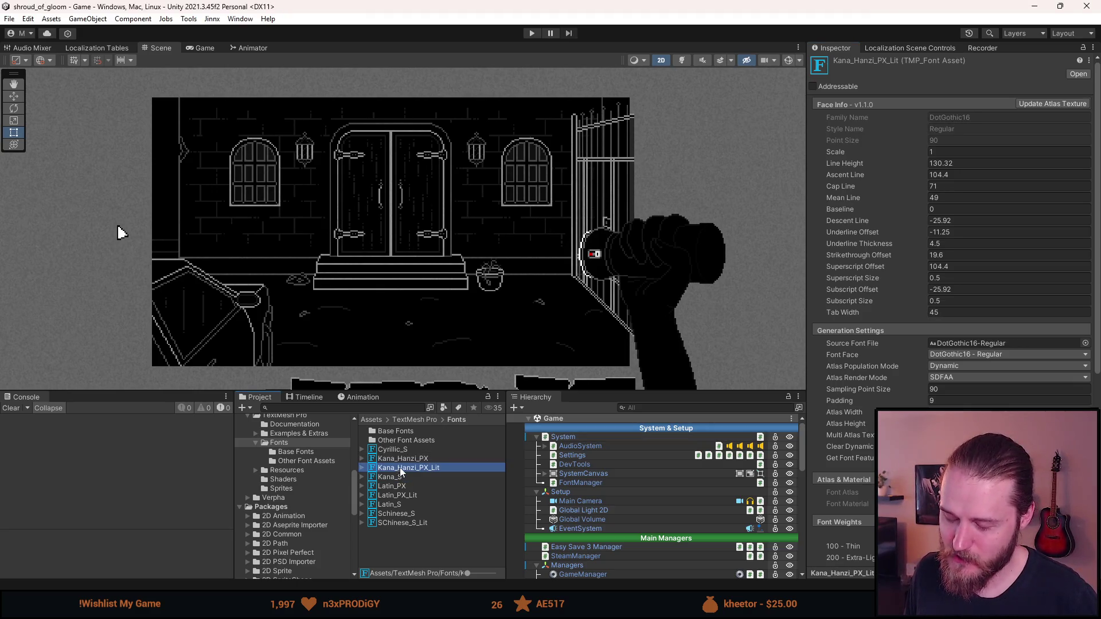
{"action": "left_click", "coordinate": [403, 460]}
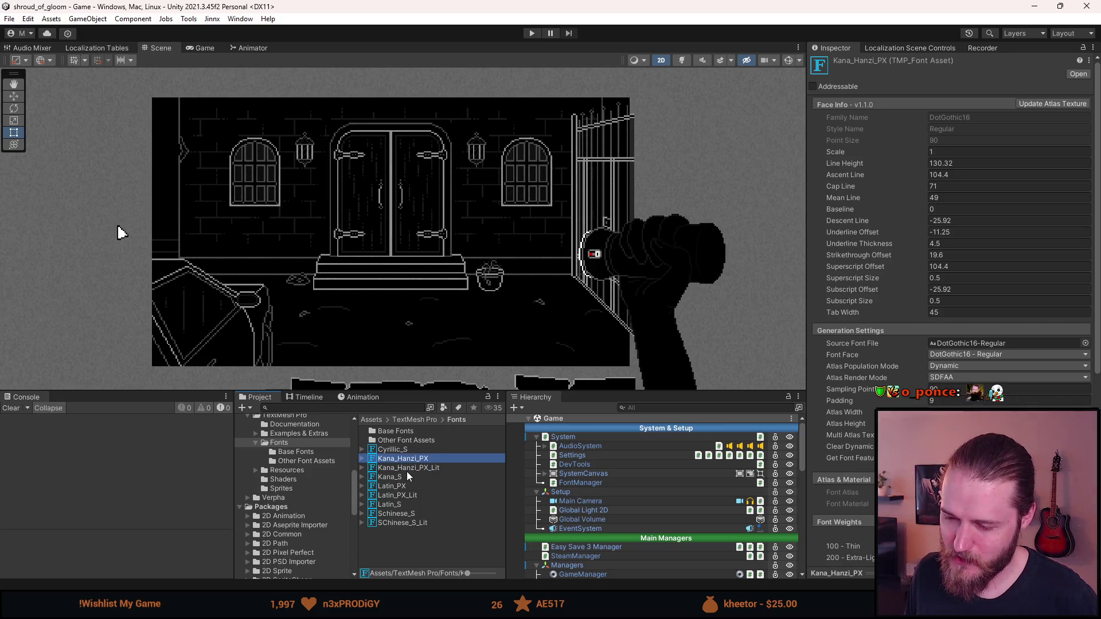
{"action": "left_click", "coordinate": [403, 469]}
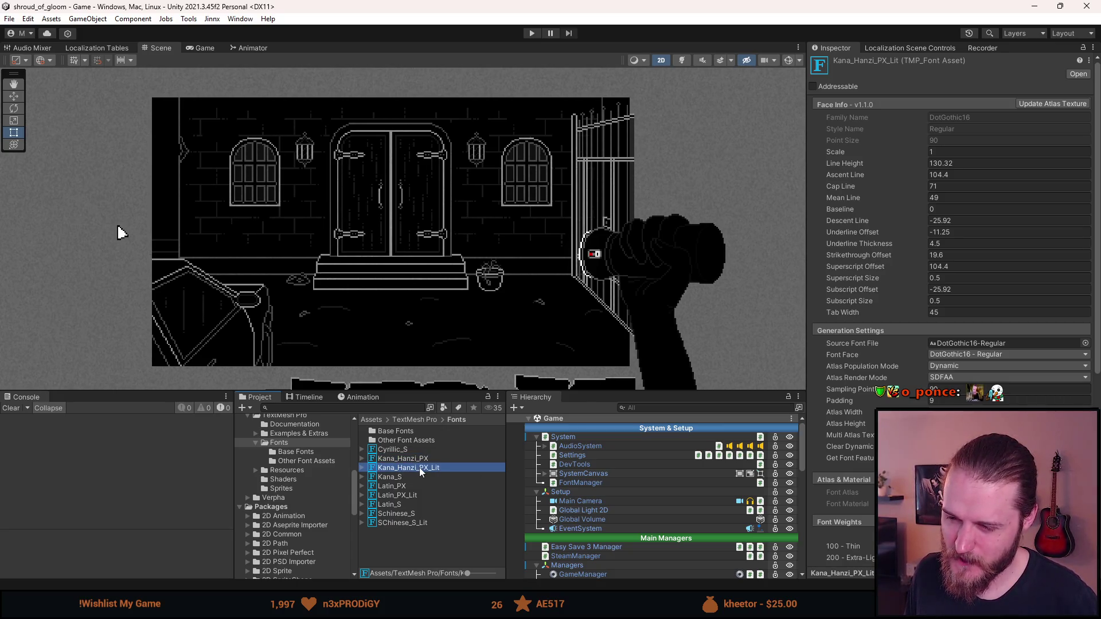
{"action": "left_click", "coordinate": [387, 460]}
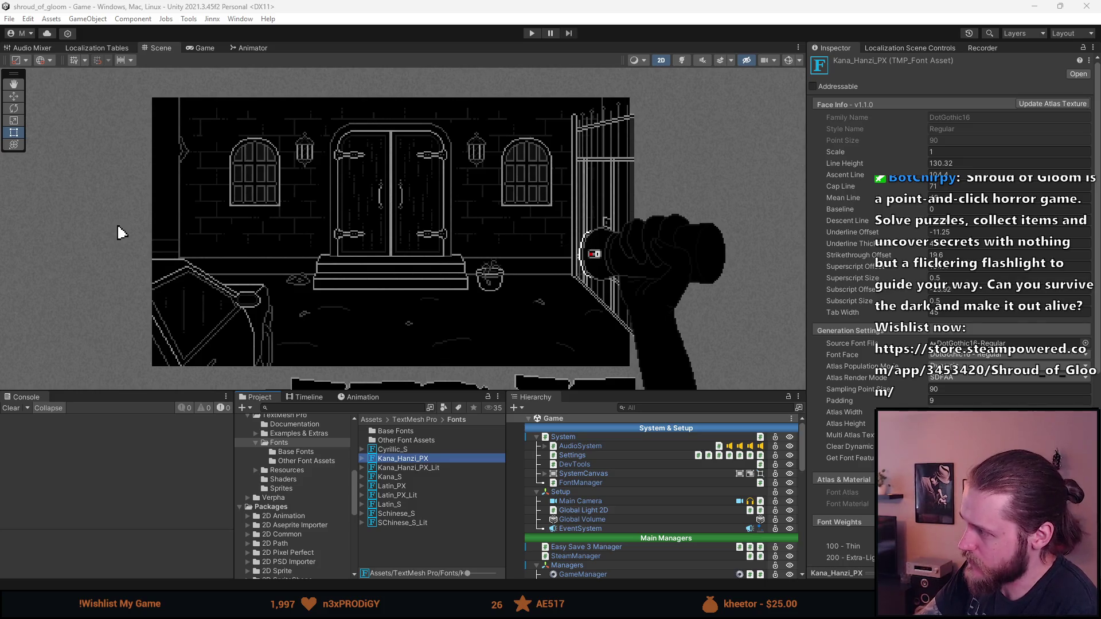
{"action": "right_click", "coordinate": [402, 462]}
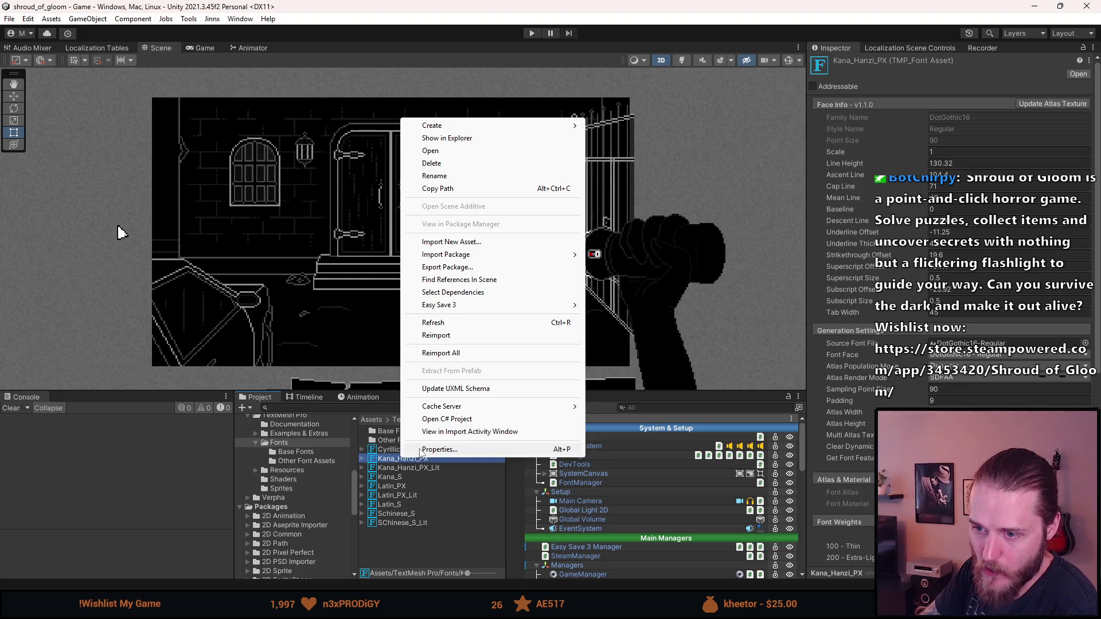
Briefly view Kana_Hanzi_PX's properties, then reopen its Font Asset Creator.
{"action": "left_click", "coordinate": [421, 450]}
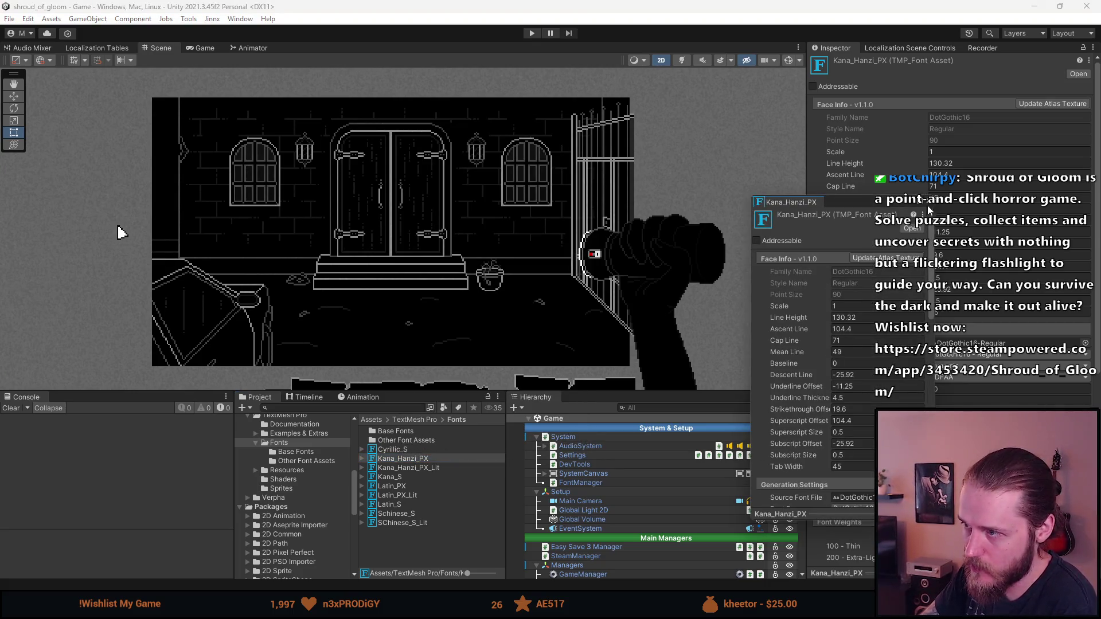
{"action": "left_click", "coordinate": [928, 202]}
{"action": "left_click", "coordinate": [1053, 104]}
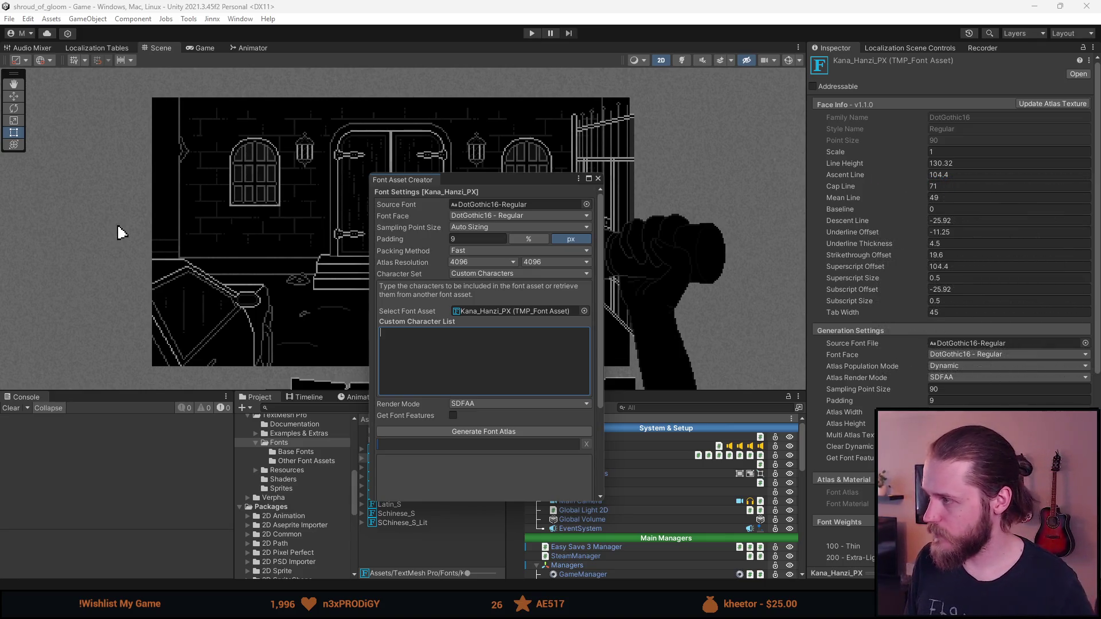
Enter A-Z as custom characters and bring up the Discussions thread on CJK character sets.
{"action": "type", "text": "A-Z"}
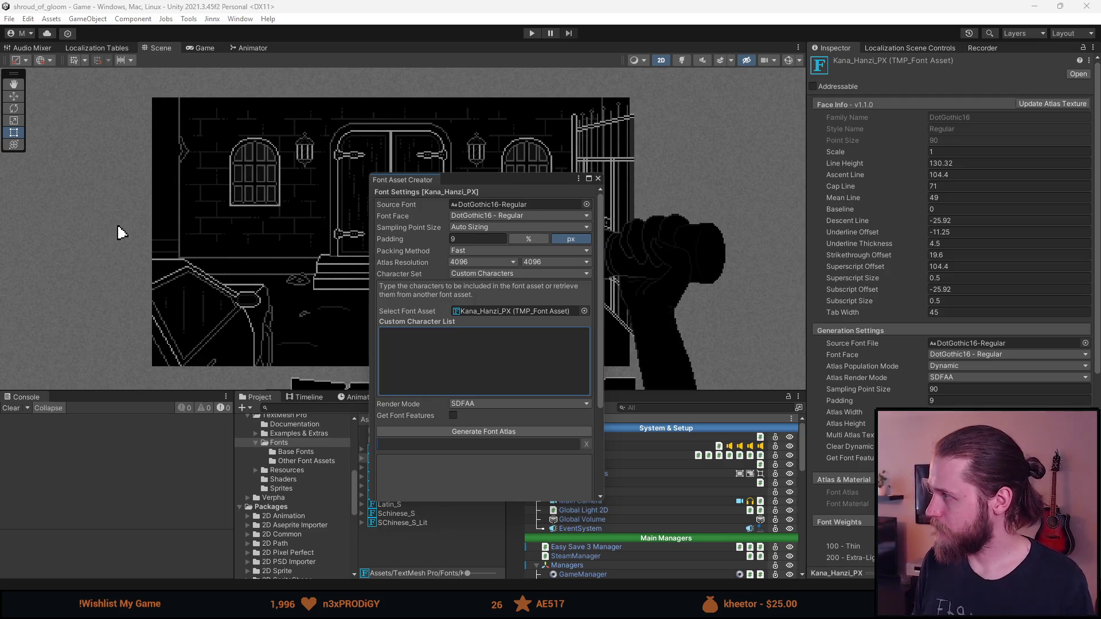
{"action": "key", "text": "alt+Tab"}
{"action": "key", "text": "super+Up"}
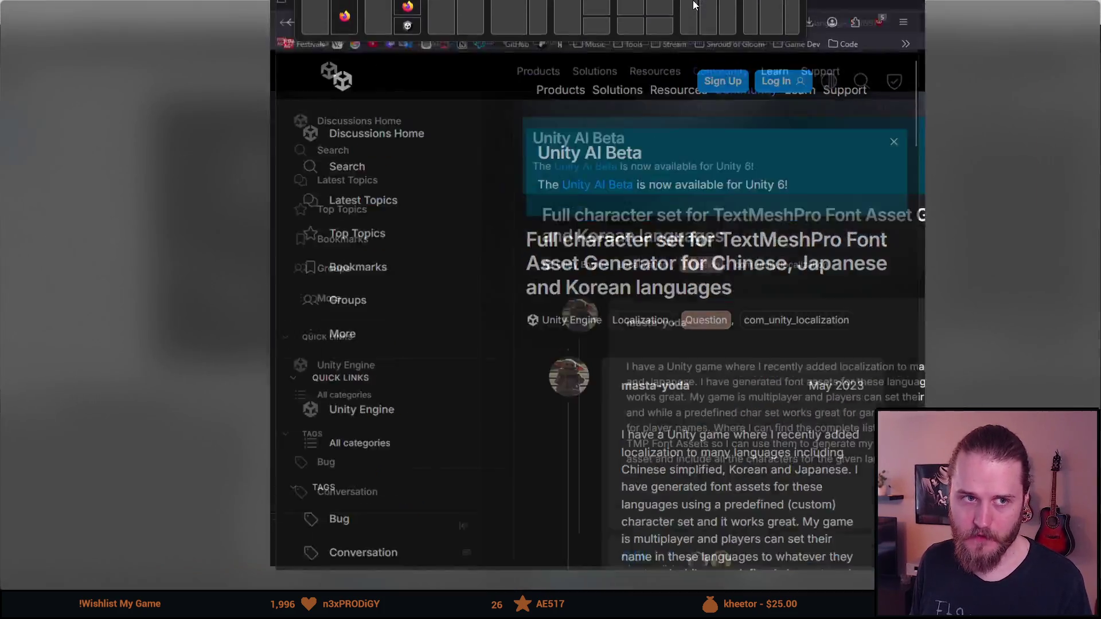
Highlight the thread's passages on predefined custom character sets, player-chosen names and complete character lists.
{"action": "scroll", "coordinate": [654, 271], "scroll_direction": "down", "scroll_amount": 3}
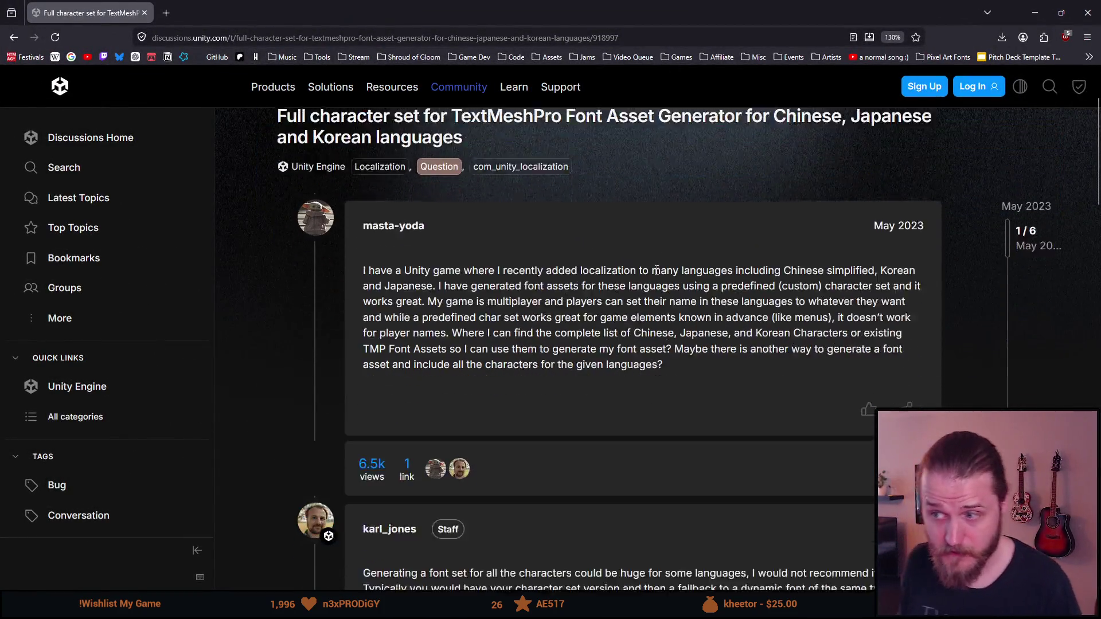
{"action": "mouse_move", "coordinate": [445, 223]}
{"action": "left_mouse_down"}
{"action": "mouse_move", "coordinate": [596, 238]}
{"action": "mouse_move", "coordinate": [655, 223]}
{"action": "mouse_move", "coordinate": [869, 227]}
{"action": "left_mouse_up"}
{"action": "left_click_drag", "start_coordinate": [450, 238], "coordinate": [905, 244]}
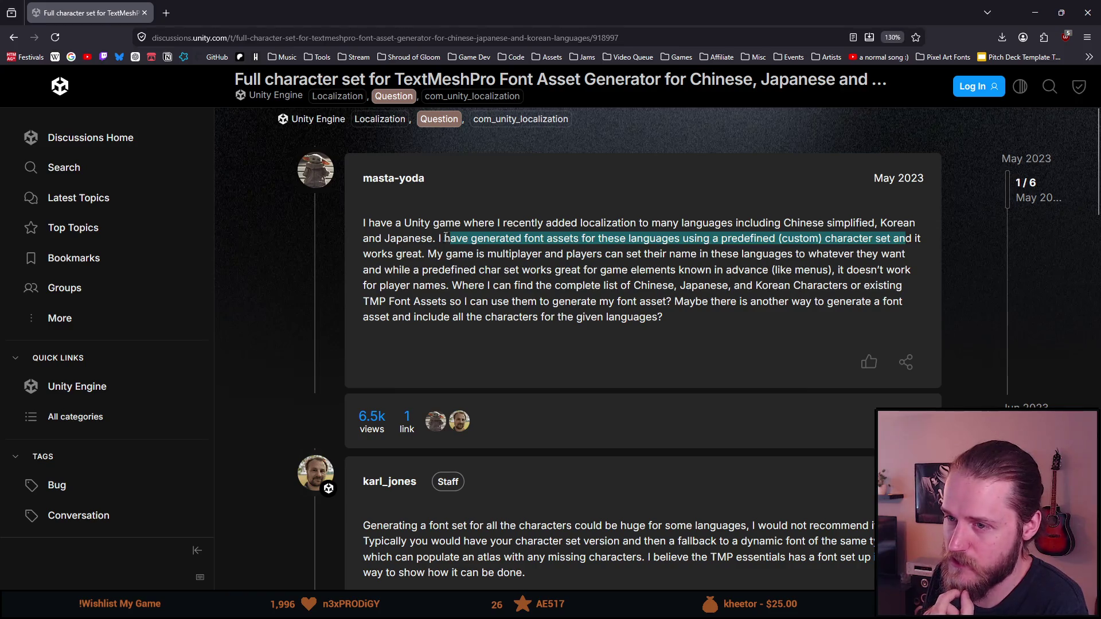
{"action": "mouse_move", "coordinate": [451, 242]}
{"action": "left_mouse_down"}
{"action": "mouse_move", "coordinate": [555, 270]}
{"action": "mouse_move", "coordinate": [660, 255]}
{"action": "mouse_move", "coordinate": [815, 265]}
{"action": "left_mouse_up"}
{"action": "left_click_drag", "start_coordinate": [495, 270], "coordinate": [465, 286]}
{"action": "left_click", "coordinate": [464, 286]}
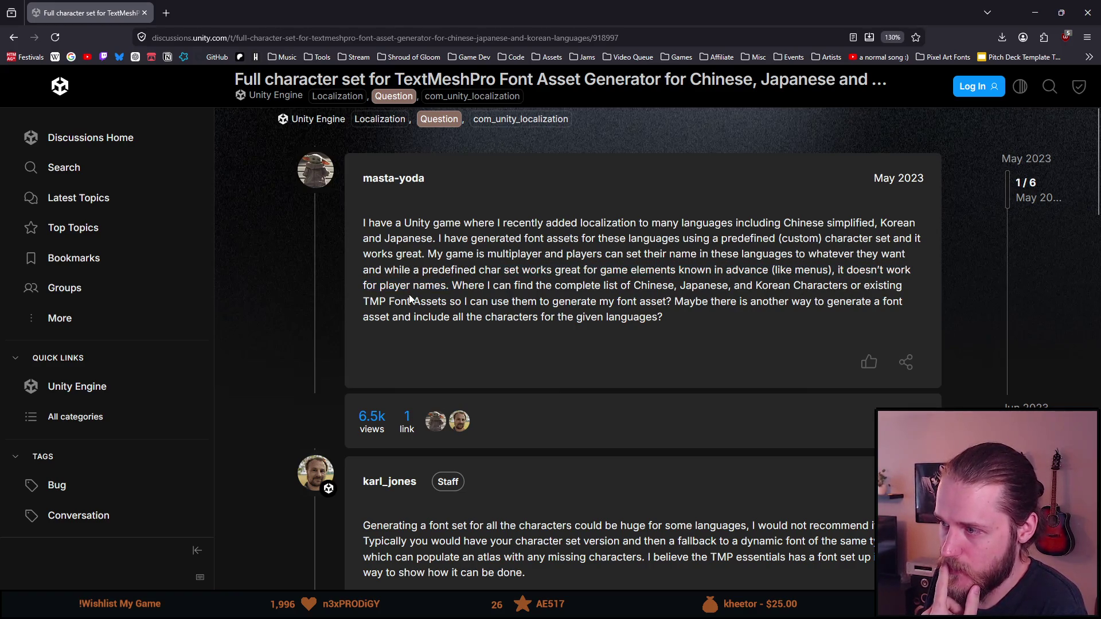
{"action": "left_click_drag", "start_coordinate": [504, 286], "coordinate": [739, 302]}
{"action": "left_click", "coordinate": [586, 313]}
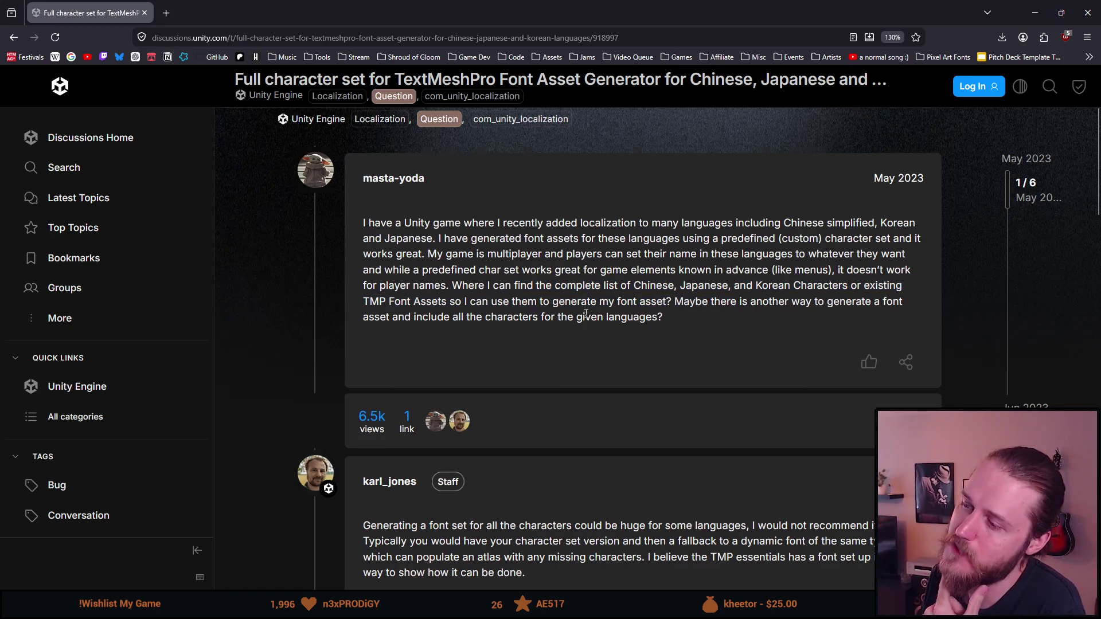
Read the advice about character set versions, scroll to the last post, then return to the search results.
{"action": "scroll", "coordinate": [586, 314], "scroll_direction": "down", "scroll_amount": 2}
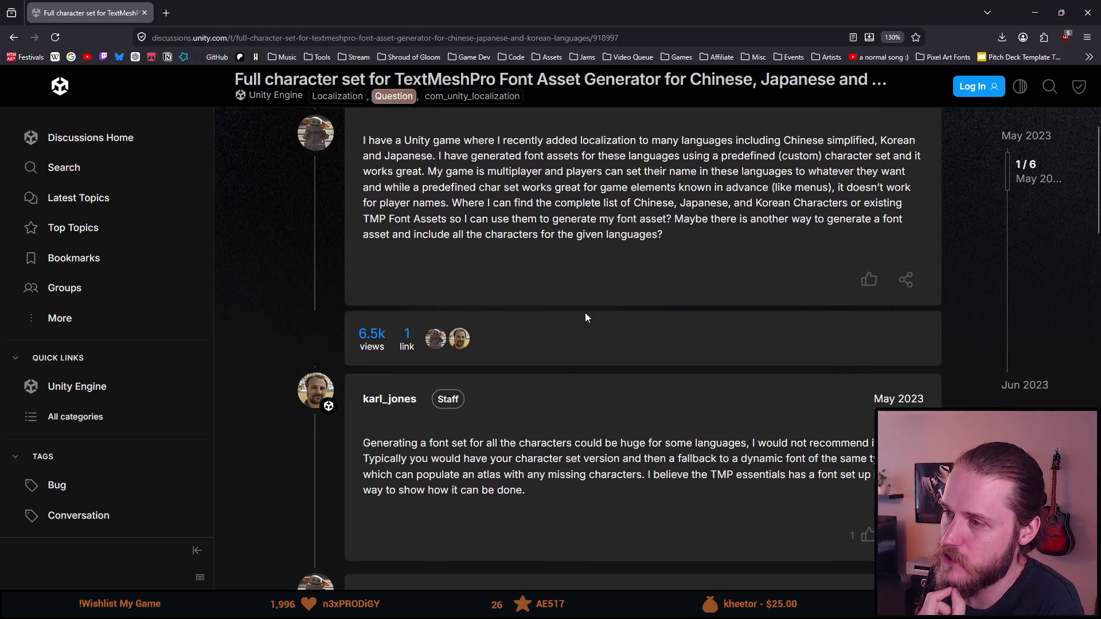
{"action": "scroll", "coordinate": [585, 314], "scroll_direction": "down", "scroll_amount": 4}
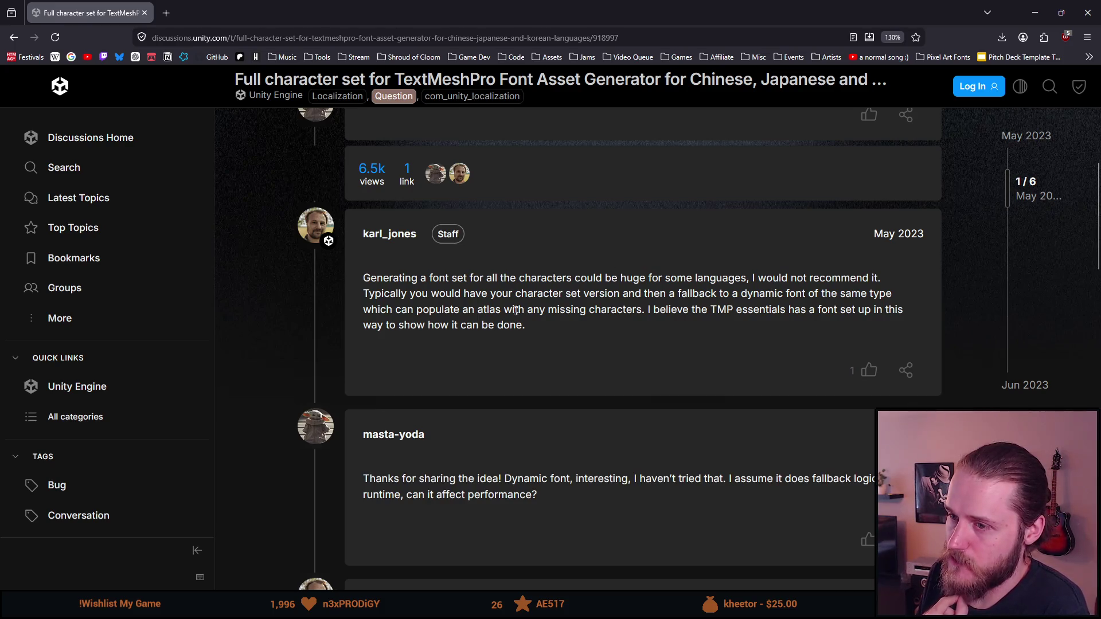
{"action": "mouse_move", "coordinate": [428, 292]}
{"action": "left_mouse_down"}
{"action": "mouse_move", "coordinate": [509, 310]}
{"action": "mouse_move", "coordinate": [553, 293]}
{"action": "mouse_move", "coordinate": [880, 297]}
{"action": "mouse_move", "coordinate": [597, 278]}
{"action": "mouse_move", "coordinate": [411, 305]}
{"action": "mouse_move", "coordinate": [645, 310]}
{"action": "left_mouse_up"}
{"action": "left_click", "coordinate": [684, 323]}
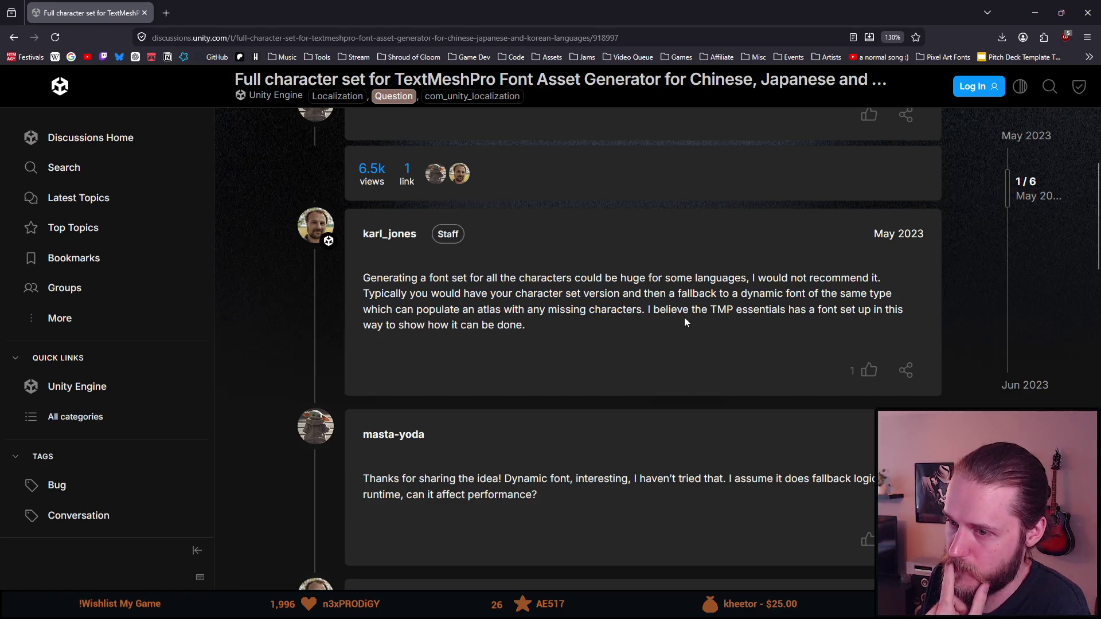
{"action": "scroll", "coordinate": [684, 319], "scroll_direction": "down", "scroll_amount": 3}
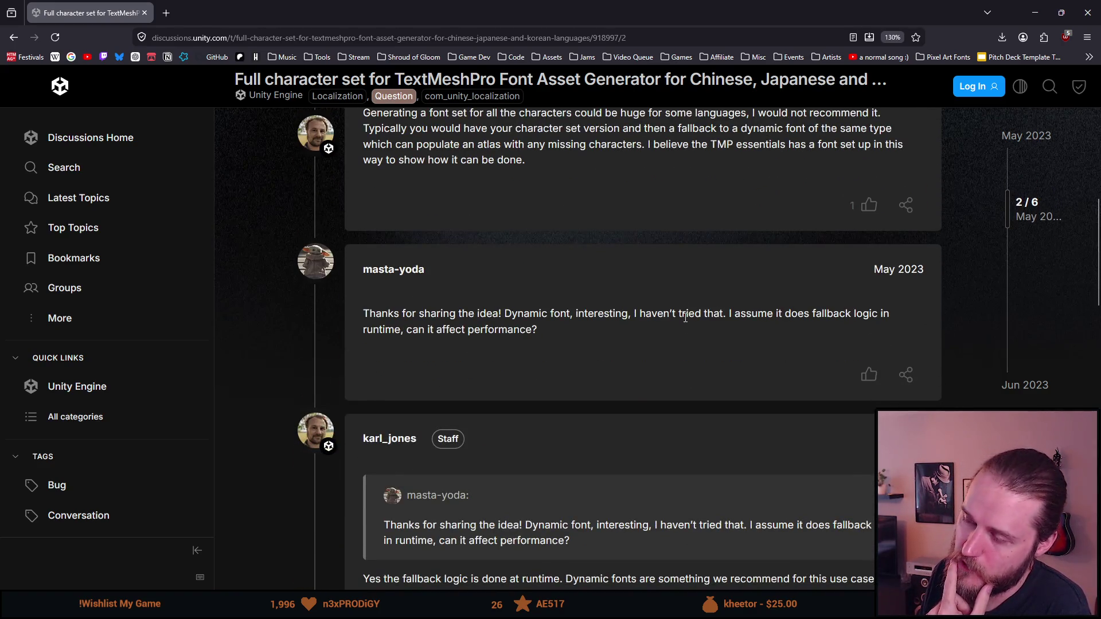
{"action": "scroll", "coordinate": [685, 317], "scroll_direction": "down", "scroll_amount": 3}
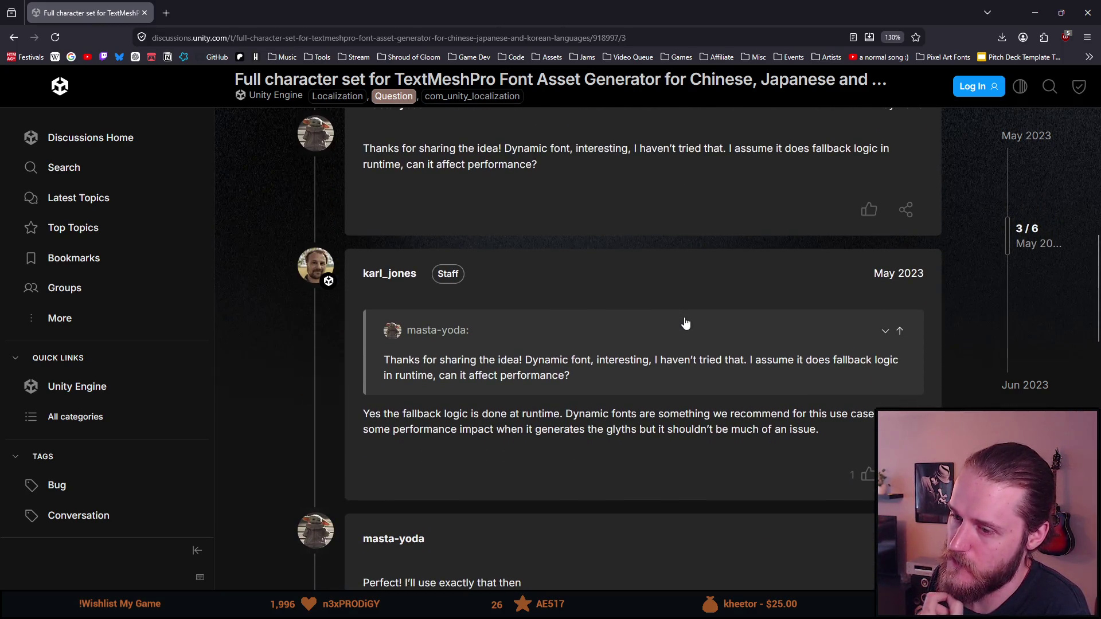
{"action": "scroll", "coordinate": [685, 323], "scroll_direction": "down", "scroll_amount": 4}
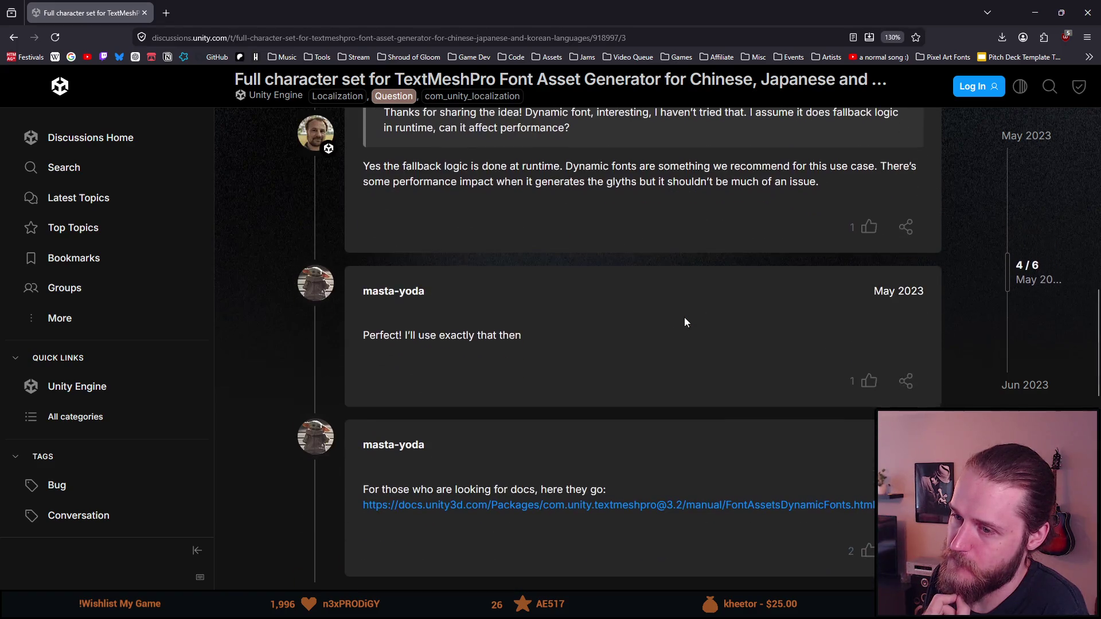
{"action": "scroll", "coordinate": [685, 321], "scroll_direction": "down", "scroll_amount": 3}
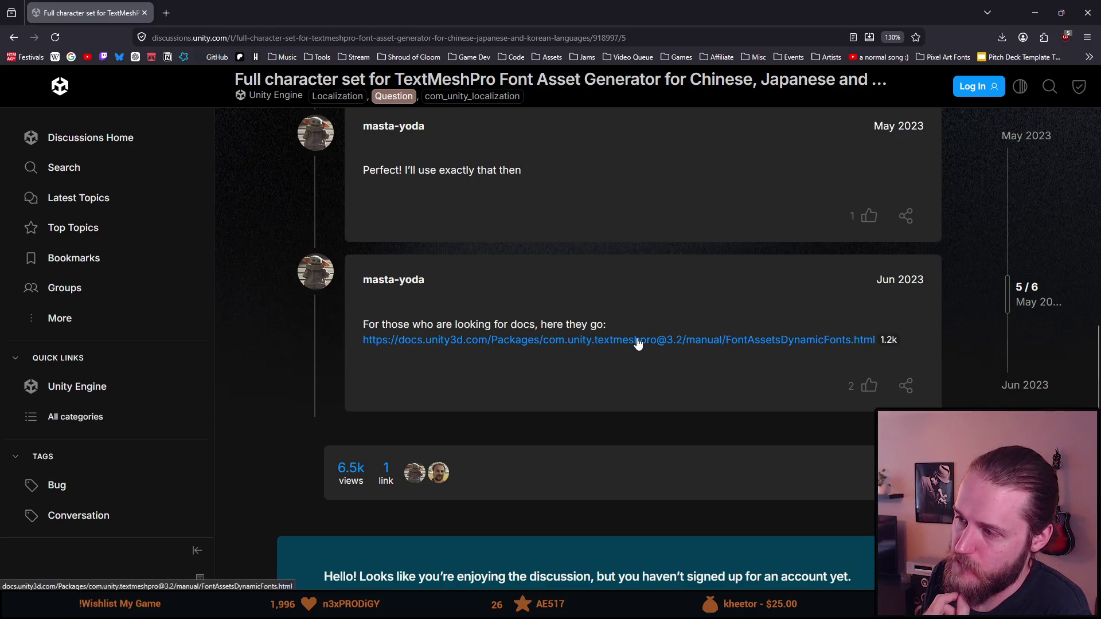
{"action": "key", "text": "alt+Left"}
{"action": "scroll", "coordinate": [368, 305], "scroll_direction": "down", "scroll_amount": 5}
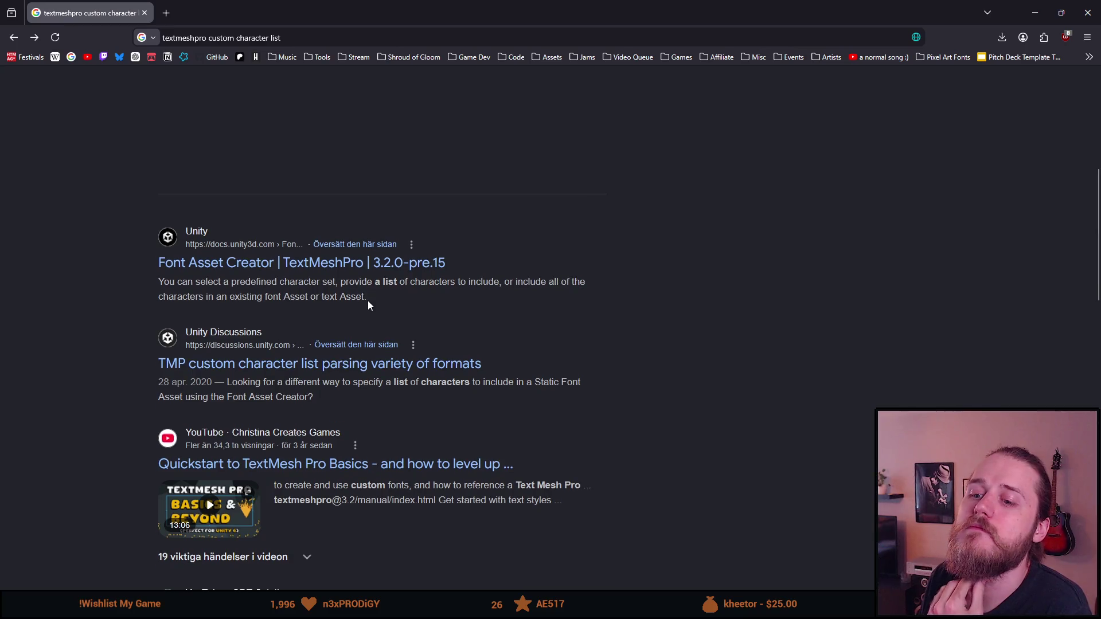
Read the result snippets, briefly selecting the word 'specify', and scroll back to the top.
{"action": "scroll", "coordinate": [368, 305], "scroll_direction": "down", "scroll_amount": 10}
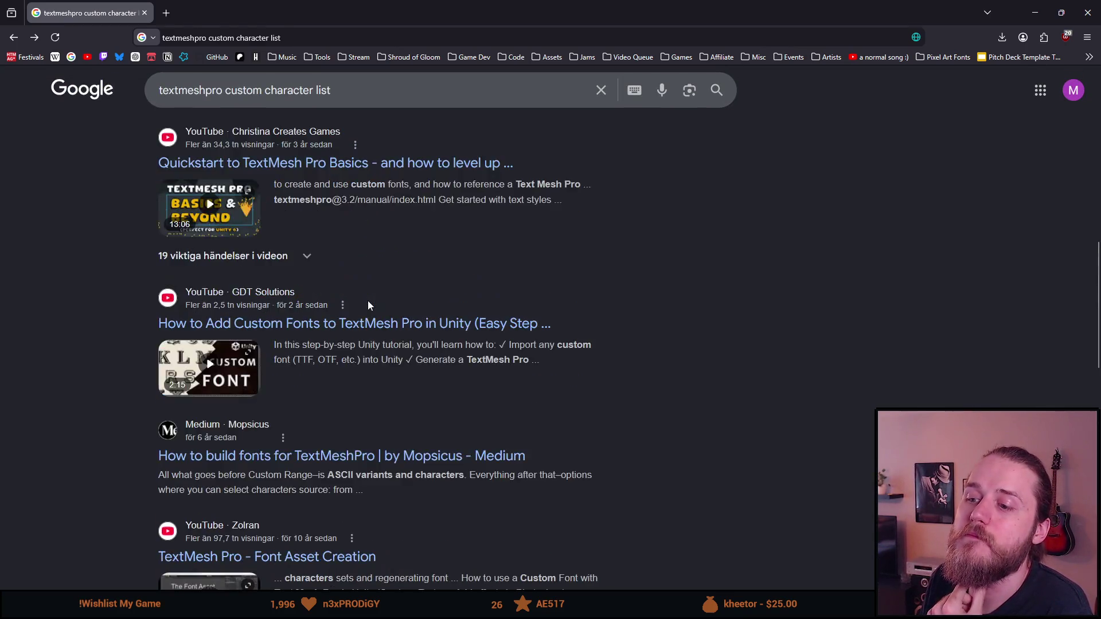
{"action": "scroll", "coordinate": [368, 305], "scroll_direction": "up", "scroll_amount": 8}
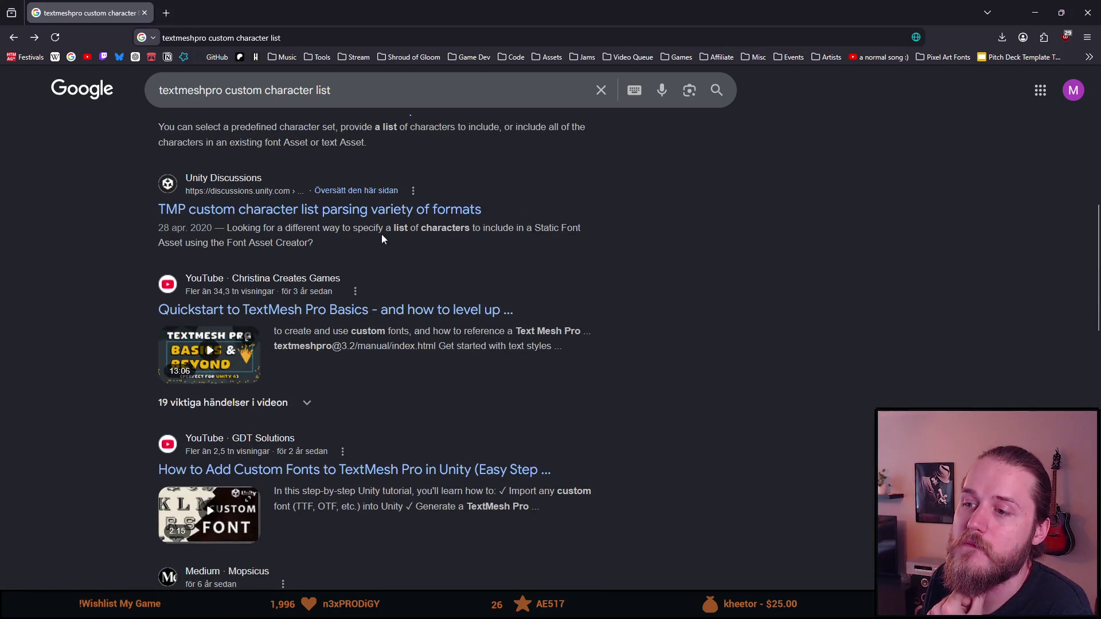
{"action": "double_click", "coordinate": [367, 229]}
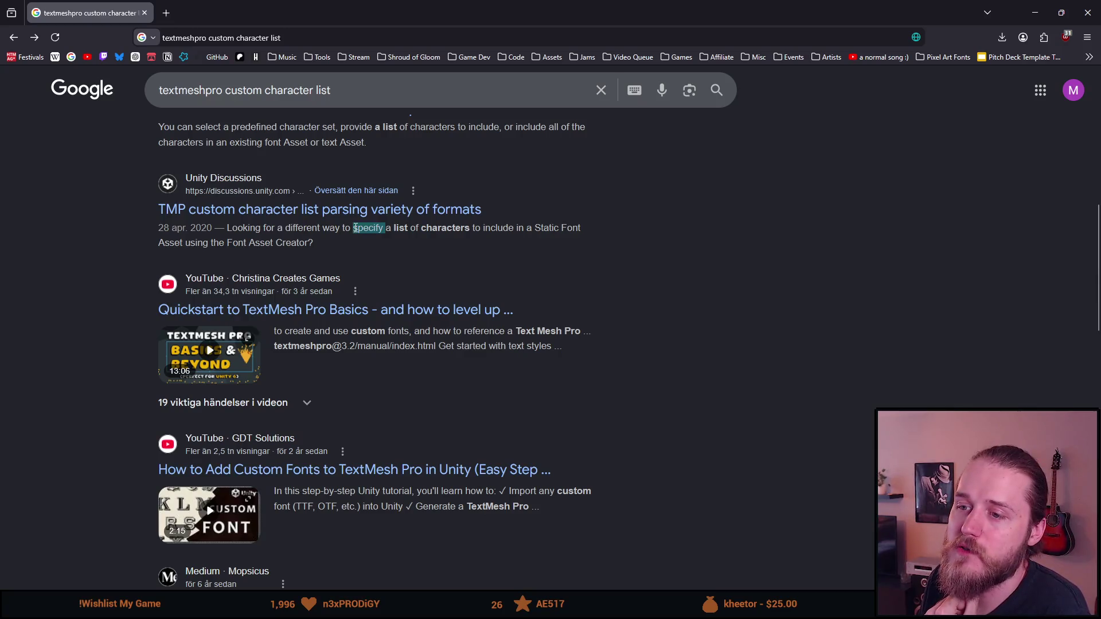
{"action": "left_click", "coordinate": [462, 232]}
{"action": "scroll", "coordinate": [243, 323], "scroll_direction": "up", "scroll_amount": 5}
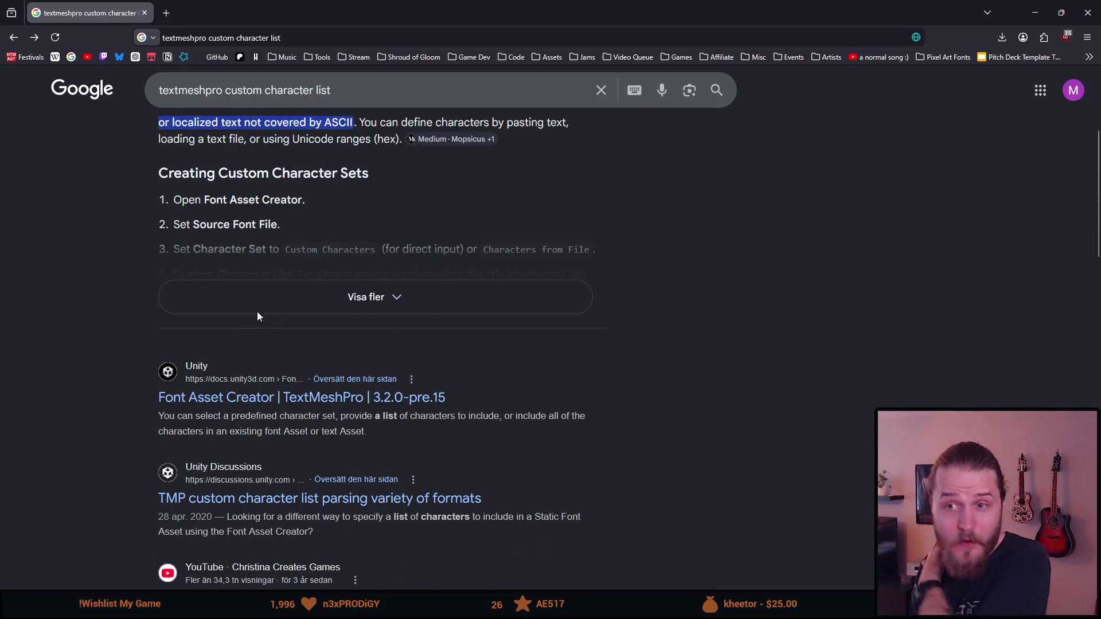
{"action": "scroll", "coordinate": [247, 321], "scroll_direction": "up", "scroll_amount": 2}
Append 'exclude' to the query, run the search, and scroll through the new results.
{"action": "left_click", "coordinate": [345, 92]}
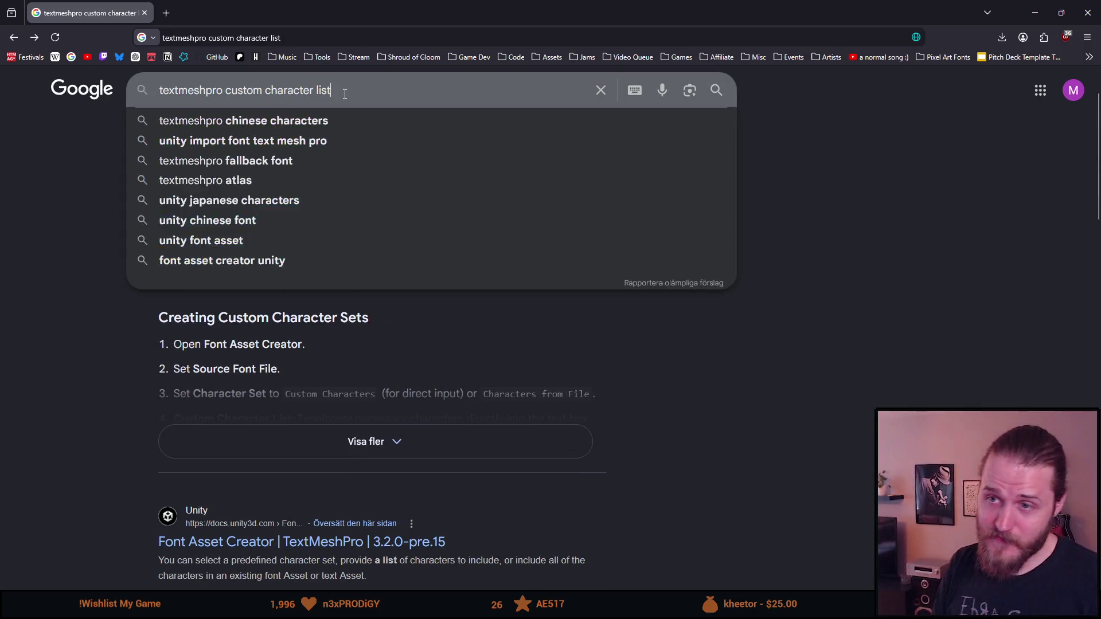
{"action": "type", "text": " ex"}
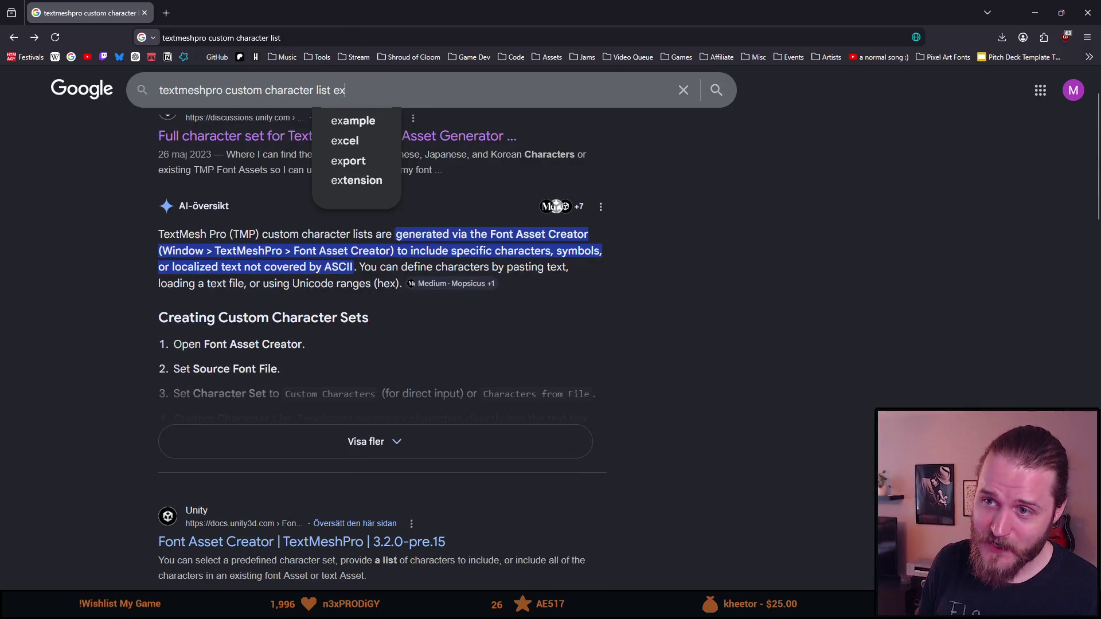
{"action": "type", "text": "clude"}
{"action": "key", "text": "Return"}
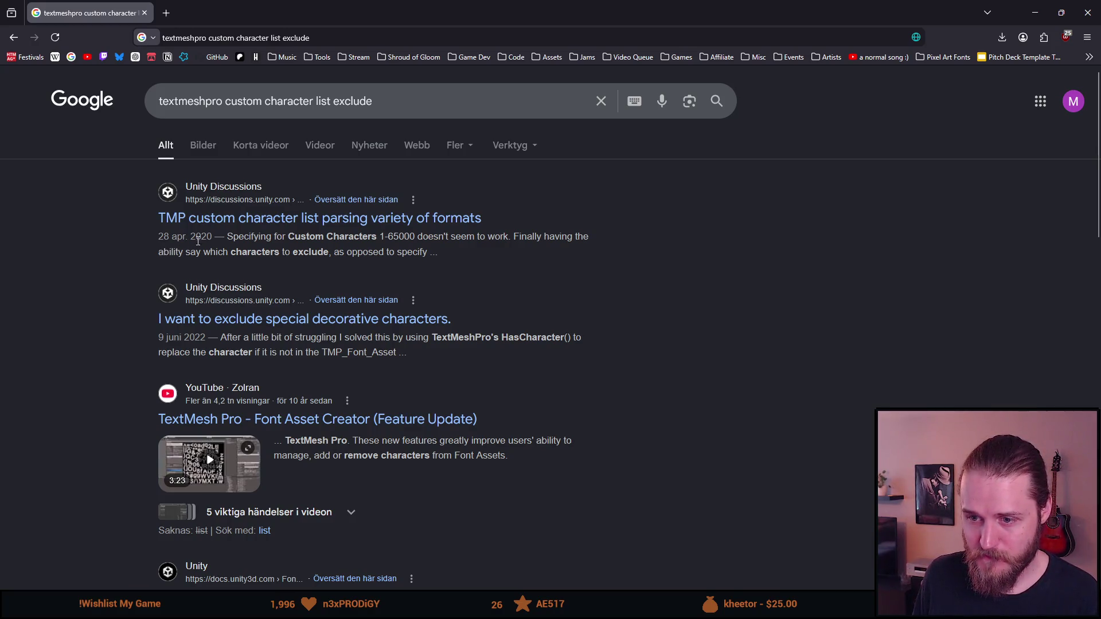
{"action": "scroll", "coordinate": [195, 235], "scroll_direction": "down", "scroll_amount": 2}
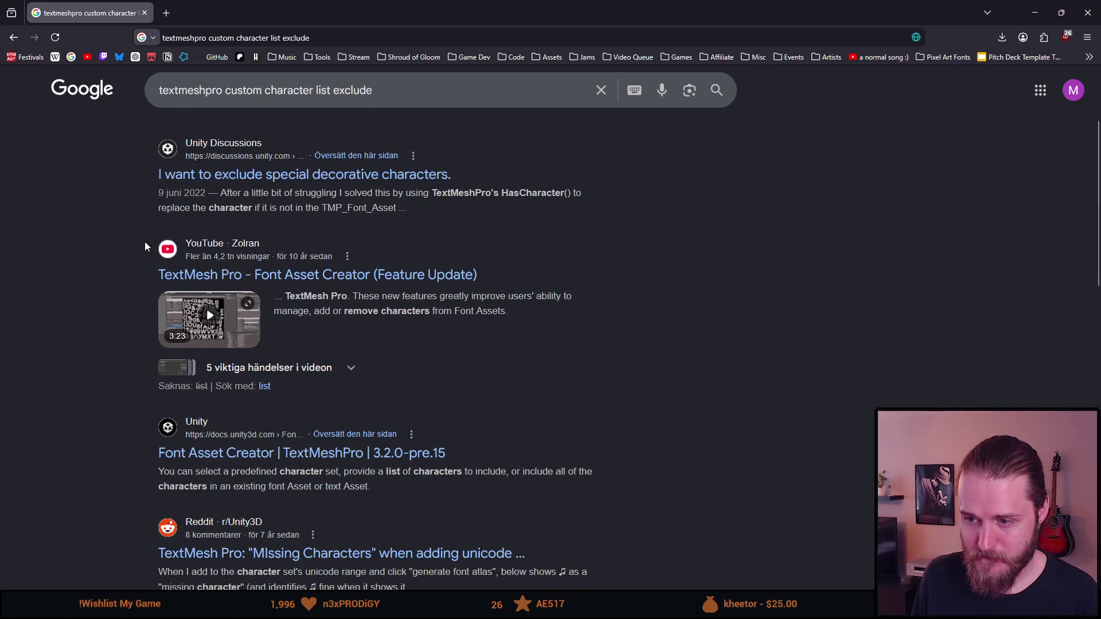
{"action": "scroll", "coordinate": [145, 247], "scroll_direction": "down", "scroll_amount": 1}
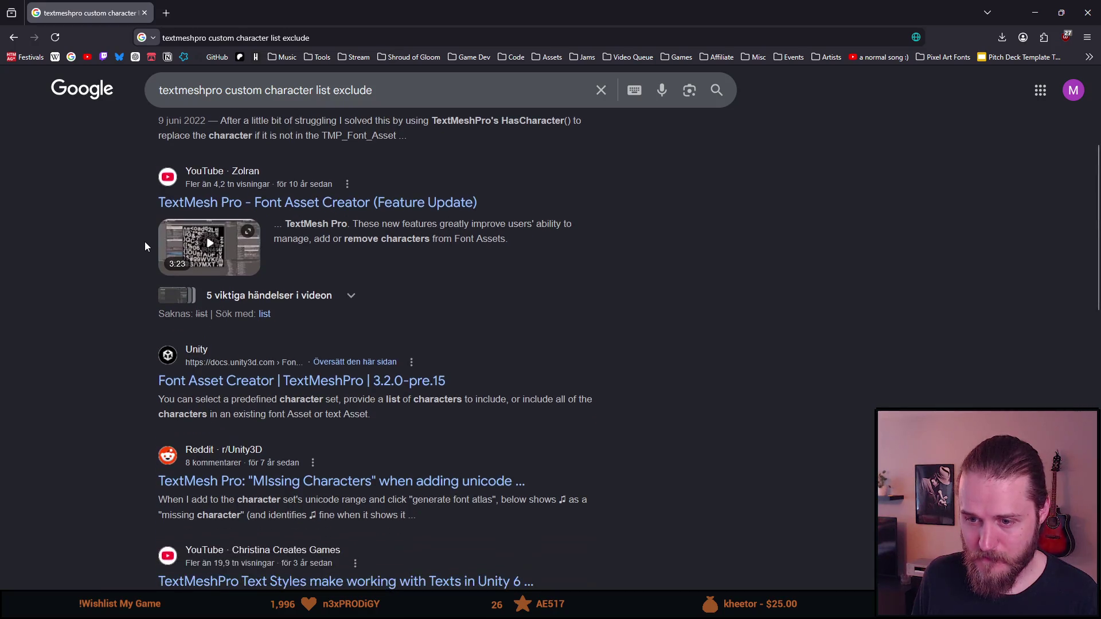
{"action": "scroll", "coordinate": [145, 247], "scroll_direction": "up", "scroll_amount": 3}
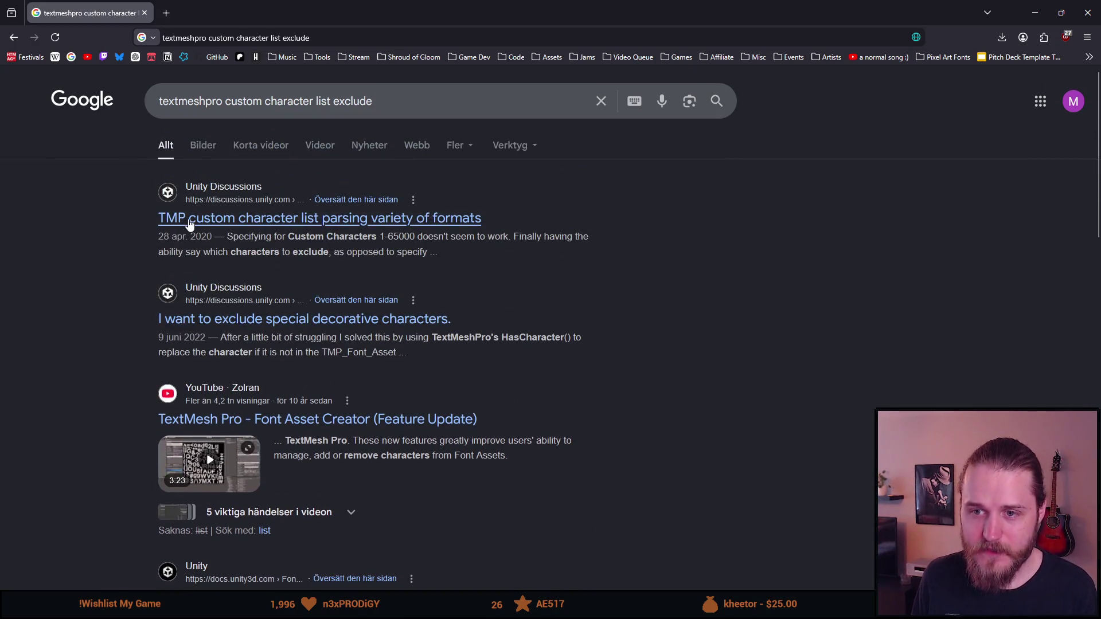
Read through the TMP custom character list feature request thread, then go back to Google's results.
{"action": "left_click", "coordinate": [190, 223]}
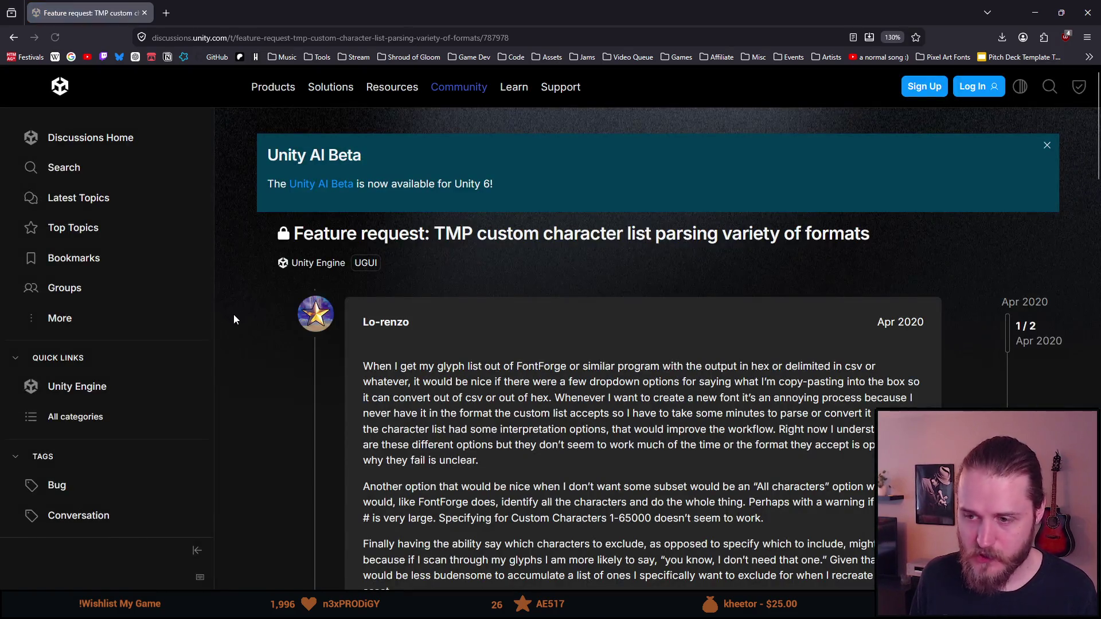
{"action": "scroll", "coordinate": [237, 318], "scroll_direction": "down", "scroll_amount": 3}
{"action": "scroll", "coordinate": [238, 317], "scroll_direction": "down", "scroll_amount": 2}
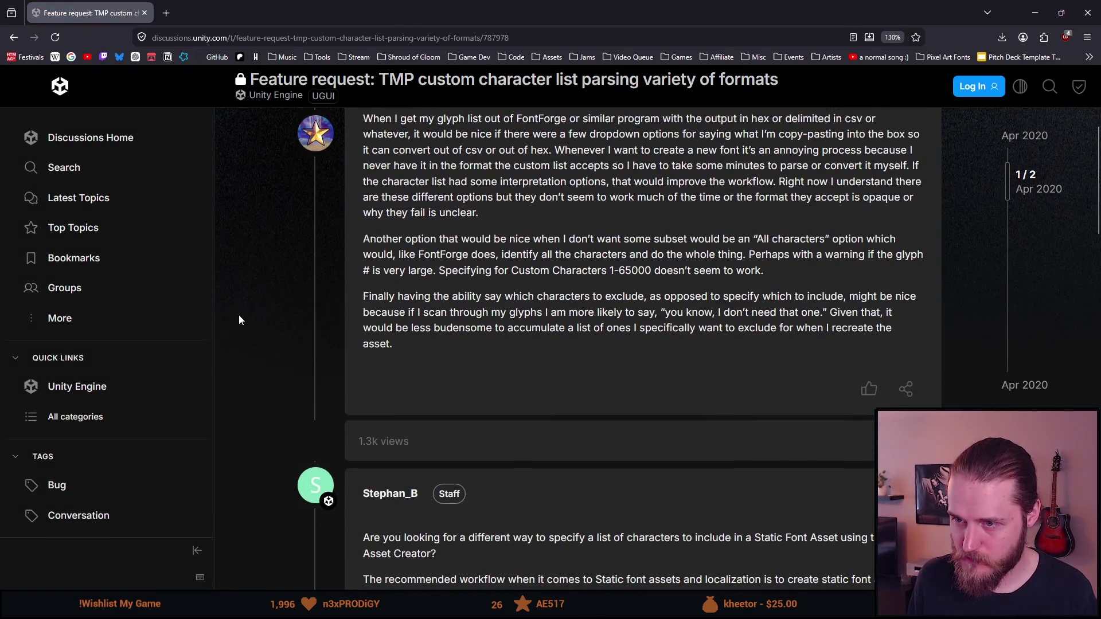
{"action": "scroll", "coordinate": [240, 319], "scroll_direction": "up", "scroll_amount": 2}
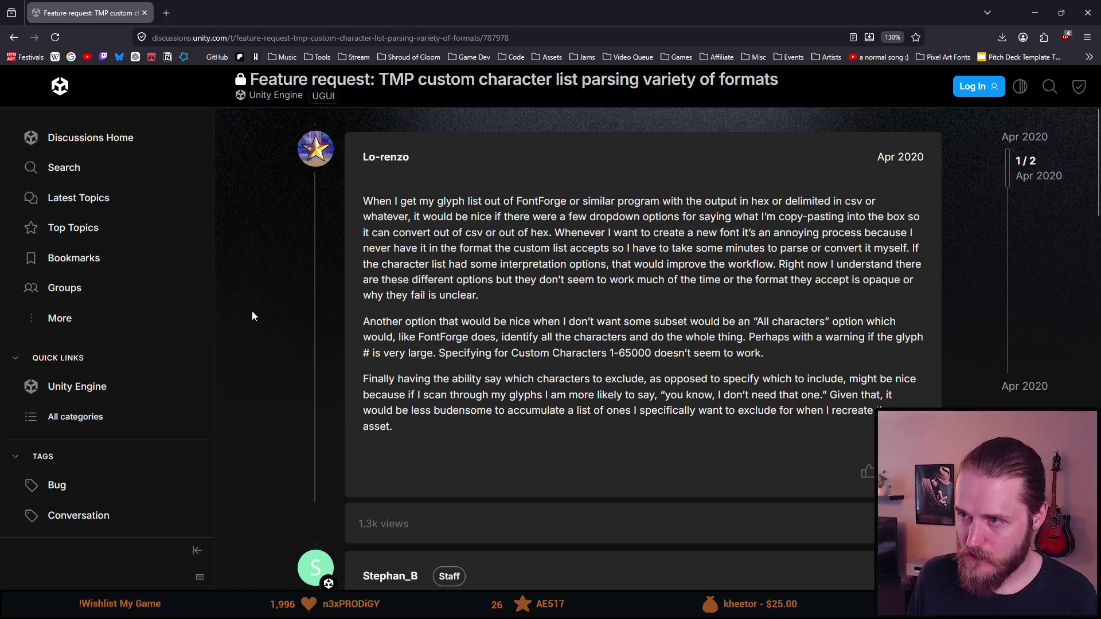
{"action": "scroll", "coordinate": [252, 316], "scroll_direction": "down", "scroll_amount": 5}
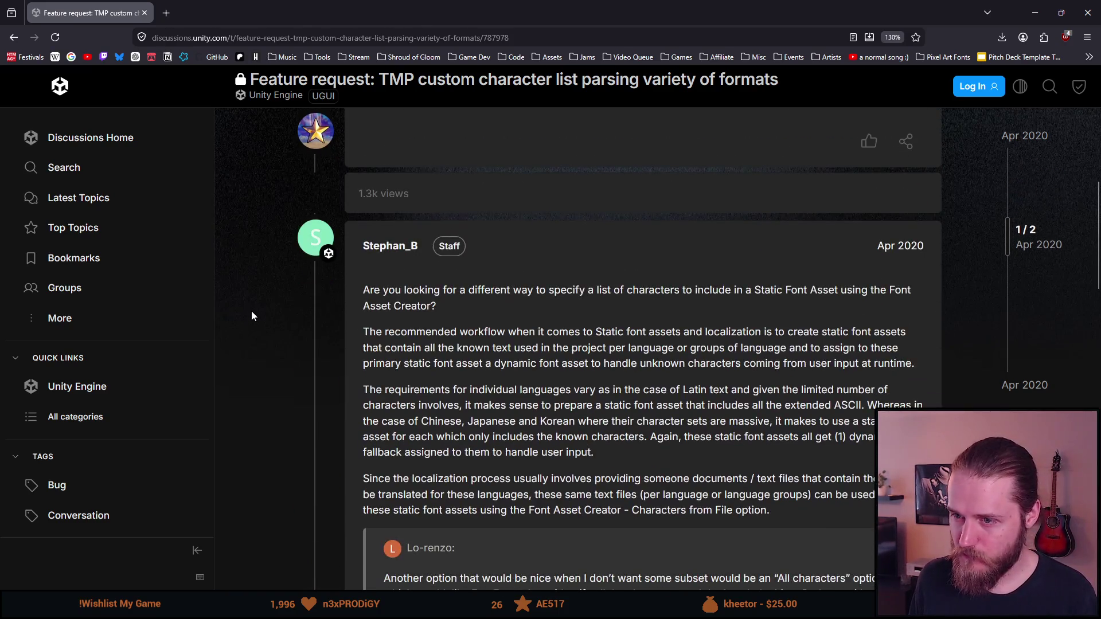
{"action": "scroll", "coordinate": [256, 321], "scroll_direction": "down", "scroll_amount": 5}
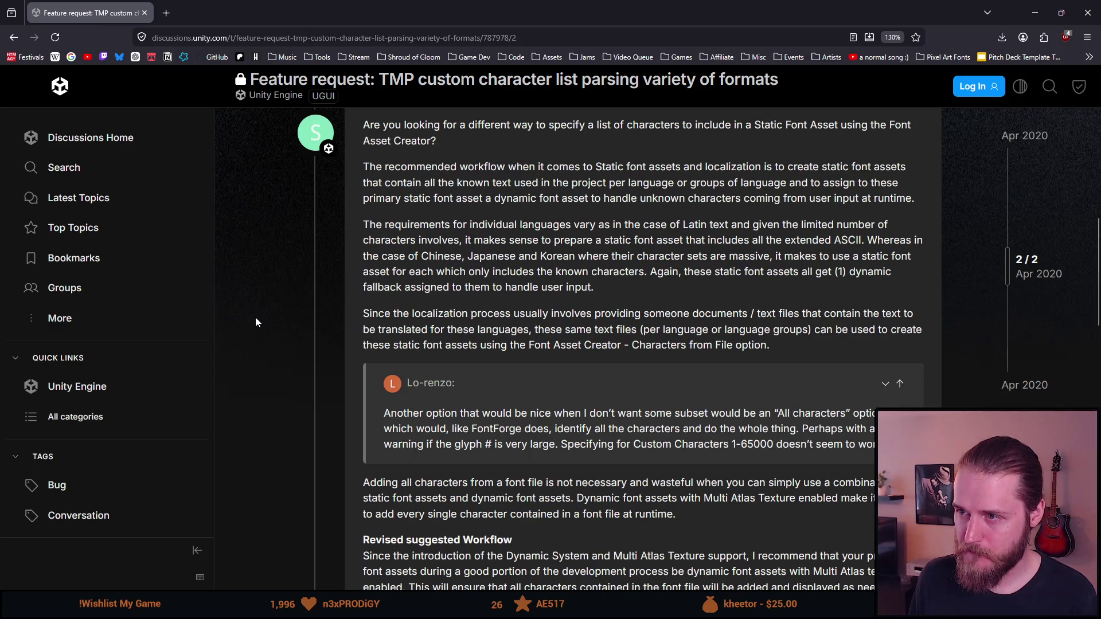
{"action": "scroll", "coordinate": [256, 318], "scroll_direction": "down", "scroll_amount": 5}
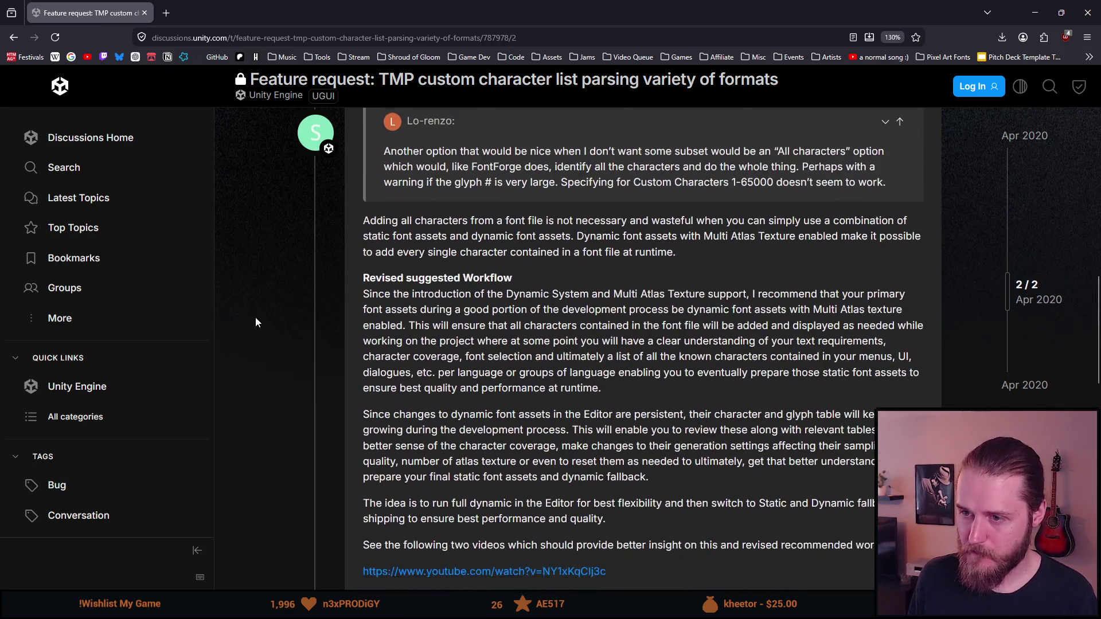
{"action": "scroll", "coordinate": [256, 318], "scroll_direction": "down", "scroll_amount": 5}
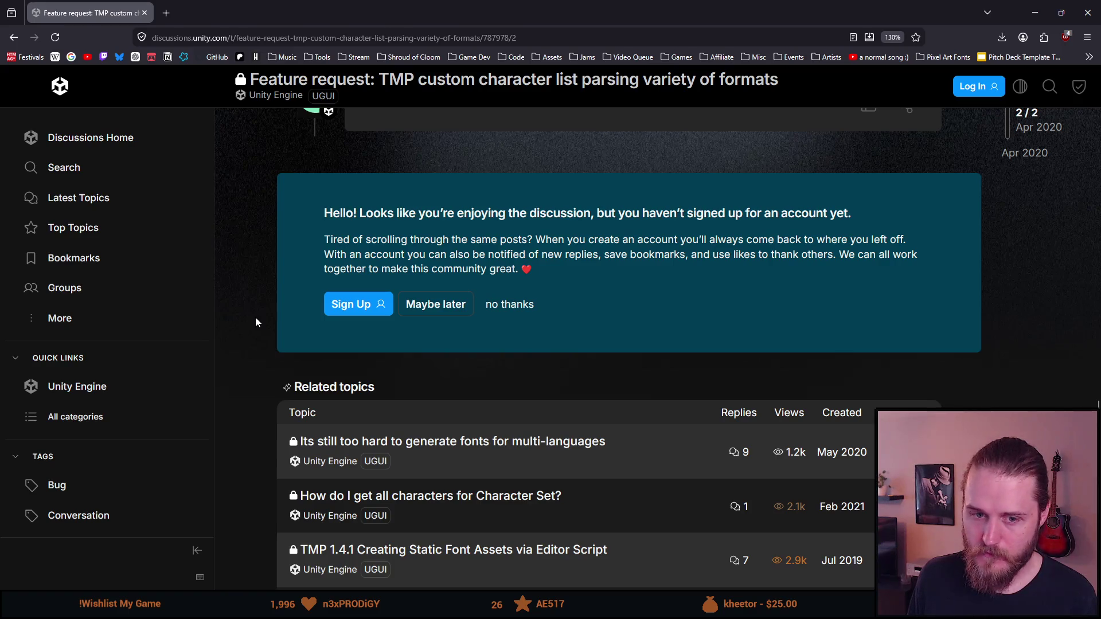
{"action": "key", "text": "alt+Left"}
{"action": "scroll", "coordinate": [256, 323], "scroll_direction": "down", "scroll_amount": 6}
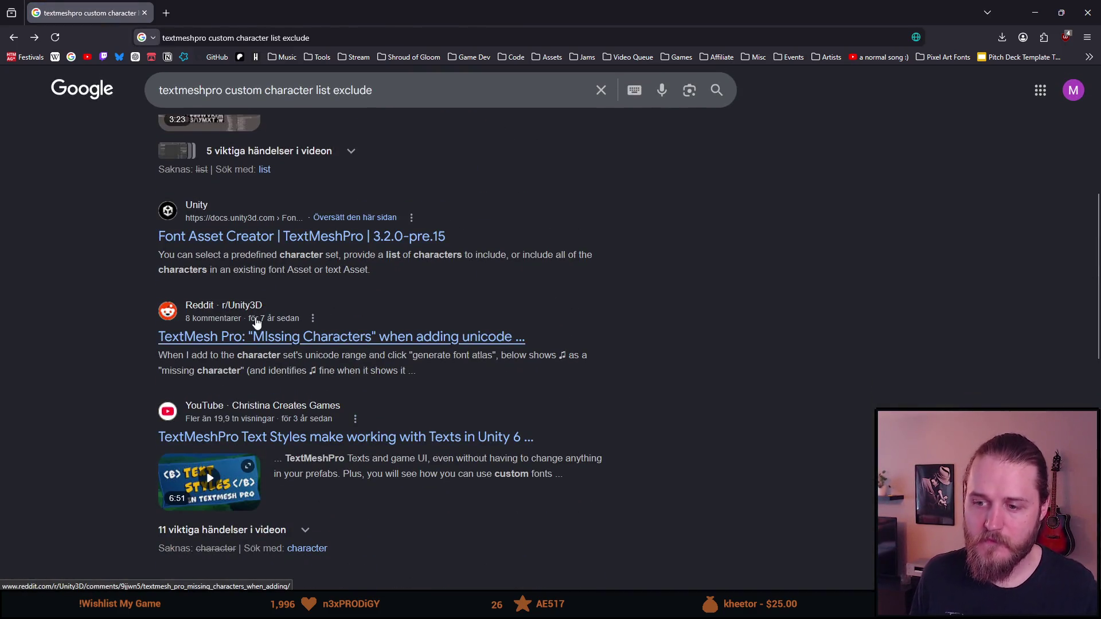
Scroll through the first page of 'exclude' search results.
{"action": "scroll", "coordinate": [256, 323], "scroll_direction": "down", "scroll_amount": 2}
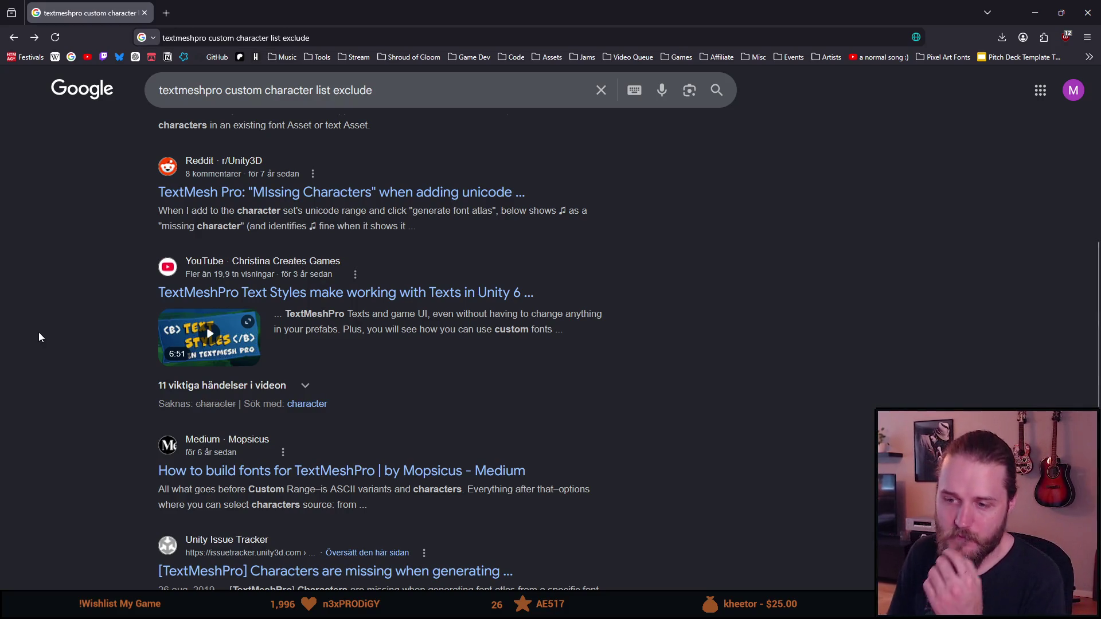
{"action": "scroll", "coordinate": [40, 333], "scroll_direction": "down", "scroll_amount": 1}
{"action": "scroll", "coordinate": [41, 337], "scroll_direction": "down", "scroll_amount": 2}
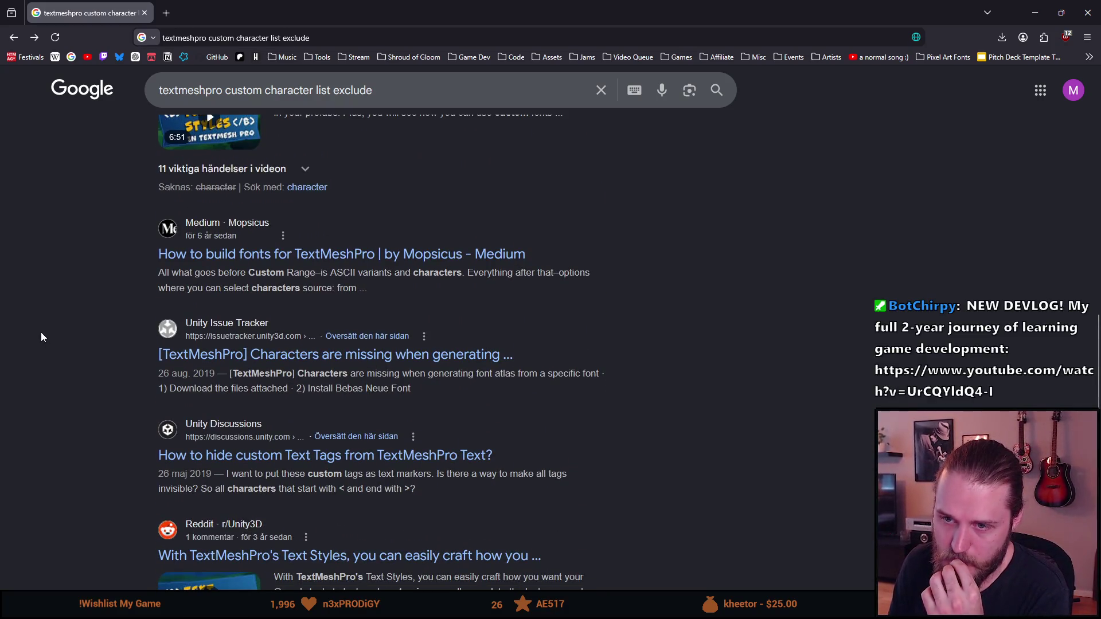
{"action": "scroll", "coordinate": [41, 336], "scroll_direction": "down", "scroll_amount": 1}
{"action": "scroll", "coordinate": [41, 336], "scroll_direction": "down", "scroll_amount": 3}
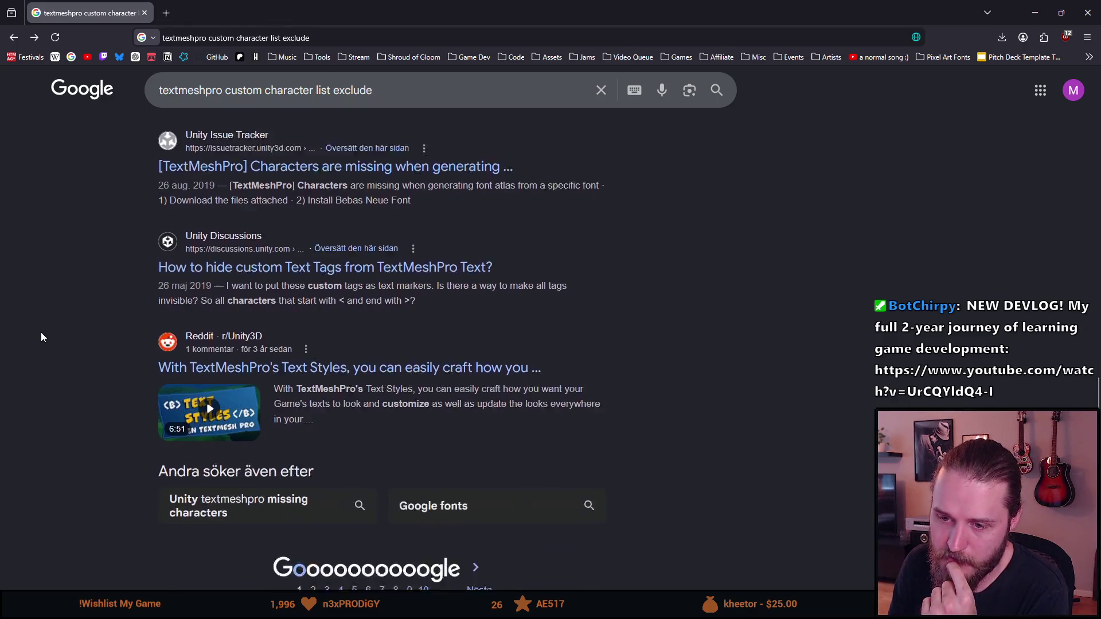
Browse the second page of results, then close the browser to return to Unity.
{"action": "left_click", "coordinate": [473, 445]}
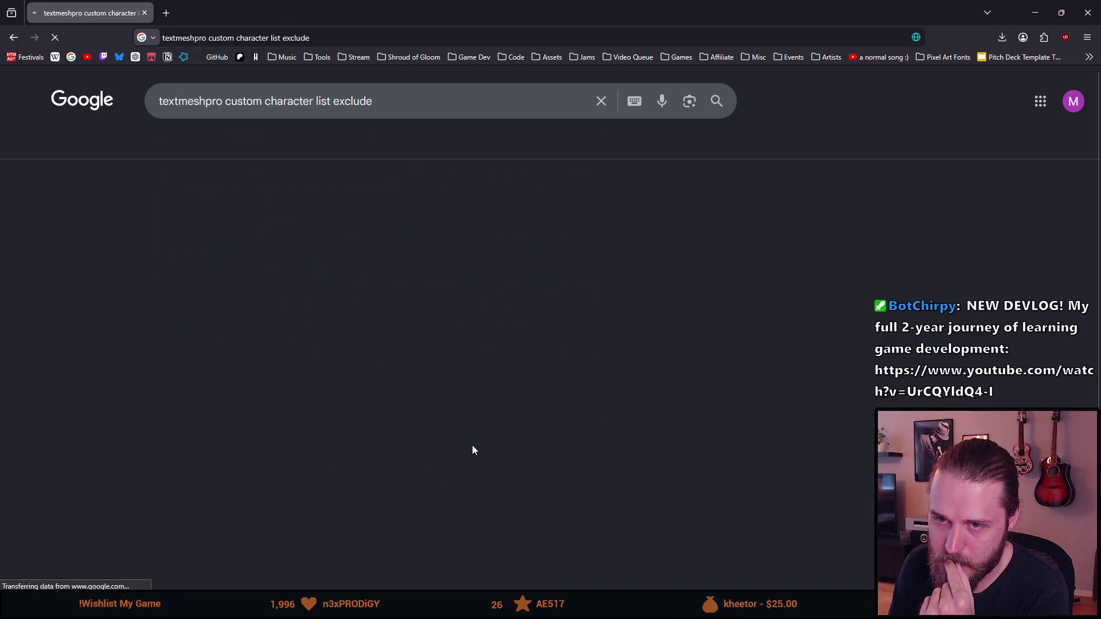
{"action": "scroll", "coordinate": [104, 295], "scroll_direction": "down", "scroll_amount": 2}
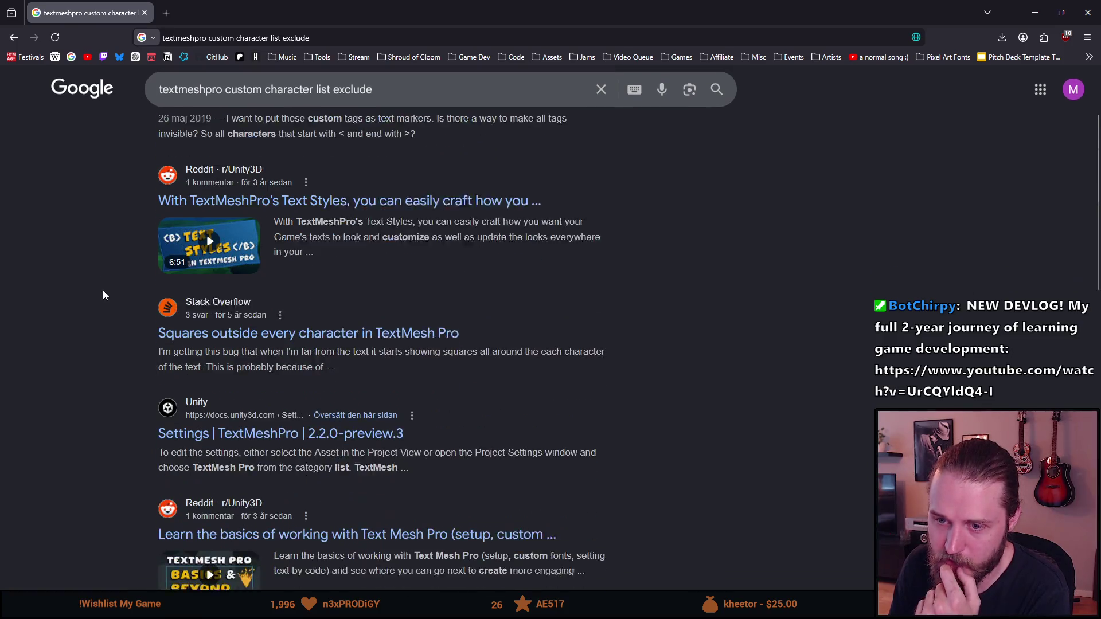
{"action": "scroll", "coordinate": [103, 295], "scroll_direction": "down", "scroll_amount": 5}
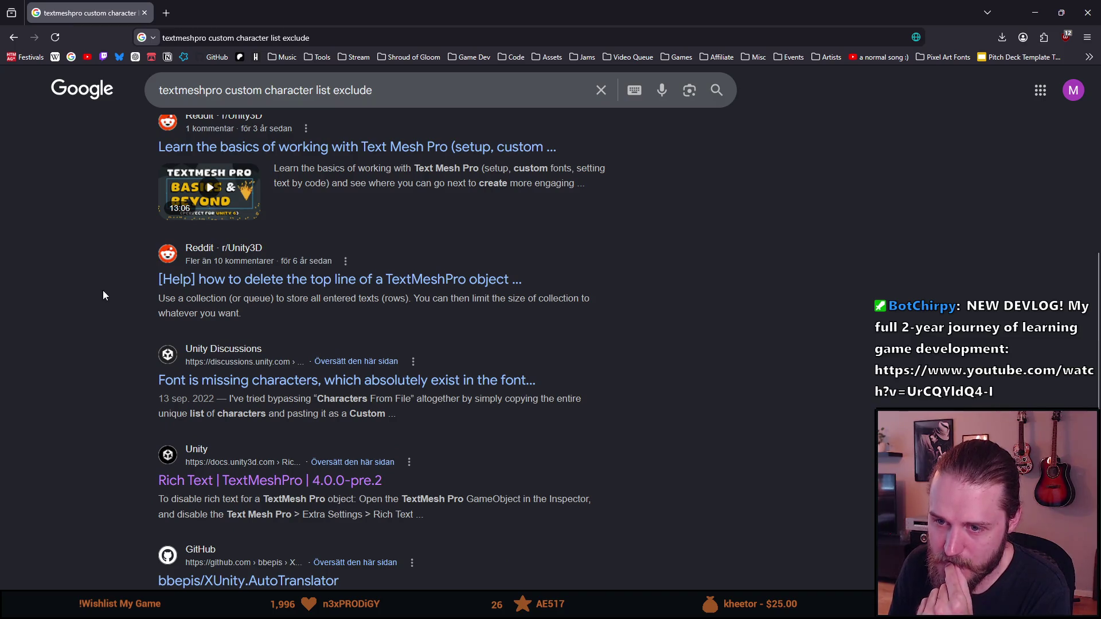
{"action": "scroll", "coordinate": [103, 295], "scroll_direction": "down", "scroll_amount": 4}
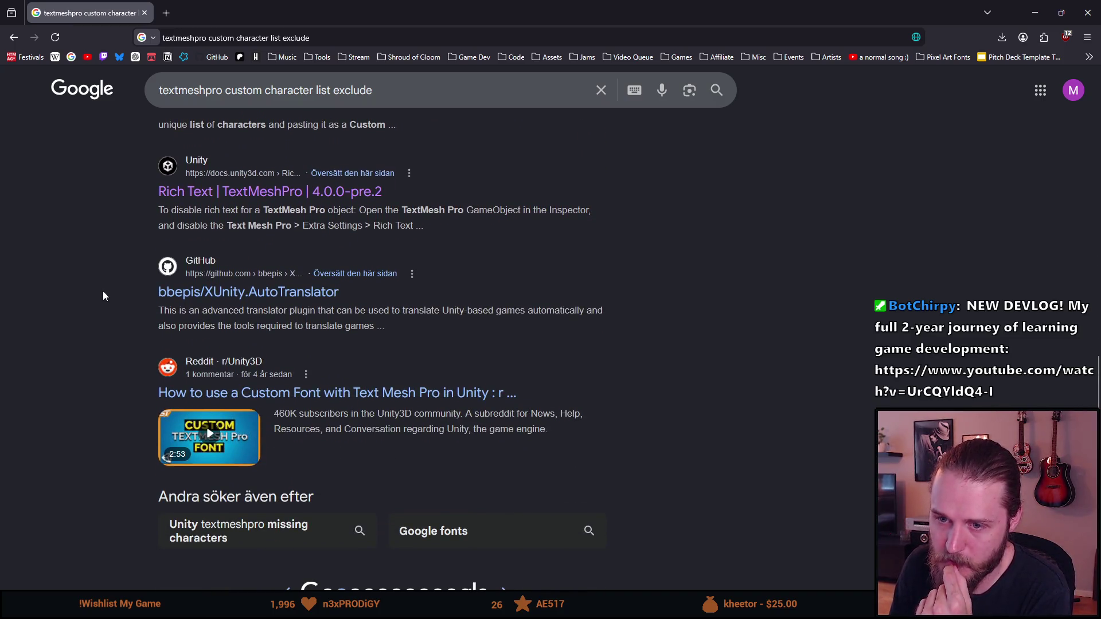
{"action": "scroll", "coordinate": [101, 249], "scroll_direction": "up", "scroll_amount": 11}
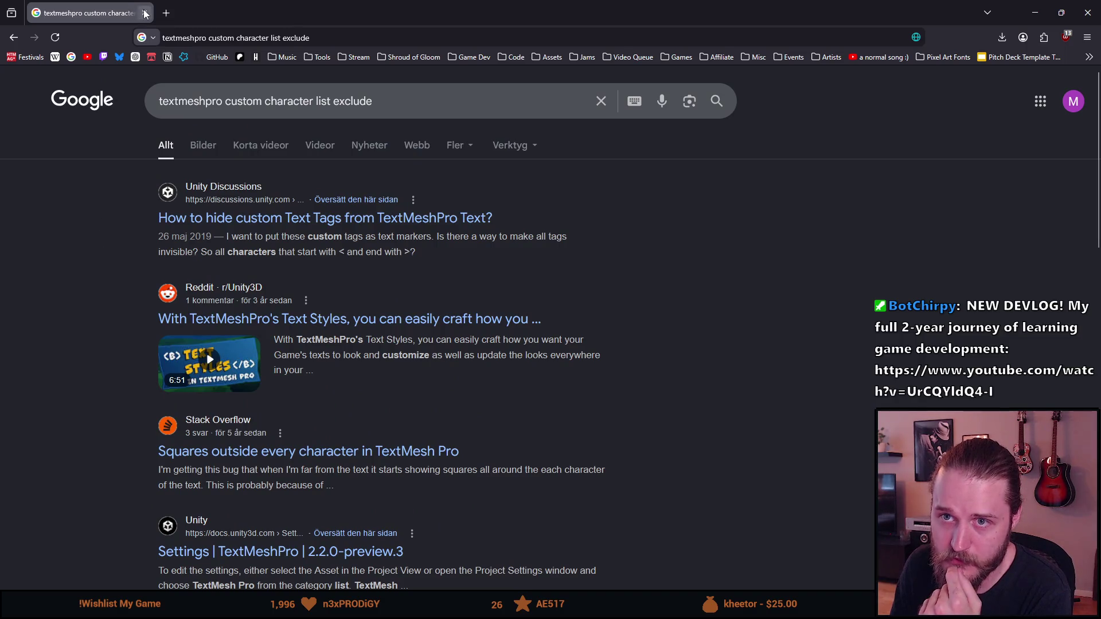
{"action": "left_click", "coordinate": [144, 12]}
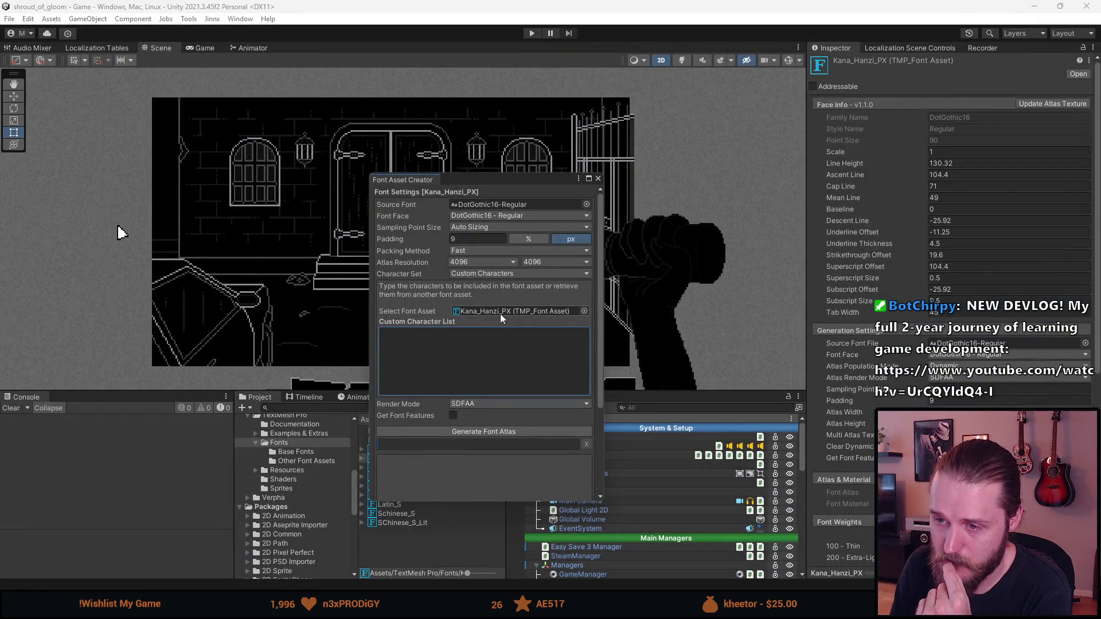
Keep Character Set on Custom Characters and clear '<exlude>' from the Custom Character List.
{"action": "left_click", "coordinate": [507, 274]}
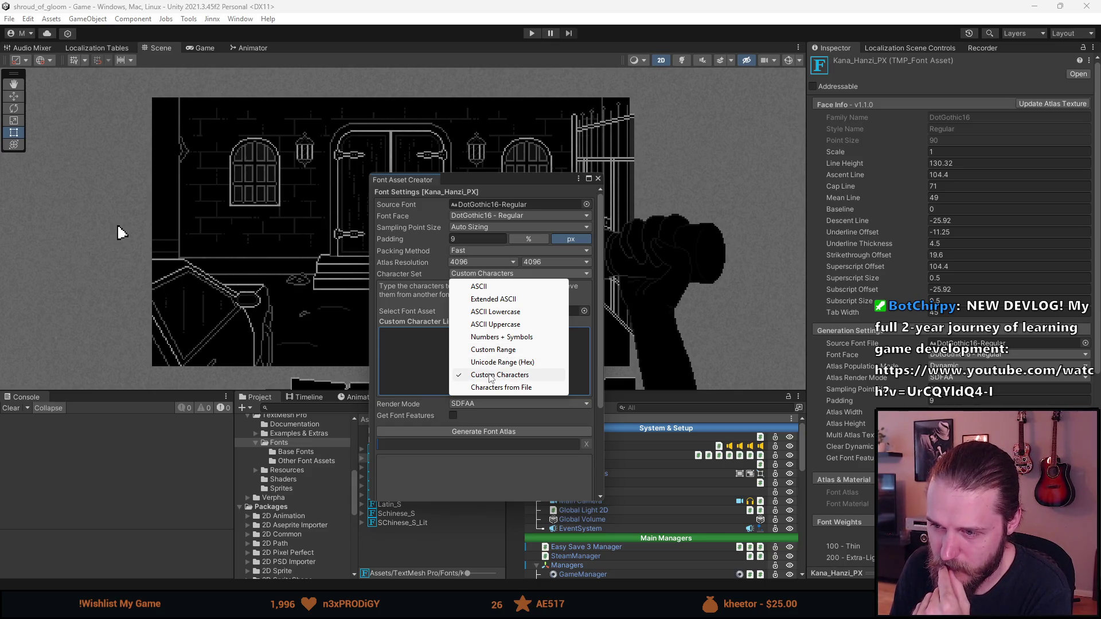
{"action": "left_click", "coordinate": [423, 349]}
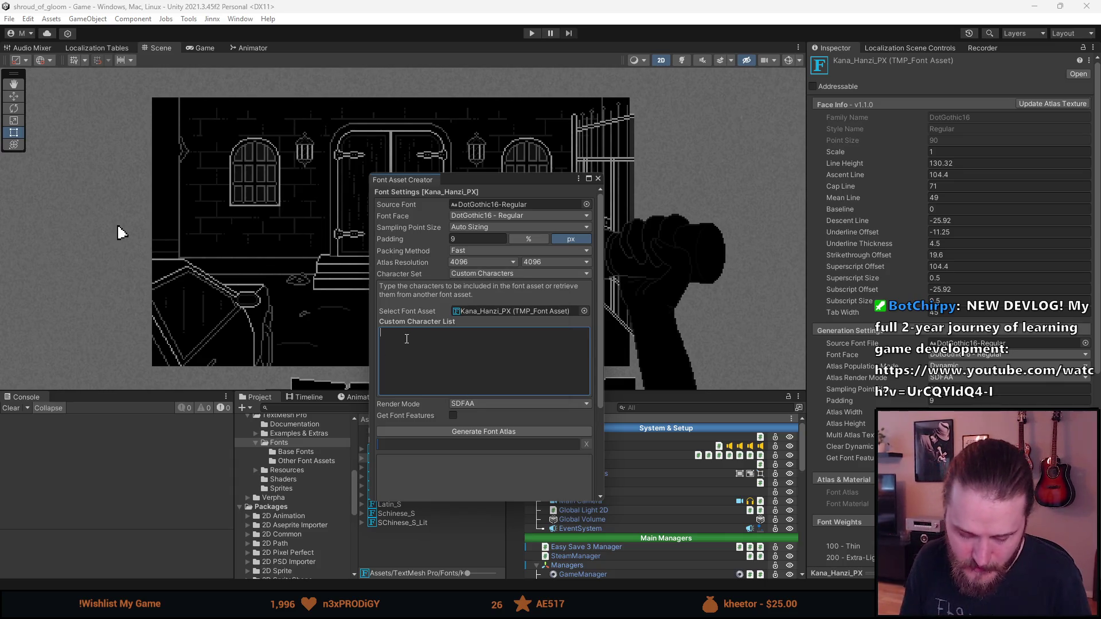
{"action": "type", "text": "<exlude>"}
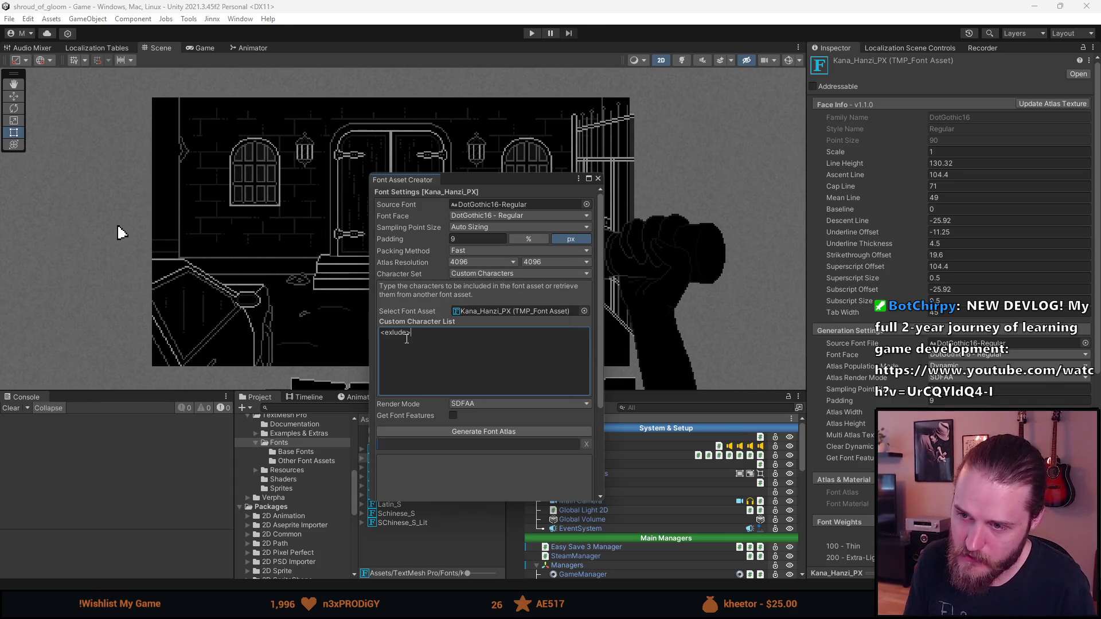
{"action": "key", "text": "BackSpace"}
{"action": "key", "text": "BackSpace"}
{"action": "key", "text": "BackSpace"}
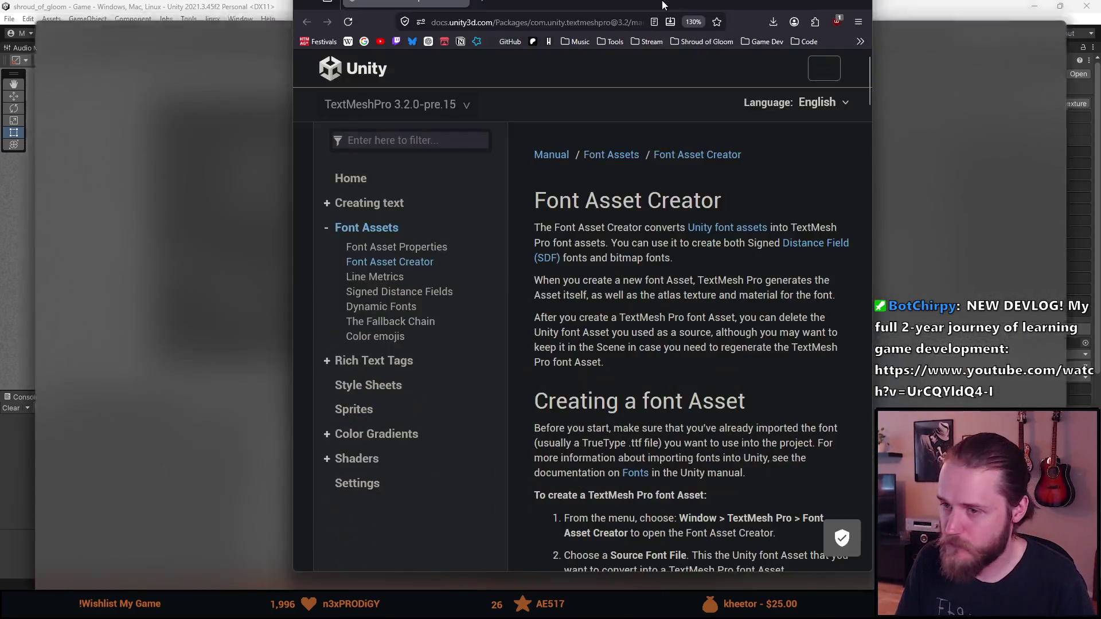
Scroll down to the Character Set section and highlight its description lines while reading.
{"action": "scroll", "coordinate": [528, 266], "scroll_direction": "down", "scroll_amount": 2}
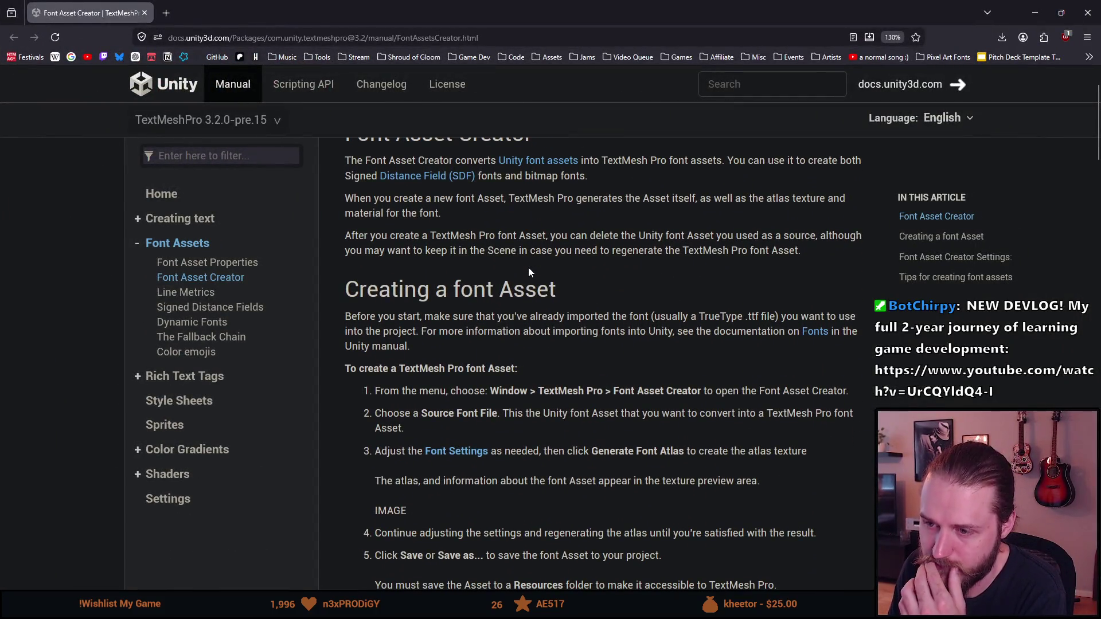
{"action": "scroll", "coordinate": [528, 267], "scroll_direction": "down", "scroll_amount": 2}
{"action": "scroll", "coordinate": [528, 266], "scroll_direction": "down", "scroll_amount": 2}
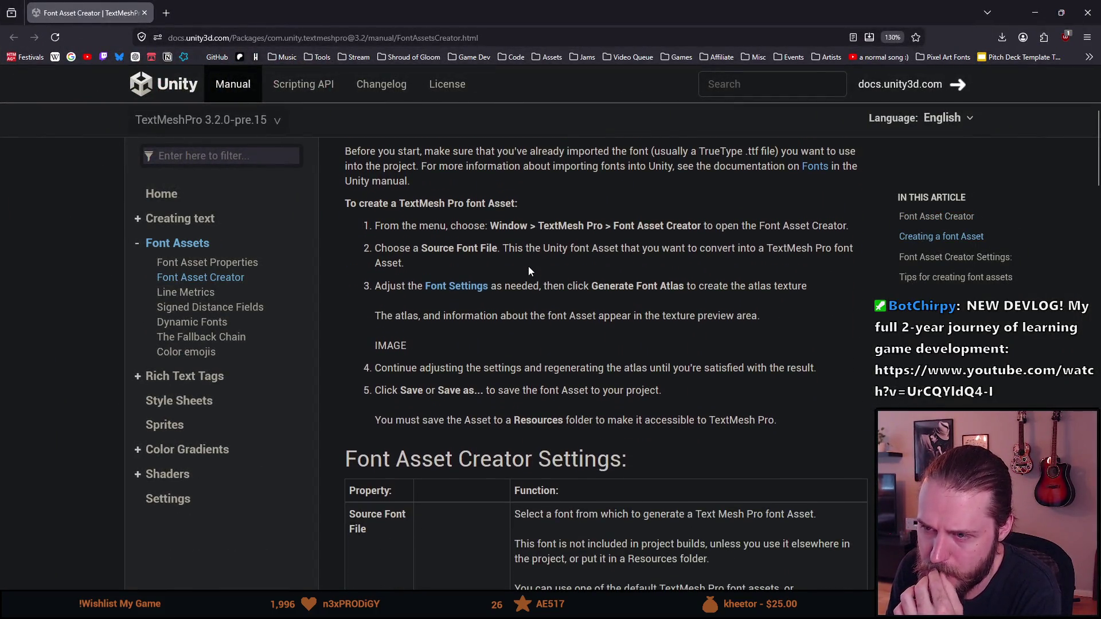
{"action": "scroll", "coordinate": [528, 266], "scroll_direction": "down", "scroll_amount": 2}
{"action": "scroll", "coordinate": [528, 266], "scroll_direction": "down", "scroll_amount": 2}
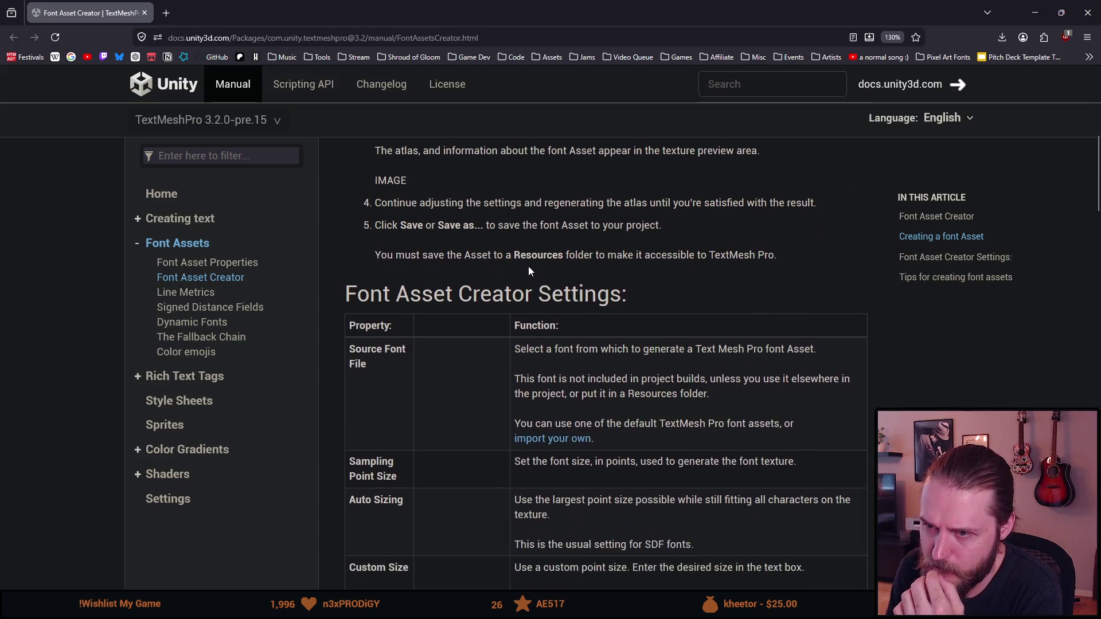
{"action": "scroll", "coordinate": [528, 266], "scroll_direction": "down", "scroll_amount": 4}
{"action": "scroll", "coordinate": [528, 266], "scroll_direction": "down", "scroll_amount": 2}
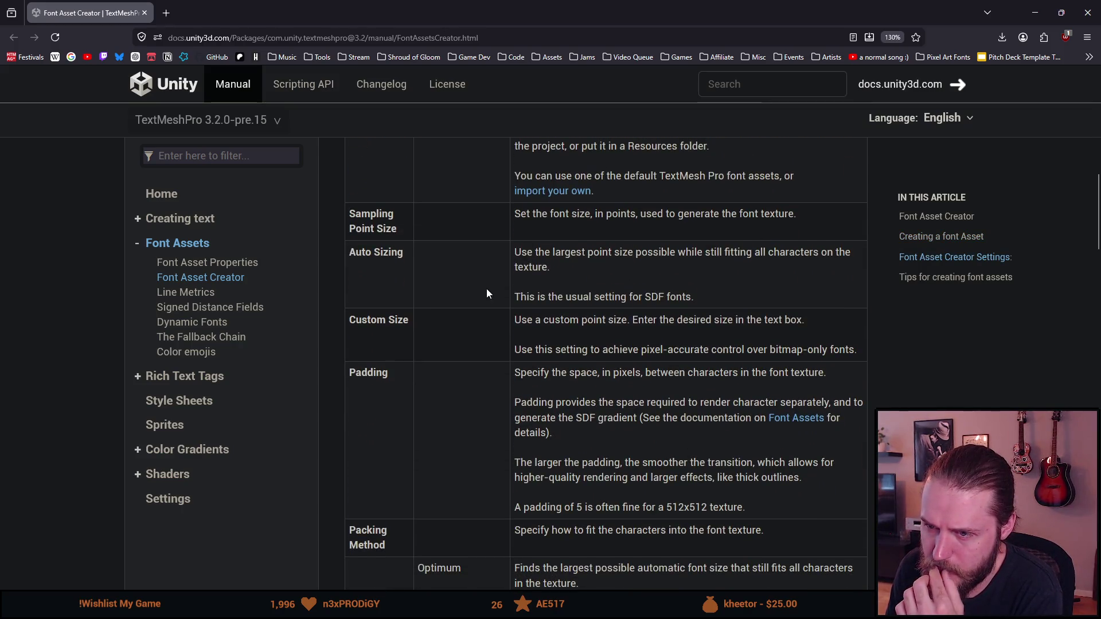
{"action": "scroll", "coordinate": [483, 291], "scroll_direction": "down", "scroll_amount": 2}
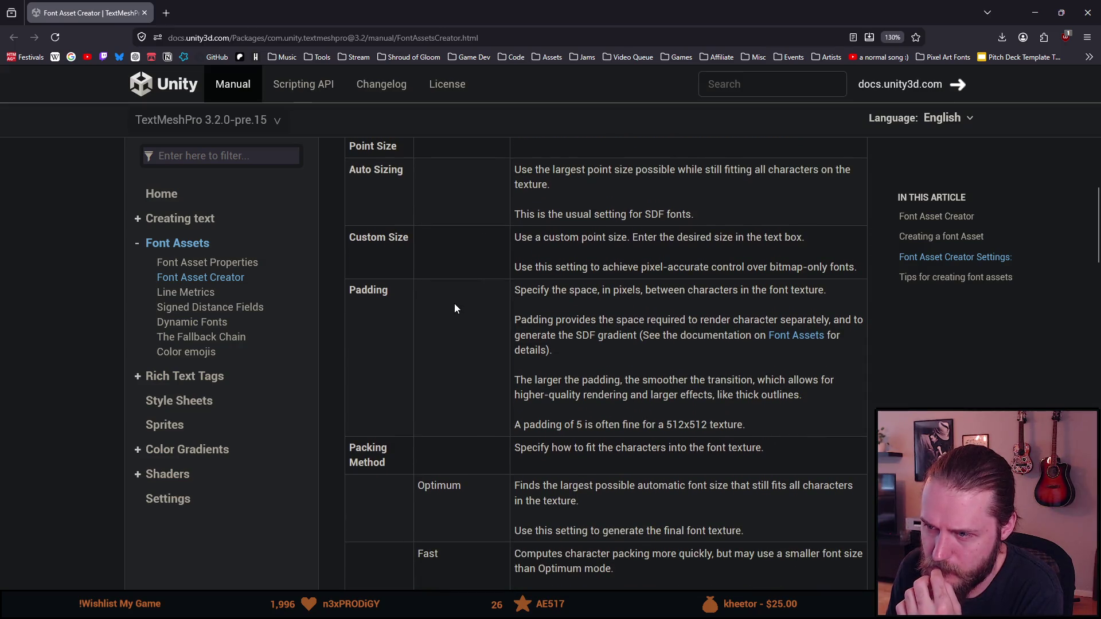
{"action": "scroll", "coordinate": [454, 303], "scroll_direction": "down", "scroll_amount": 5}
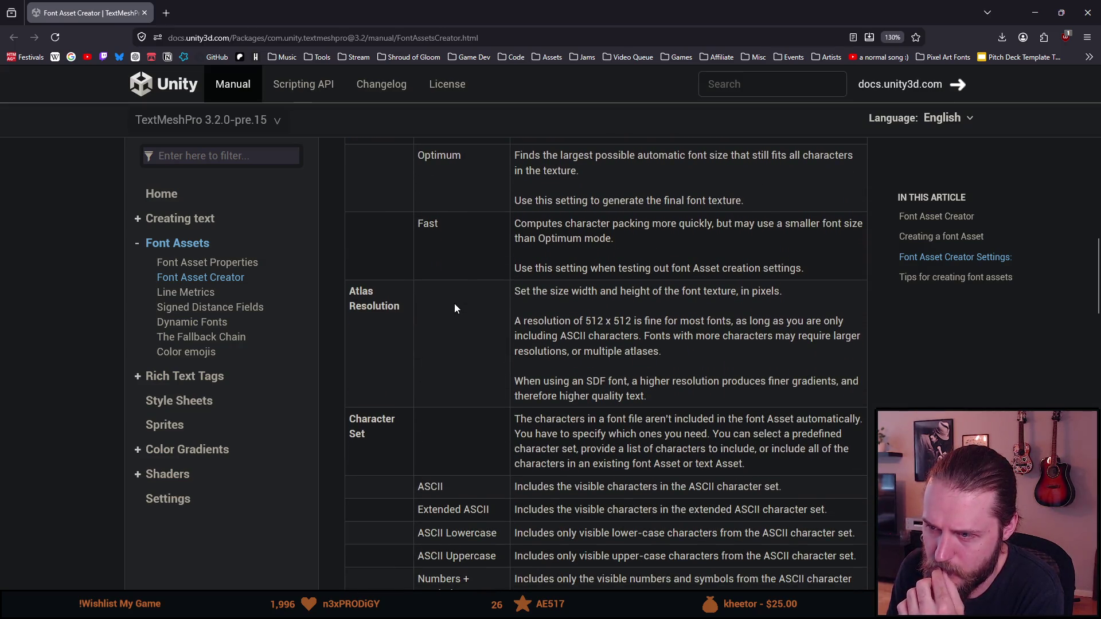
{"action": "scroll", "coordinate": [454, 309], "scroll_direction": "down", "scroll_amount": 2}
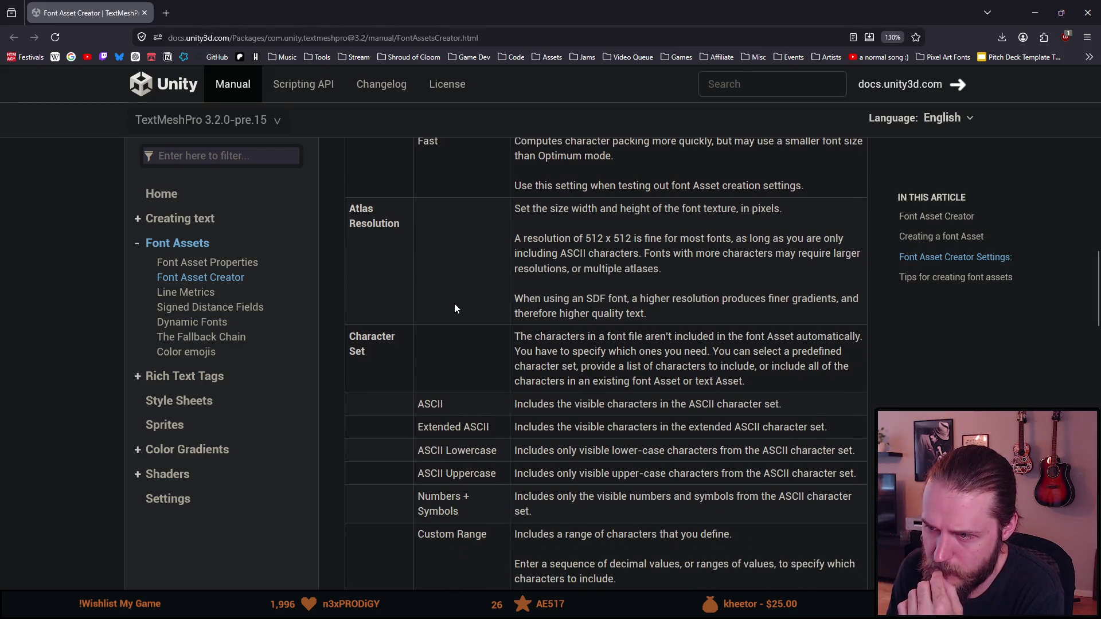
{"action": "scroll", "coordinate": [454, 308], "scroll_direction": "down", "scroll_amount": 2}
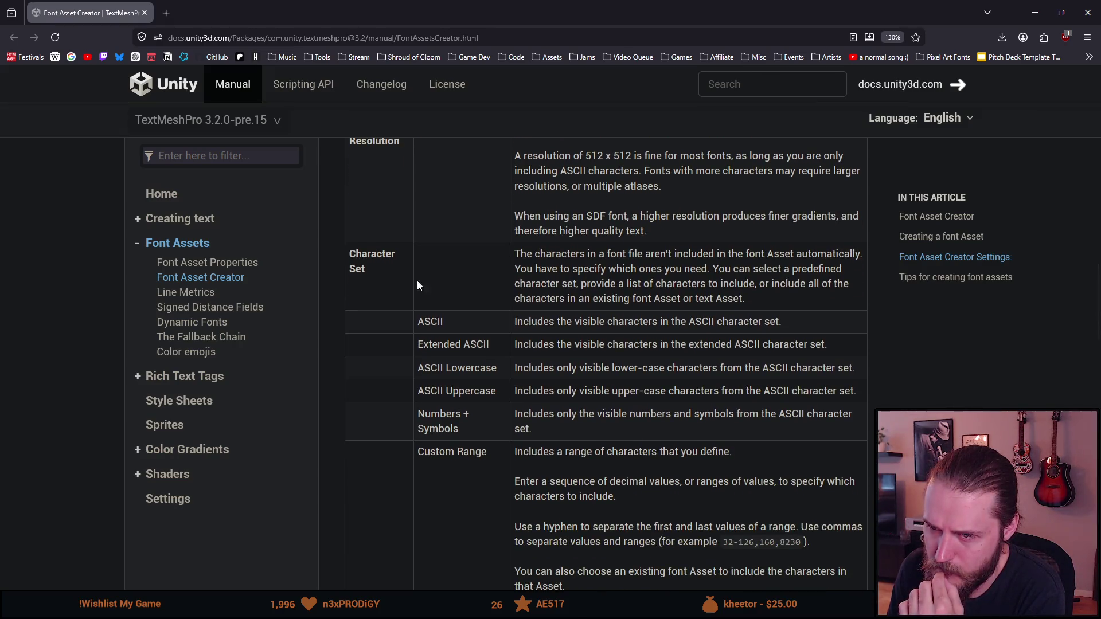
{"action": "left_click_drag", "start_coordinate": [541, 255], "coordinate": [804, 253]}
{"action": "left_click_drag", "start_coordinate": [595, 269], "coordinate": [789, 269]}
{"action": "mouse_move", "coordinate": [579, 283]}
{"action": "left_mouse_down"}
{"action": "mouse_move", "coordinate": [683, 268]}
{"action": "mouse_move", "coordinate": [722, 283]}
{"action": "mouse_move", "coordinate": [819, 283]}
{"action": "left_mouse_up"}
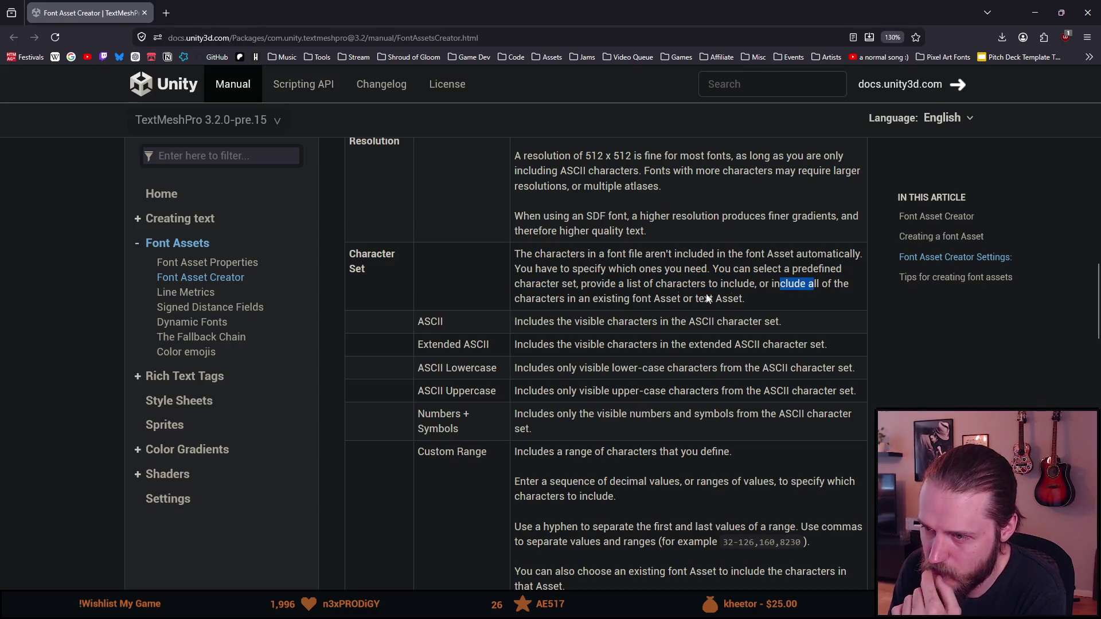
{"action": "left_click_drag", "start_coordinate": [583, 298], "coordinate": [674, 298]}
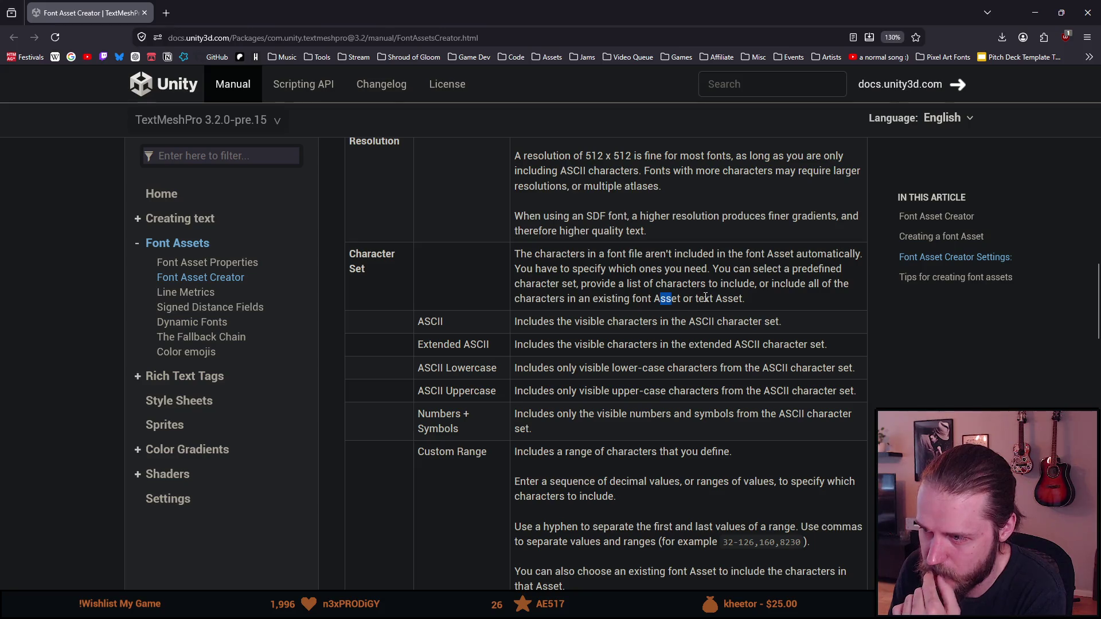
Highlight the Custom Range description about decimal value sequences, then clear the highlights.
{"action": "scroll", "coordinate": [706, 295], "scroll_direction": "down", "scroll_amount": 3}
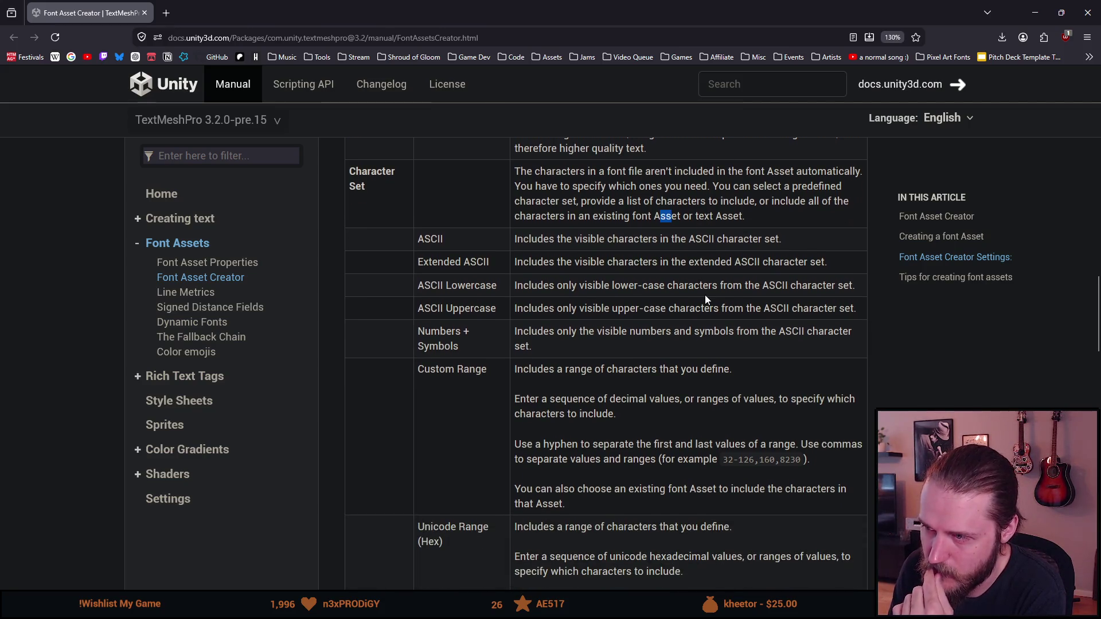
{"action": "scroll", "coordinate": [620, 296], "scroll_direction": "down", "scroll_amount": 3}
{"action": "left_click_drag", "start_coordinate": [529, 289], "coordinate": [712, 288]}
{"action": "left_click_drag", "start_coordinate": [541, 318], "coordinate": [757, 322]}
{"action": "mouse_move", "coordinate": [586, 339]}
{"action": "left_mouse_down"}
{"action": "mouse_move", "coordinate": [556, 332]}
{"action": "mouse_move", "coordinate": [624, 362]}
{"action": "mouse_move", "coordinate": [789, 361]}
{"action": "mouse_move", "coordinate": [685, 377]}
{"action": "mouse_move", "coordinate": [802, 377]}
{"action": "left_mouse_up"}
{"action": "left_click", "coordinate": [550, 373]}
{"action": "left_click", "coordinate": [571, 377]}
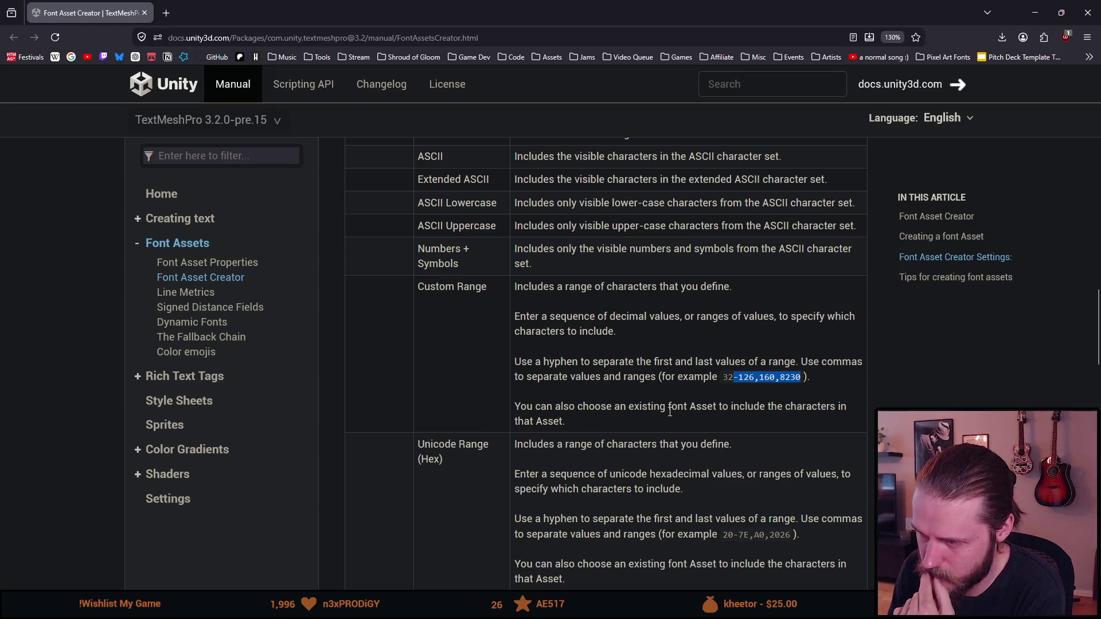
Scroll the option rows and drag-select the full Custom Range description, reselecting it once.
{"action": "scroll", "coordinate": [606, 415], "scroll_direction": "down", "scroll_amount": 2}
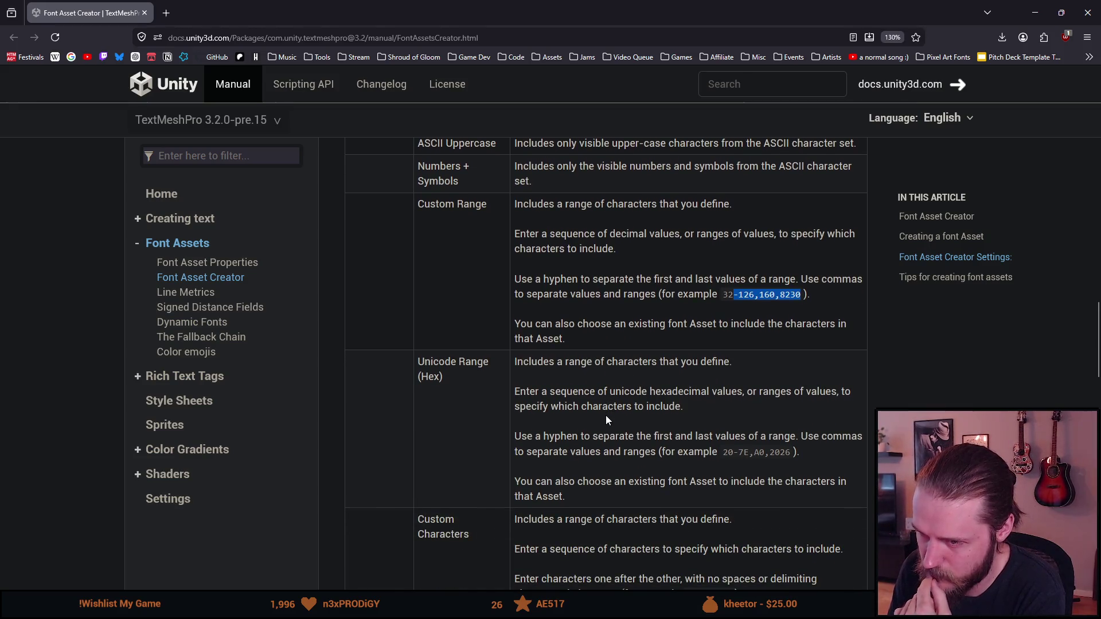
{"action": "scroll", "coordinate": [605, 415], "scroll_direction": "down", "scroll_amount": 2}
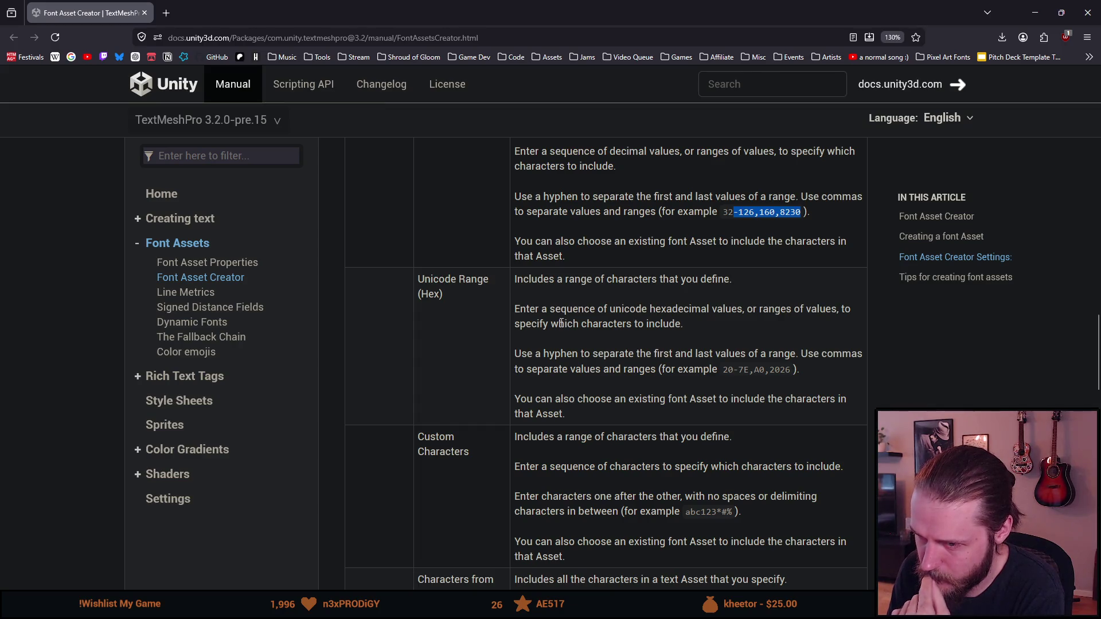
{"action": "scroll", "coordinate": [561, 322], "scroll_direction": "down", "scroll_amount": 4}
{"action": "scroll", "coordinate": [560, 324], "scroll_direction": "down", "scroll_amount": 8}
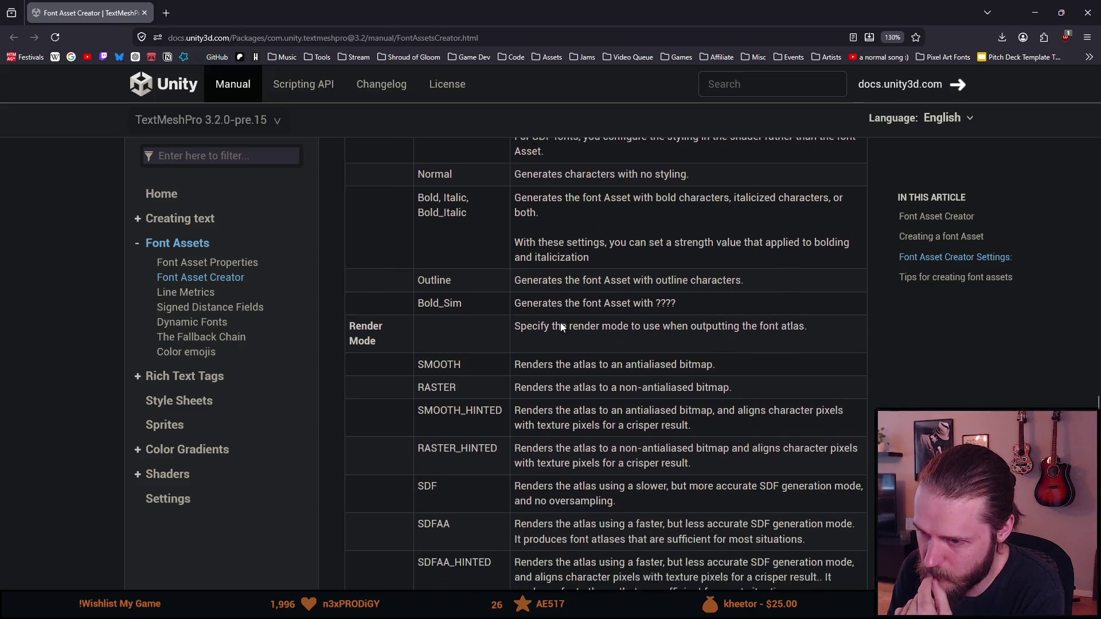
{"action": "scroll", "coordinate": [559, 322], "scroll_direction": "up", "scroll_amount": 9}
{"action": "scroll", "coordinate": [560, 322], "scroll_direction": "up", "scroll_amount": 9}
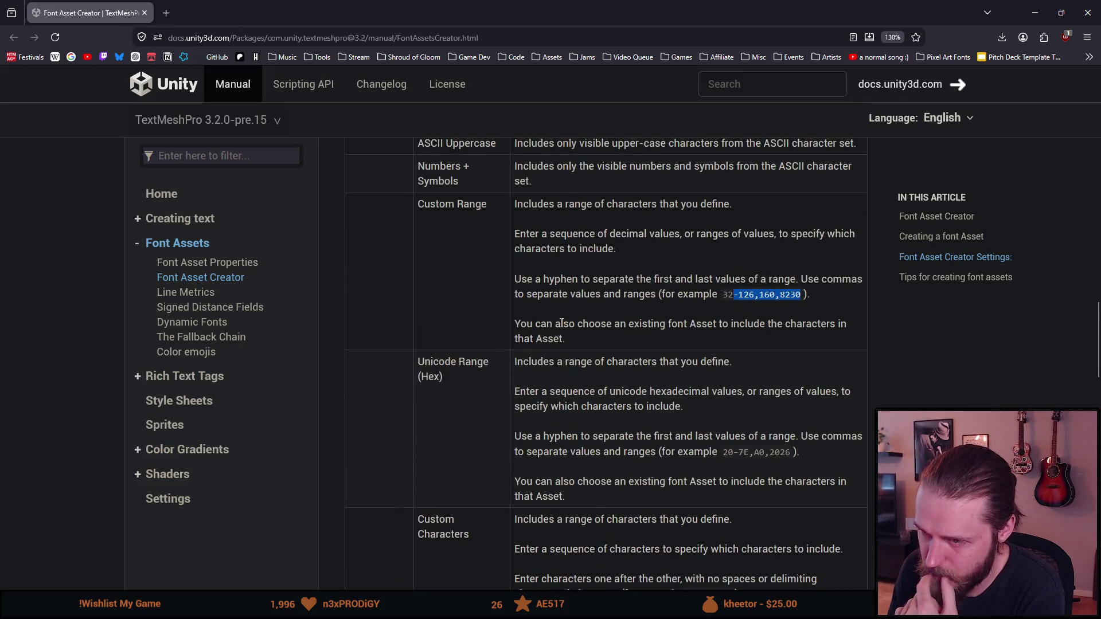
{"action": "left_click_drag", "start_coordinate": [574, 426], "coordinate": [514, 286]}
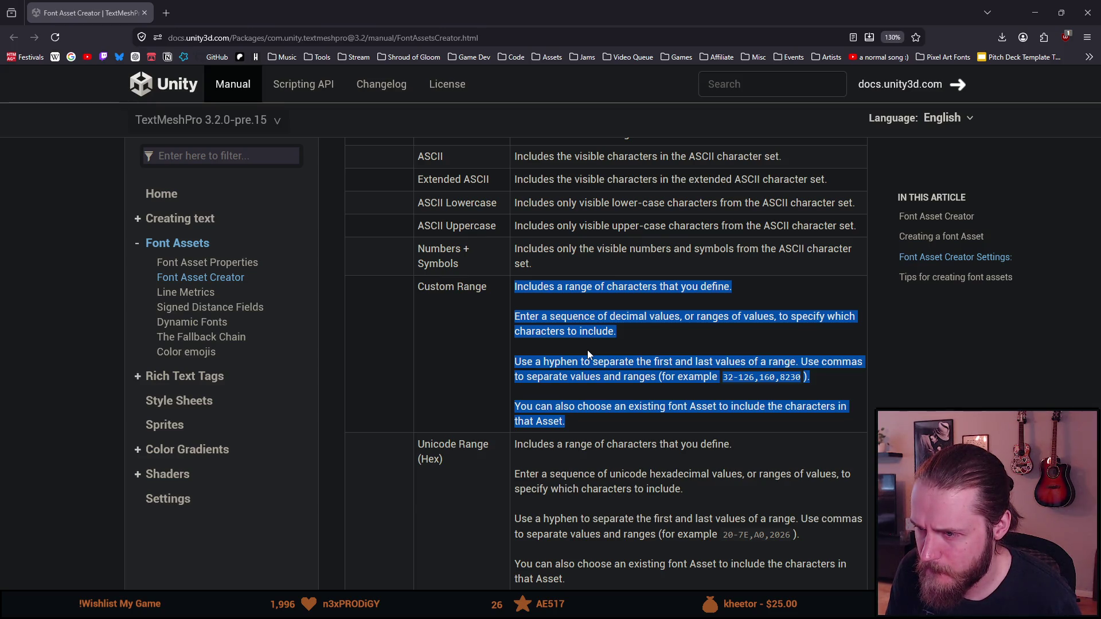
{"action": "scroll", "coordinate": [587, 350], "scroll_direction": "down", "scroll_amount": 1}
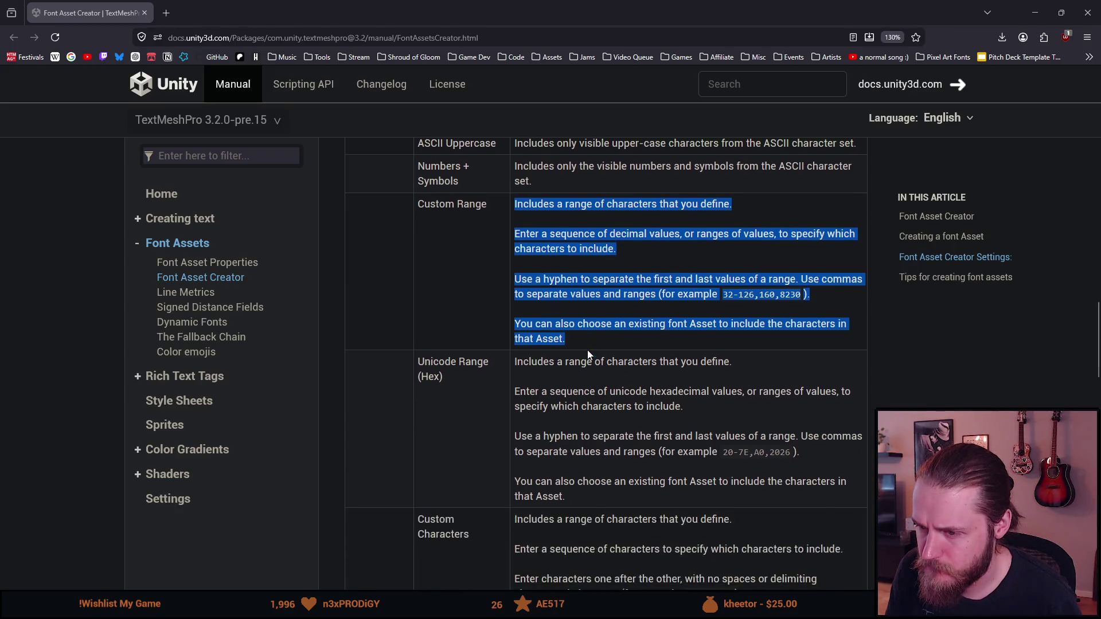
{"action": "scroll", "coordinate": [587, 350], "scroll_direction": "up", "scroll_amount": 2}
{"action": "left_click", "coordinate": [587, 350]}
{"action": "left_click_drag", "start_coordinate": [572, 510], "coordinate": [514, 368]}
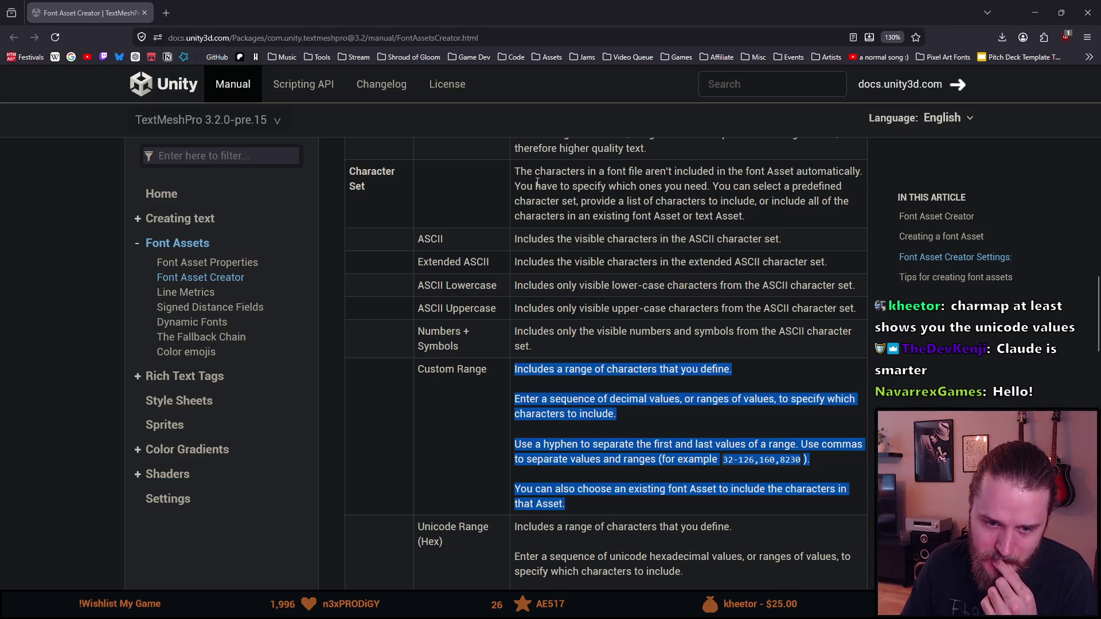
Scroll past Custom Characters and Font Style, then select and deselect the Unicode Range (Hex) label.
{"action": "scroll", "coordinate": [596, 311], "scroll_direction": "down", "scroll_amount": 4}
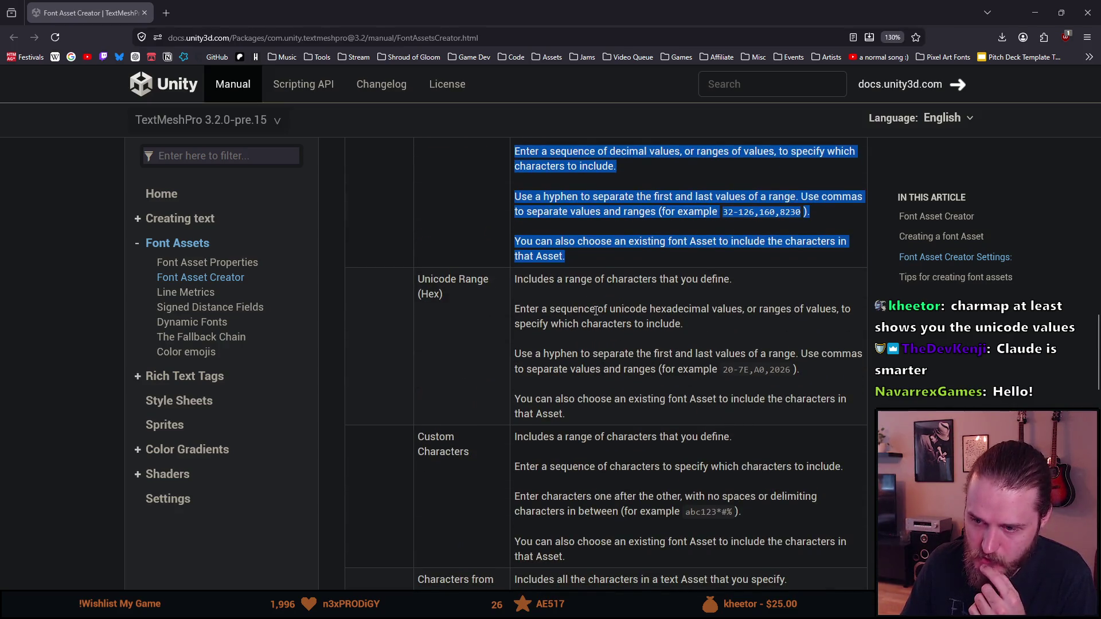
{"action": "scroll", "coordinate": [596, 311], "scroll_direction": "down", "scroll_amount": 1}
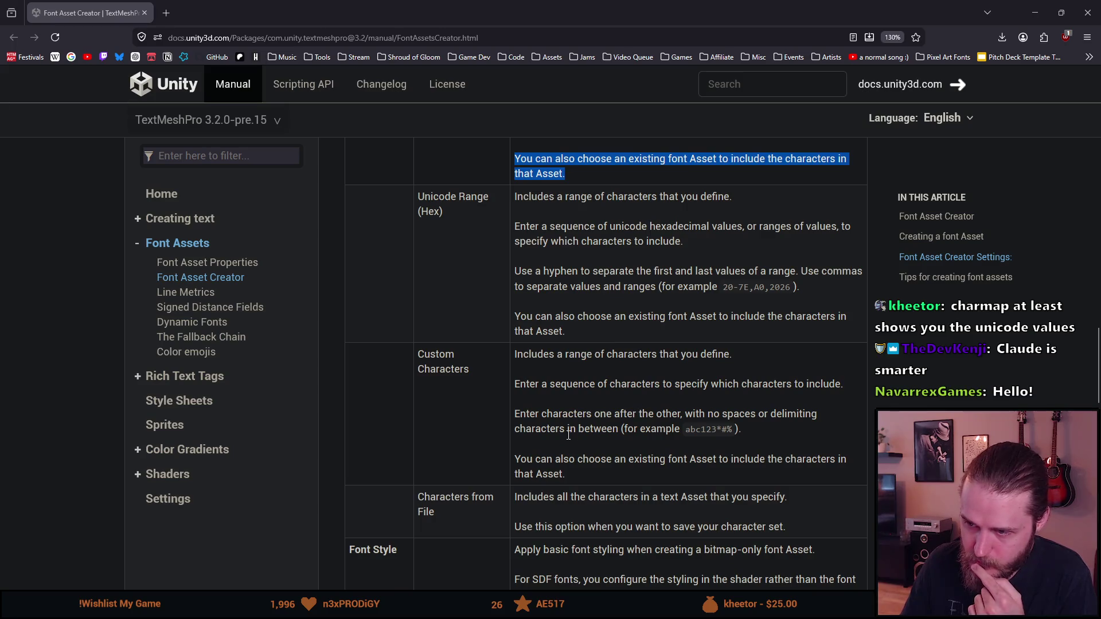
{"action": "scroll", "coordinate": [539, 450], "scroll_direction": "down", "scroll_amount": 3}
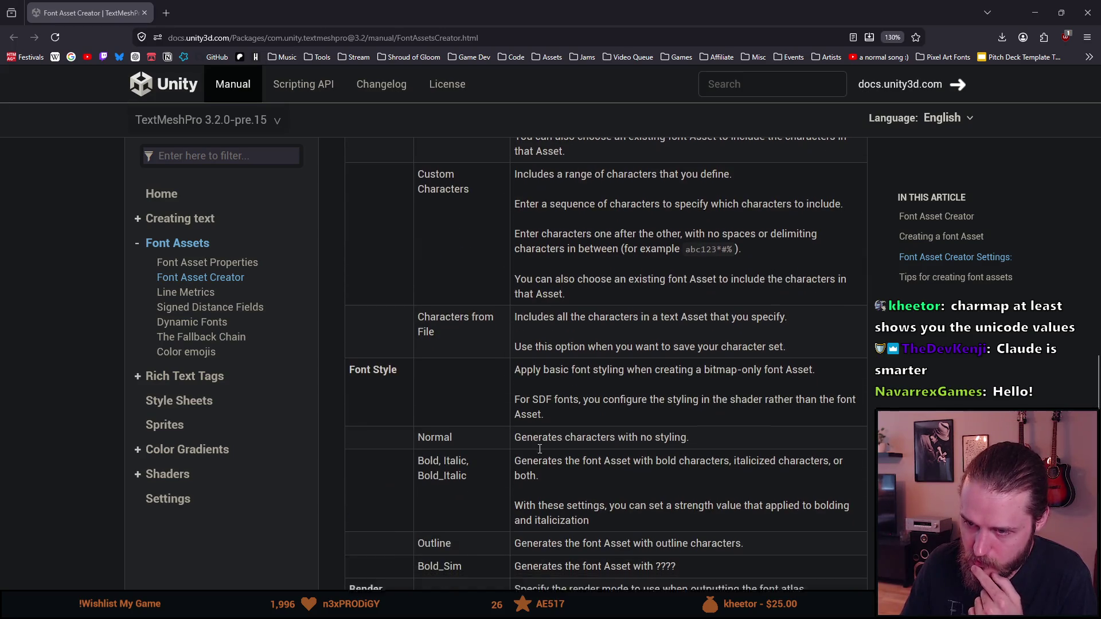
{"action": "scroll", "coordinate": [539, 450], "scroll_direction": "down", "scroll_amount": 5}
{"action": "scroll", "coordinate": [540, 449], "scroll_direction": "up", "scroll_amount": 6}
{"action": "scroll", "coordinate": [540, 448], "scroll_direction": "up", "scroll_amount": 4}
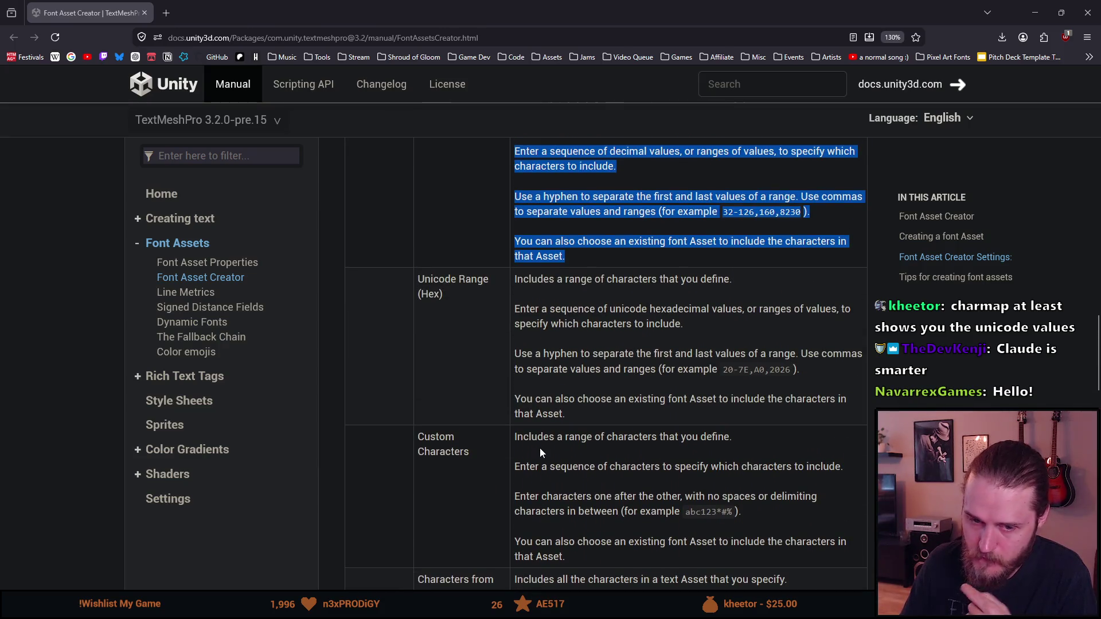
{"action": "triple_click", "coordinate": [454, 284]}
{"action": "left_click", "coordinate": [515, 332]}
{"action": "scroll", "coordinate": [536, 344], "scroll_direction": "up", "scroll_amount": 1}
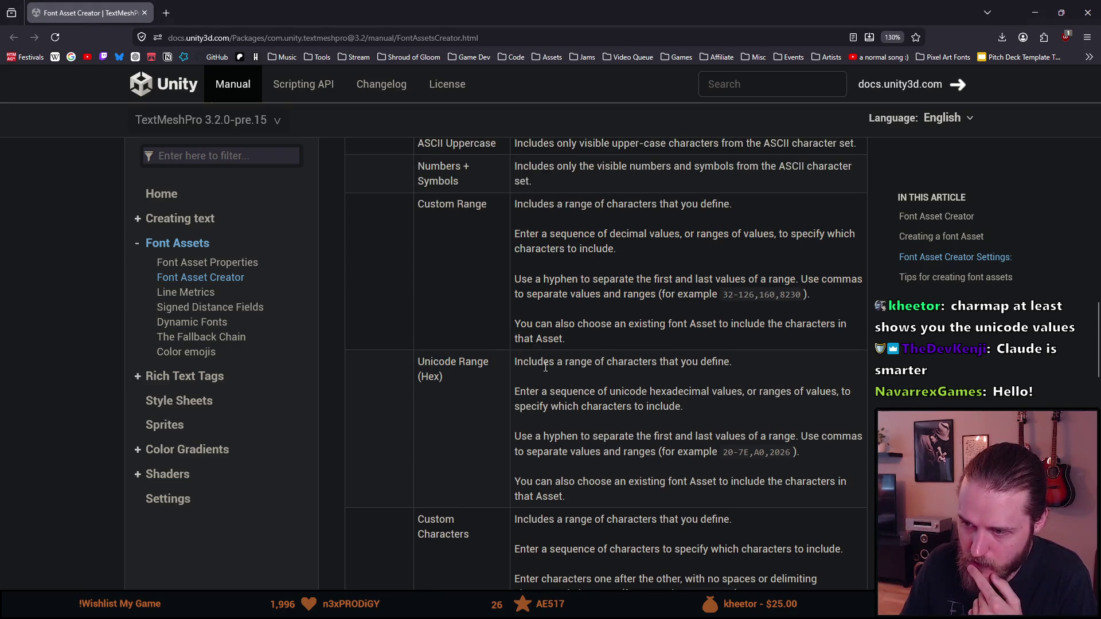
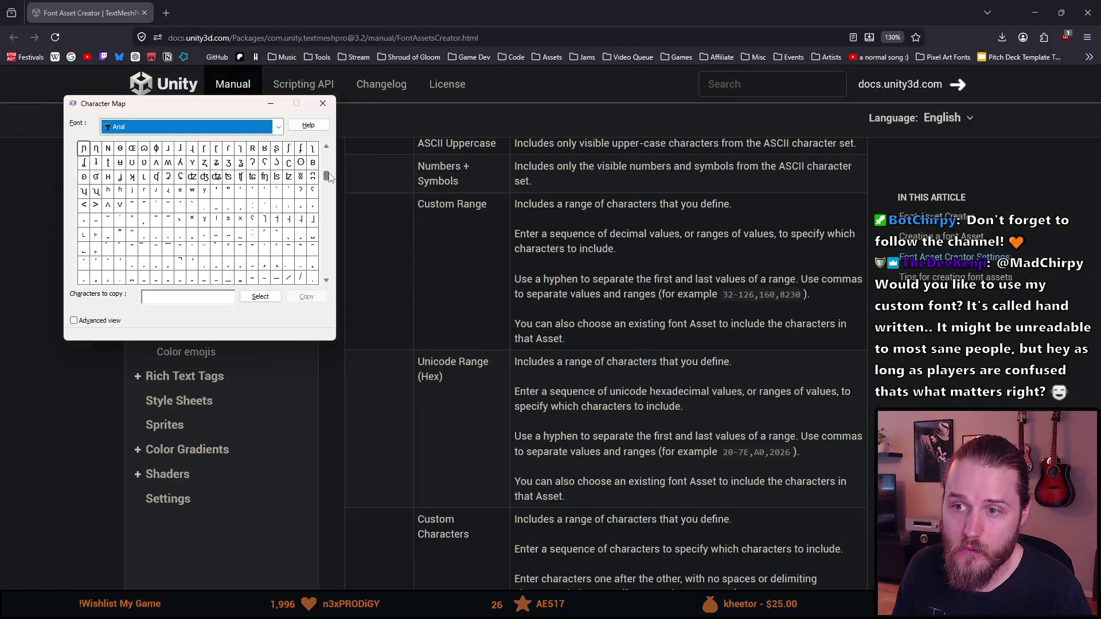
Enlarge the small w with dot below and the capital W with dot above in Character Map.
{"action": "left_click_drag", "start_coordinate": [326, 177], "coordinate": [322, 227]}
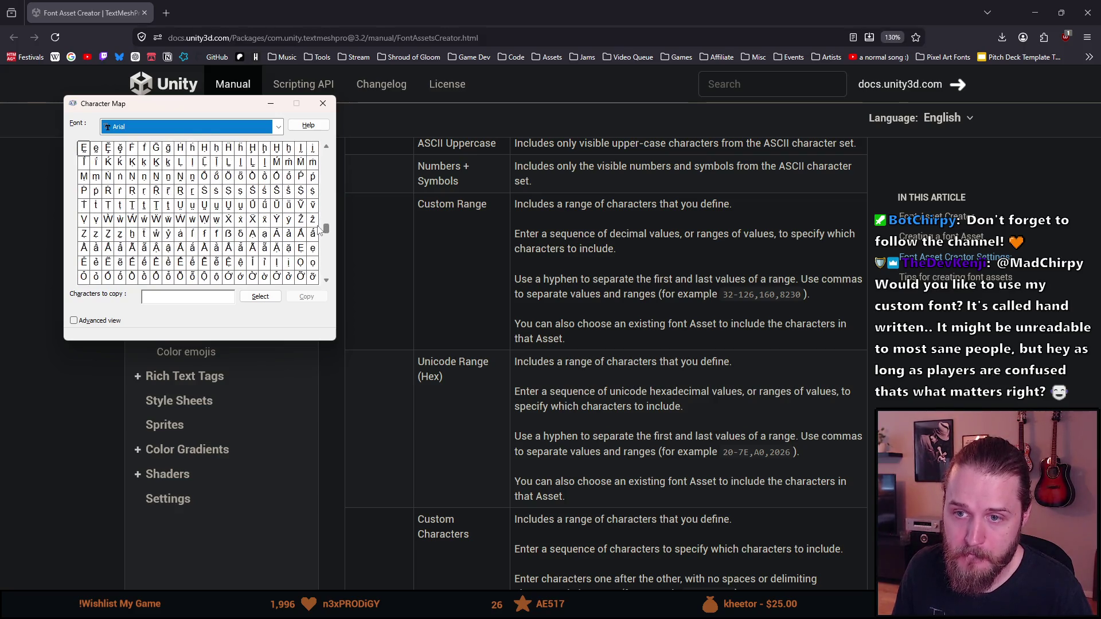
{"action": "left_click", "coordinate": [220, 225]}
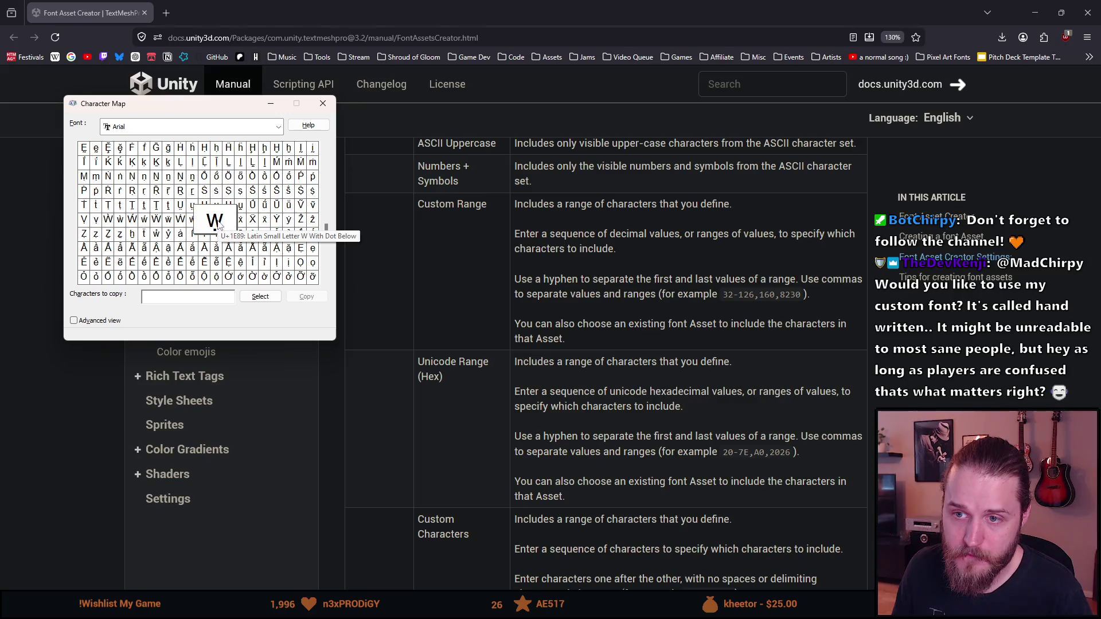
{"action": "left_click", "coordinate": [190, 223]}
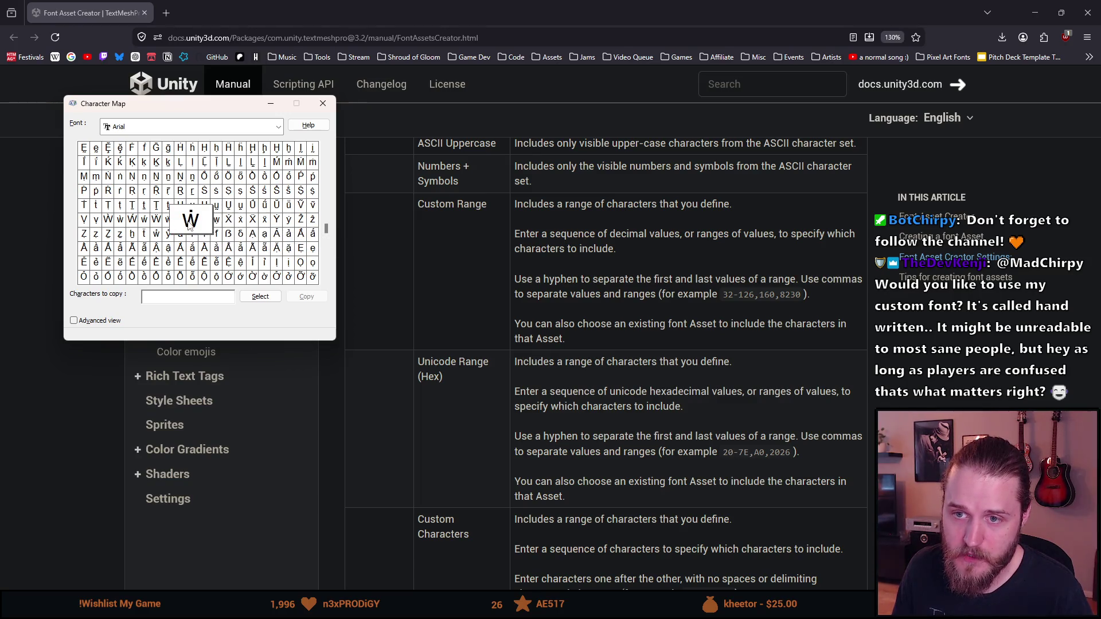
{"action": "mouse_move", "coordinate": [330, 235]}
{"action": "left_mouse_down"}
{"action": "mouse_move", "coordinate": [312, 278]}
{"action": "mouse_move", "coordinate": [314, 255]}
{"action": "left_mouse_up"}
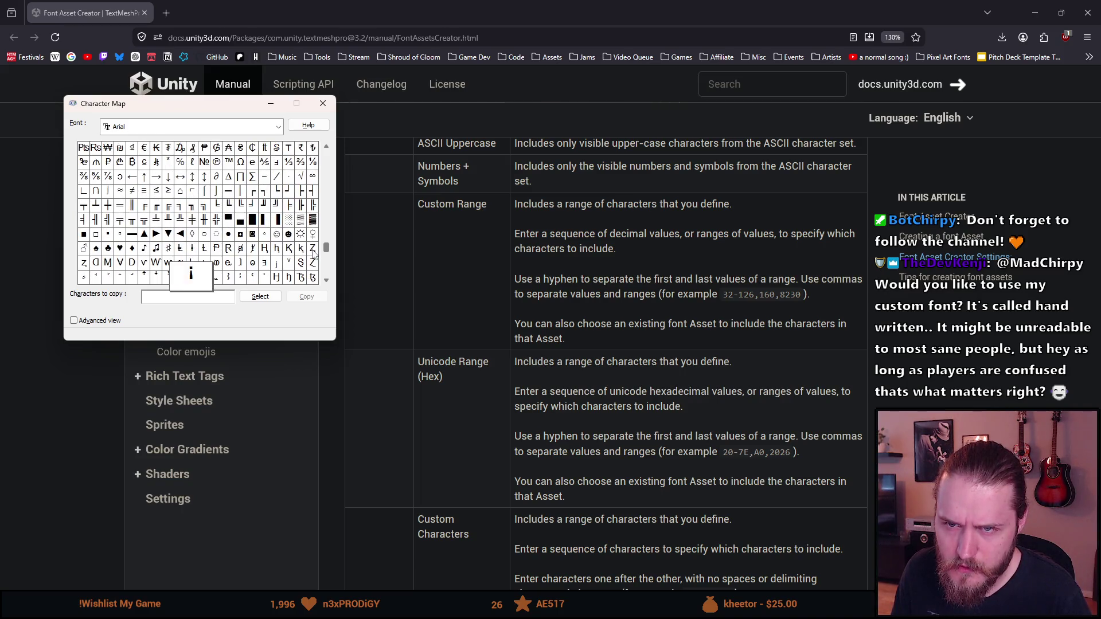
Browse the installed fonts list while keeping Arial, then close Character Map.
{"action": "left_click", "coordinate": [263, 126]}
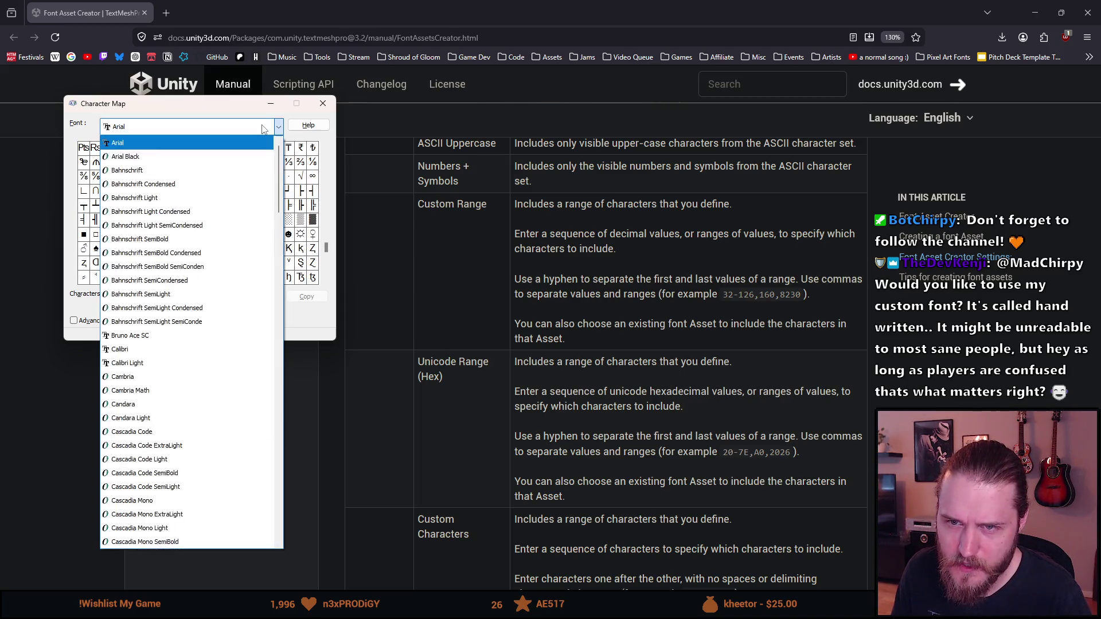
{"action": "scroll", "coordinate": [263, 389], "scroll_direction": "down", "scroll_amount": 11}
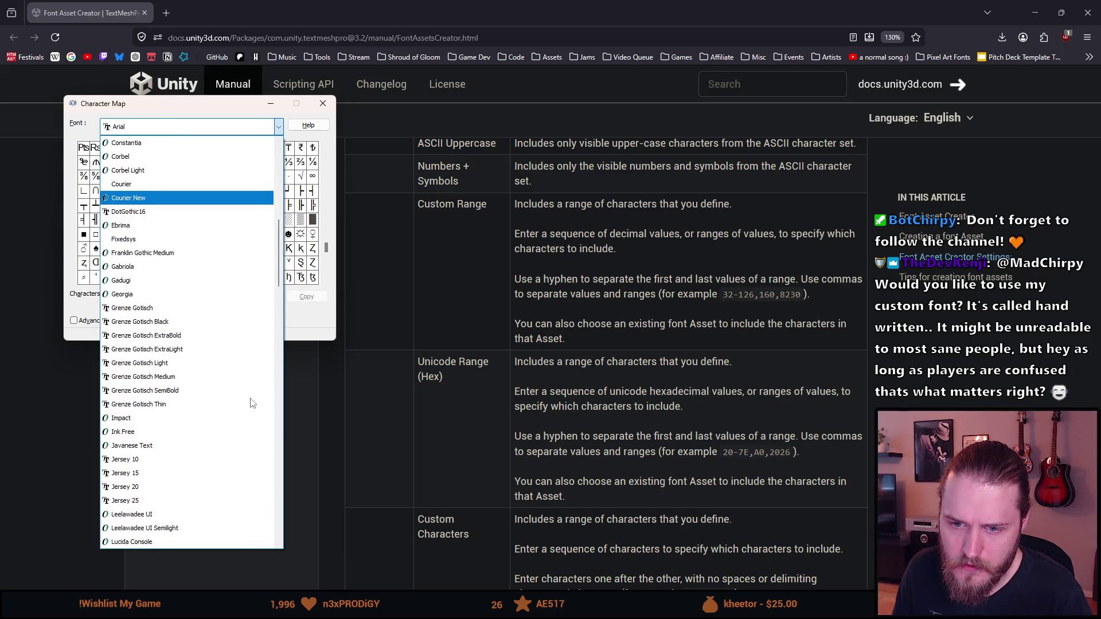
{"action": "scroll", "coordinate": [251, 403], "scroll_direction": "down", "scroll_amount": 5}
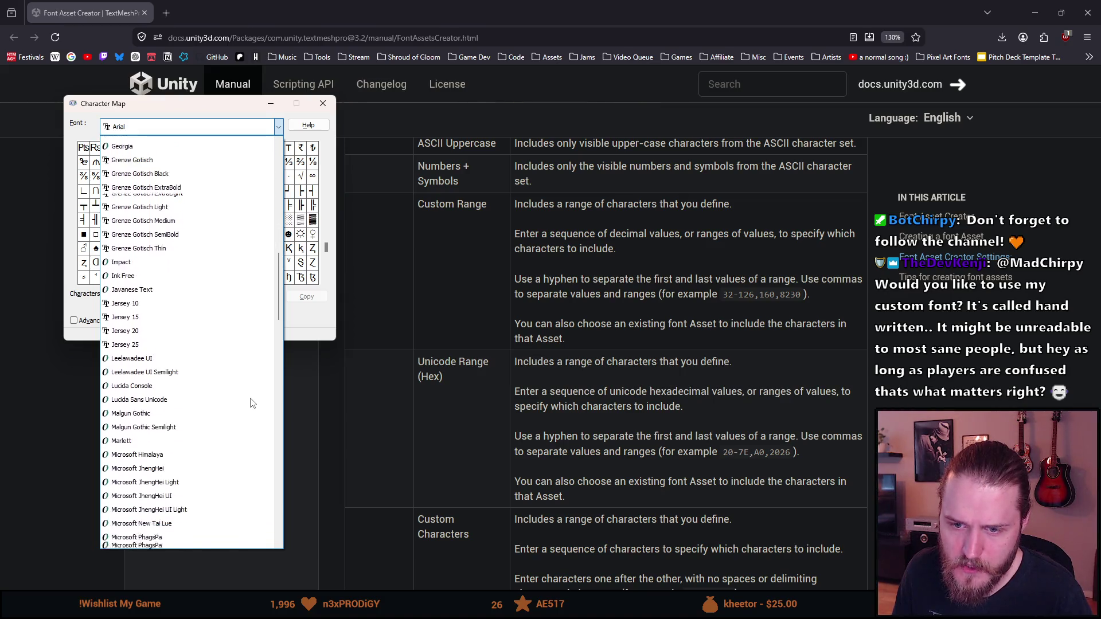
{"action": "scroll", "coordinate": [251, 403], "scroll_direction": "down", "scroll_amount": 7}
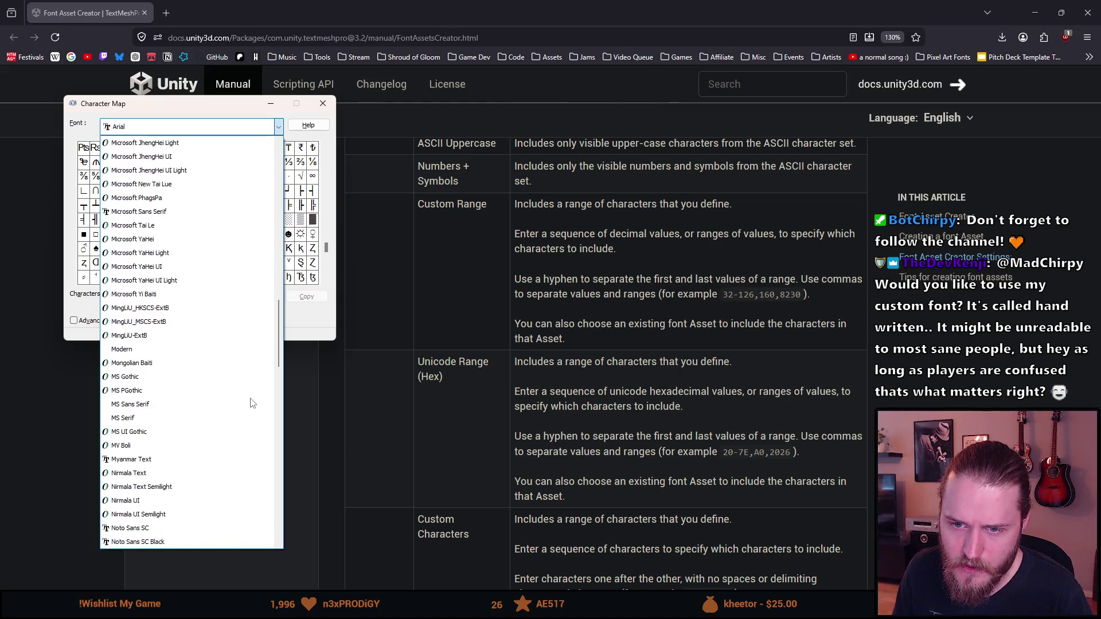
{"action": "scroll", "coordinate": [251, 403], "scroll_direction": "down", "scroll_amount": 3}
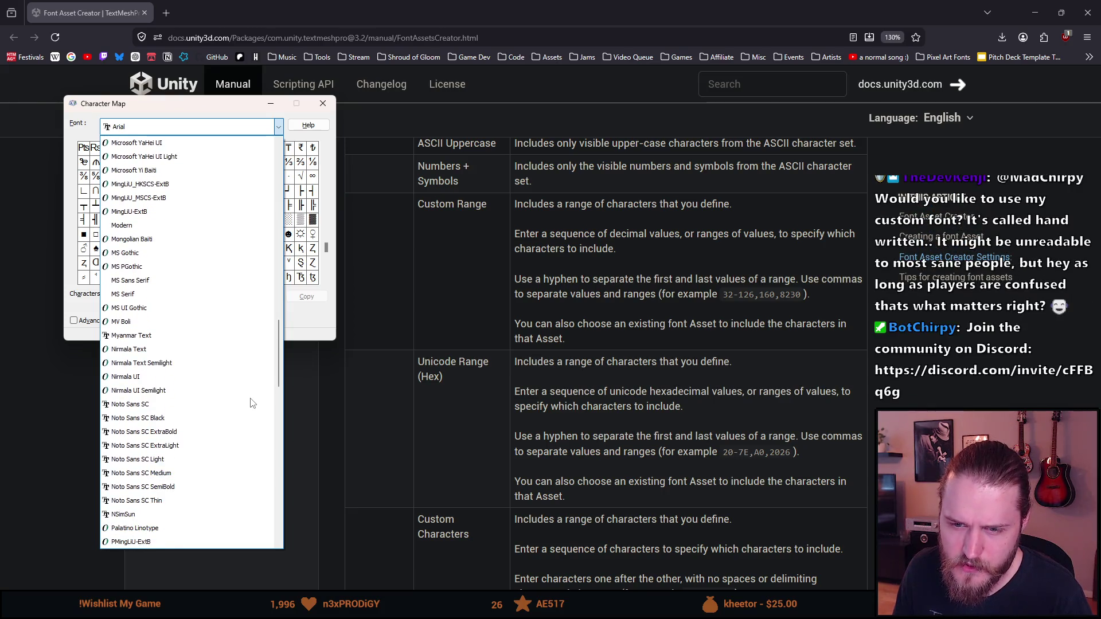
{"action": "scroll", "coordinate": [175, 525], "scroll_direction": "down", "scroll_amount": 1}
{"action": "scroll", "coordinate": [174, 523], "scroll_direction": "up", "scroll_amount": 3}
{"action": "scroll", "coordinate": [173, 521], "scroll_direction": "up", "scroll_amount": 1}
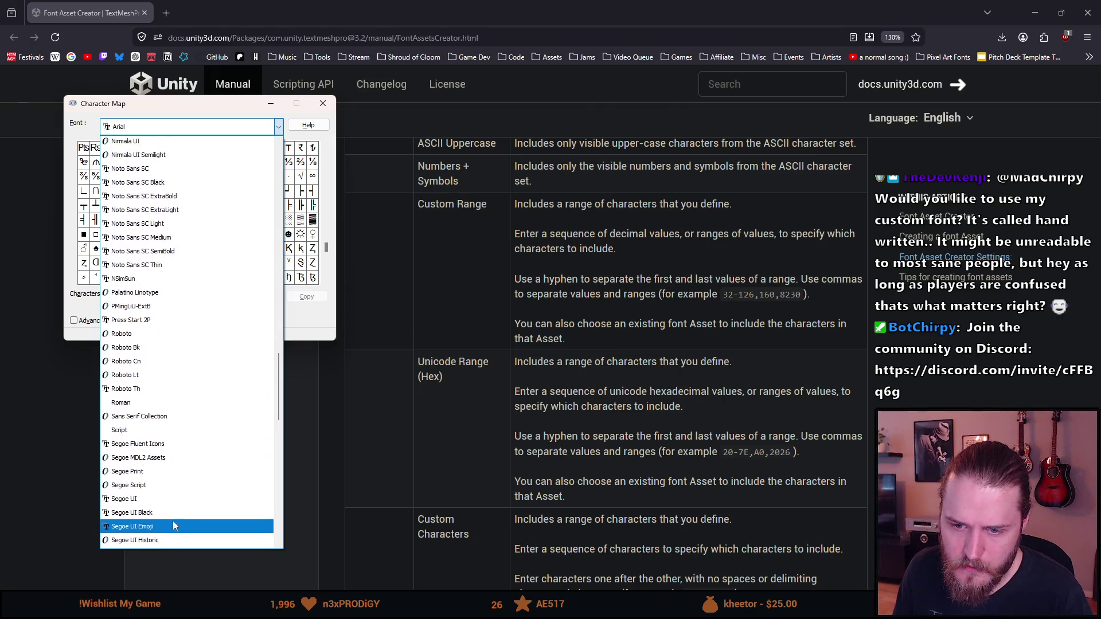
{"action": "left_click", "coordinate": [329, 107]}
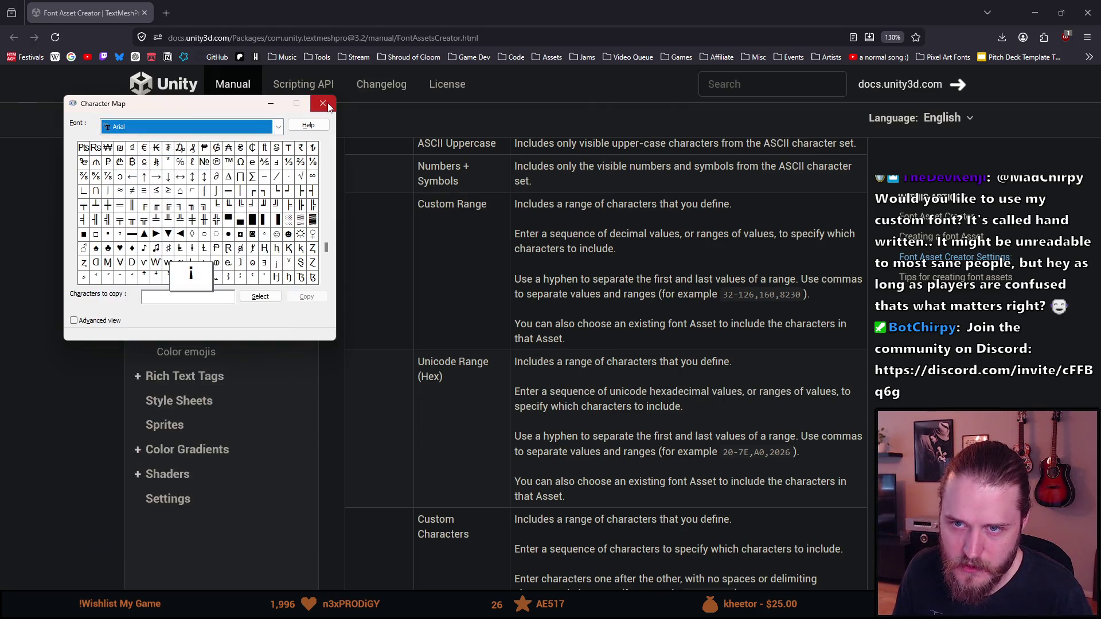
{"action": "left_click", "coordinate": [322, 103]}
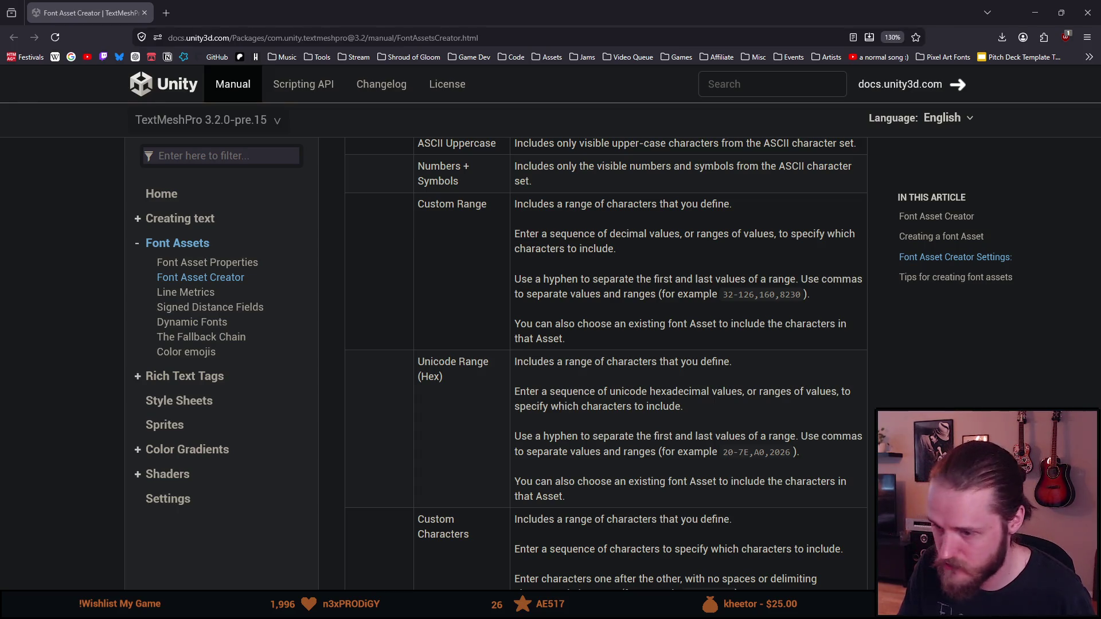
Return from the browser to Unity's Font Asset Creator for Kana_Hanzi_PX.
{"action": "key", "text": "alt+Tab"}
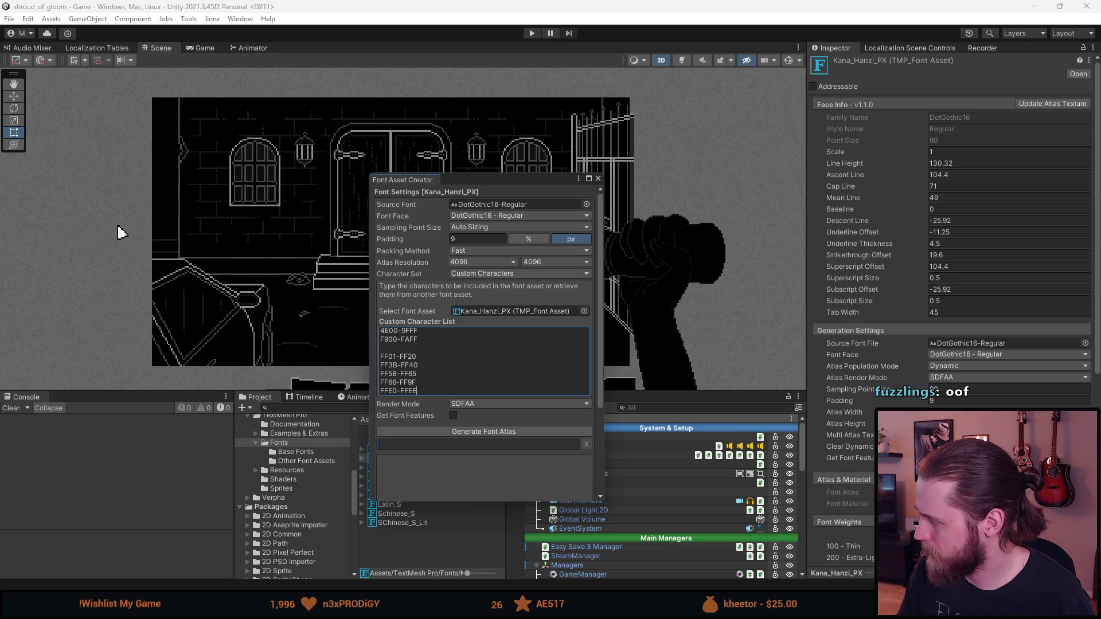
Bring up the Font Asset Creator manual at its Custom Range and Unicode Range (Hex) entries.
{"action": "key", "text": "alt+Tab"}
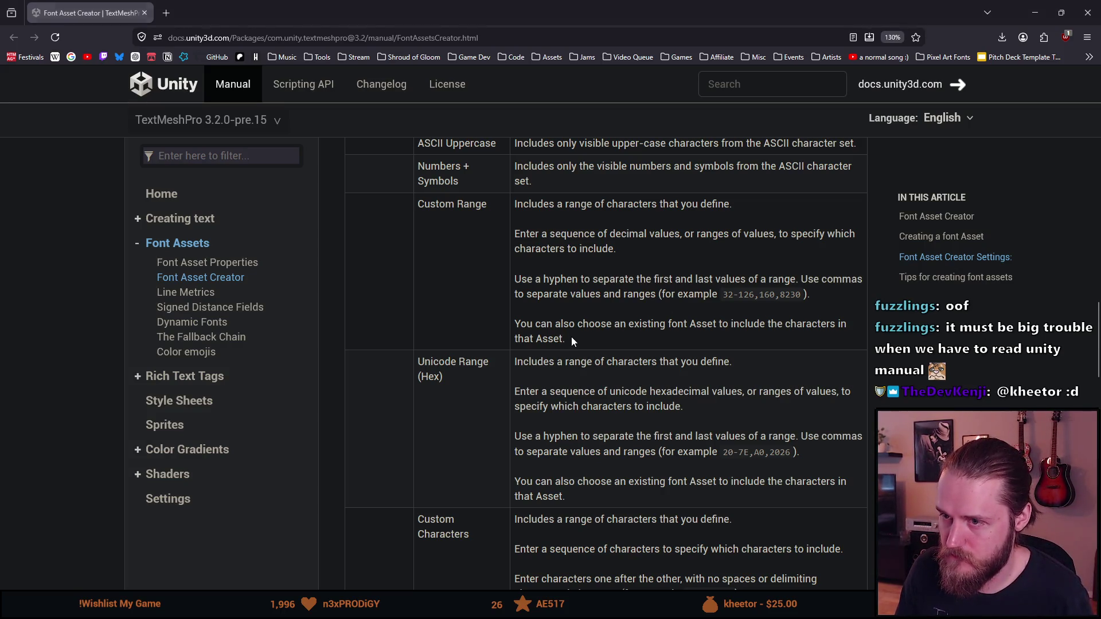
Highlight the Unicode Range (Hex) description in the manual, then return to Unity.
{"action": "left_click_drag", "start_coordinate": [571, 337], "coordinate": [558, 276]}
{"action": "mouse_move", "coordinate": [583, 491]}
{"action": "left_mouse_down"}
{"action": "mouse_move", "coordinate": [579, 406]}
{"action": "mouse_move", "coordinate": [531, 362]}
{"action": "mouse_move", "coordinate": [515, 362]}
{"action": "left_mouse_up"}
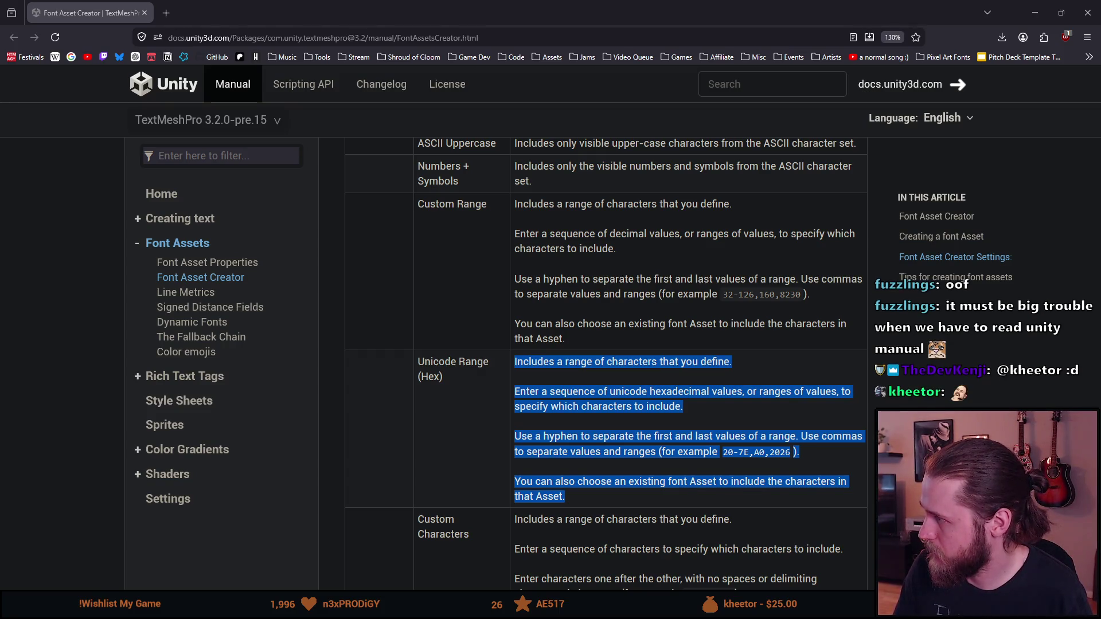
{"action": "key", "text": "alt+Tab"}
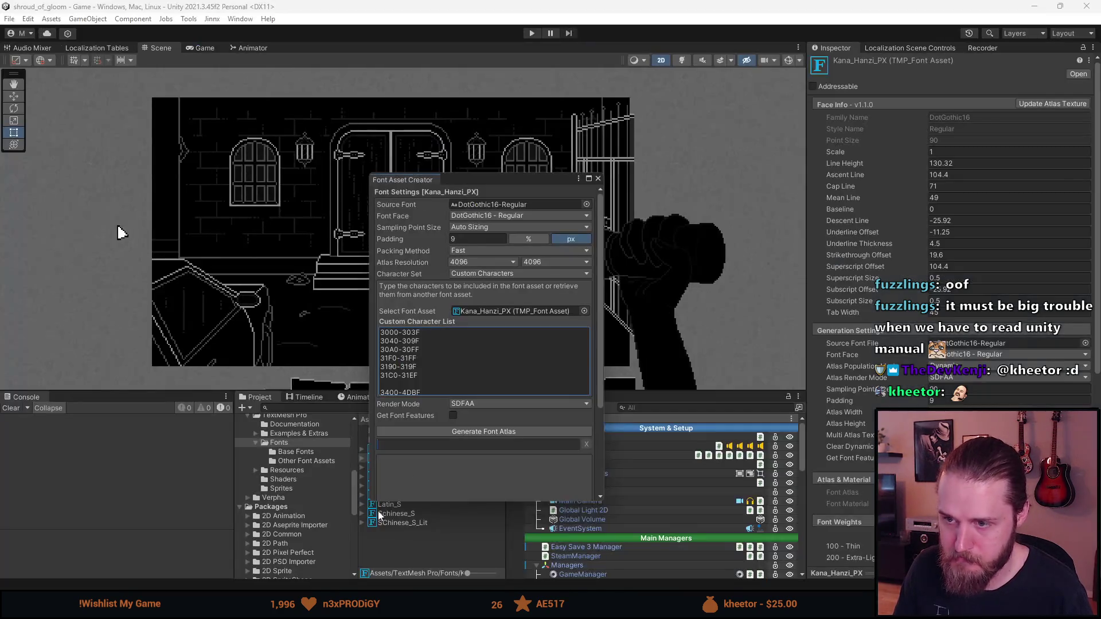
Paste hex ranges 3000-303F through FFE0-FFEE into the Custom Character List, stripping the code-fence lines.
{"action": "left_click", "coordinate": [474, 361]}
{"action": "type", "text": "```text 3000-303F,3040-309F,30A0-30FF,31F0-31FF,3190-319F,31C0-31EF,3400-4DBF,4E00-9FFF,F900-FAFF,FF01-FF20,FF3B-FF40,FF5B-FF65,FF66-FF9F,FFE0-FFEE ```"}
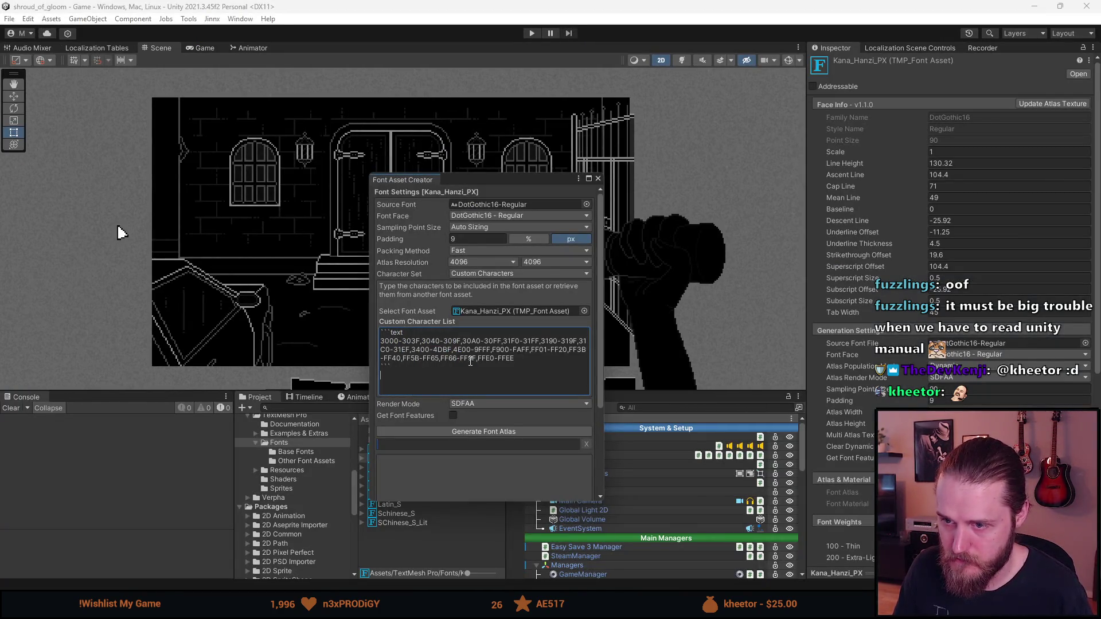
{"action": "key", "text": "BackSpace"}
{"action": "key", "text": "BackSpace"}
{"action": "key", "text": "BackSpace"}
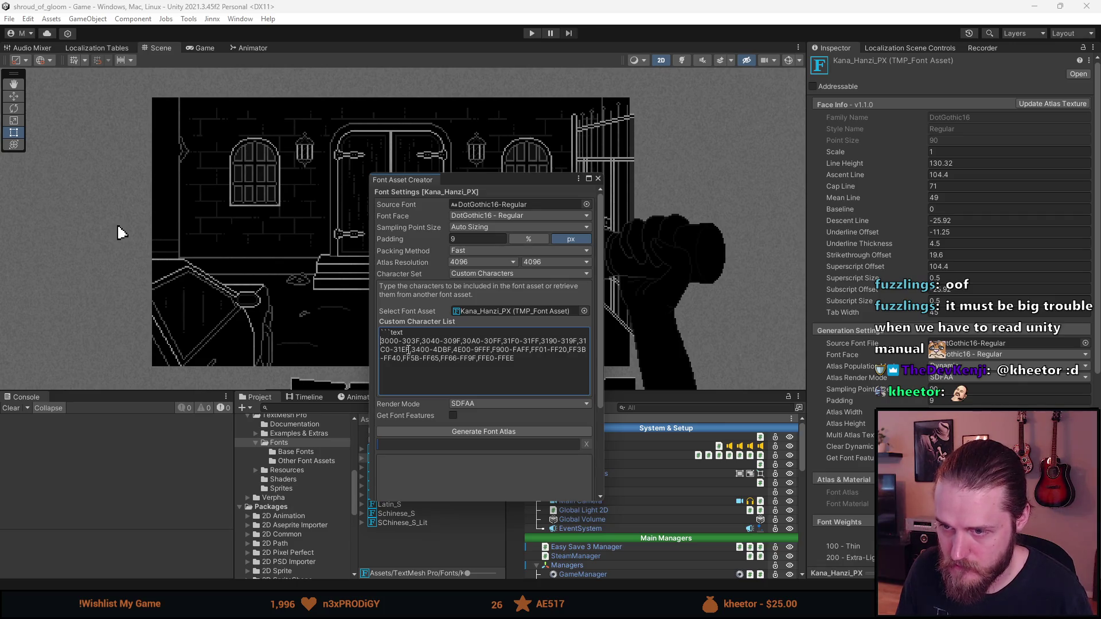
{"action": "key", "text": "BackSpace"}
{"action": "key", "text": "BackSpace"}
{"action": "key", "text": "BackSpace"}
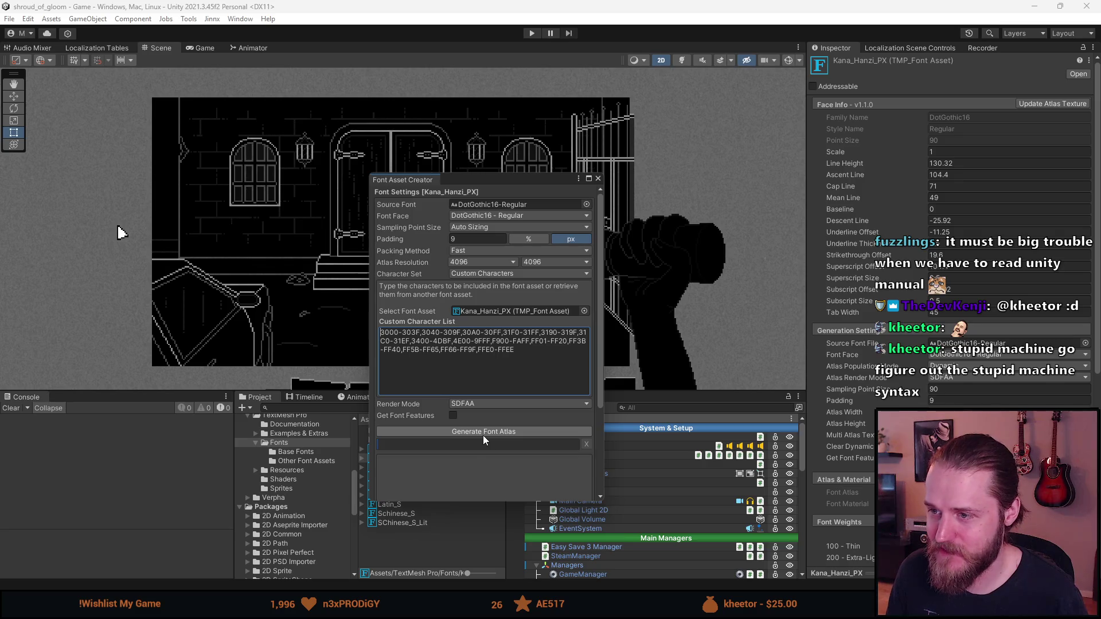
Generate the Kana_Hanzi_PX atlas and review the results: 16/16 characters included, 0 missing.
{"action": "left_click", "coordinate": [483, 433]}
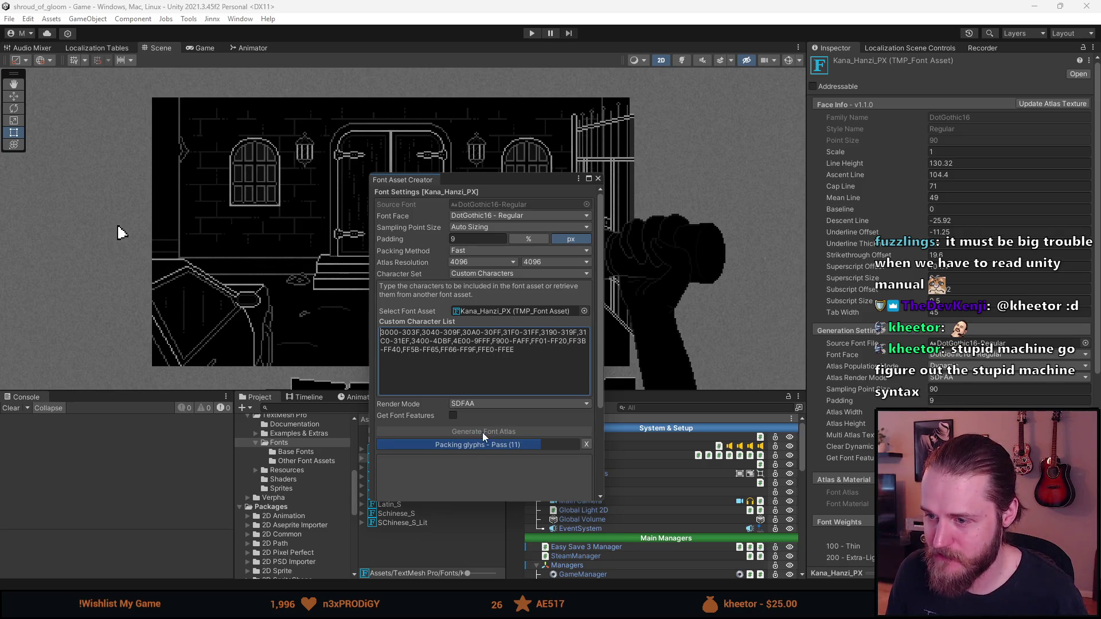
{"action": "key", "text": "alt+Tab"}
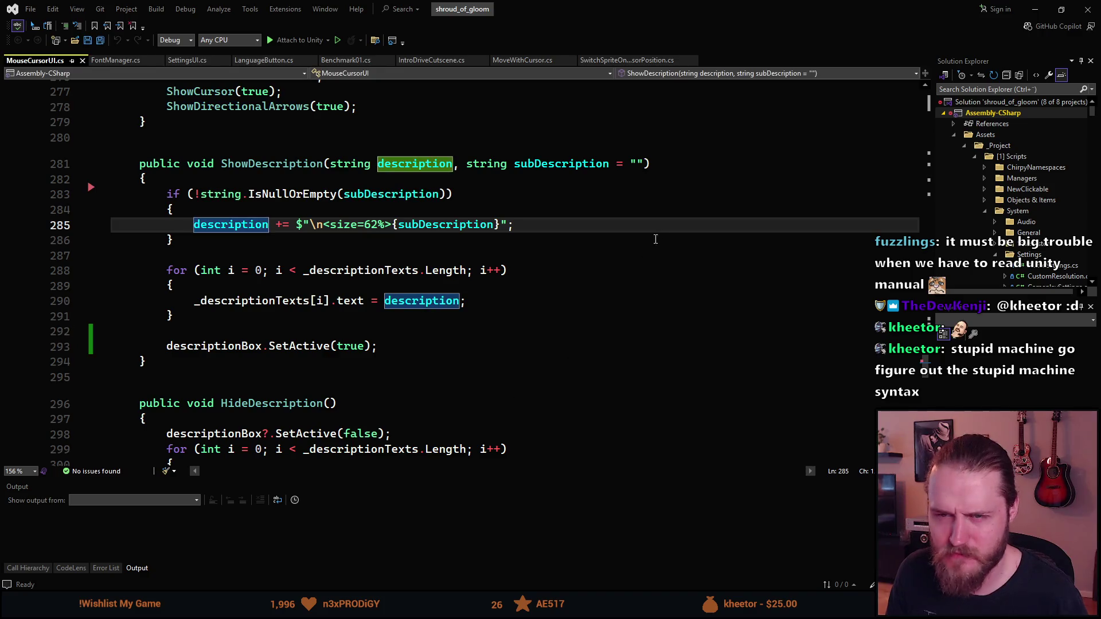
{"action": "key", "text": "alt+Tab"}
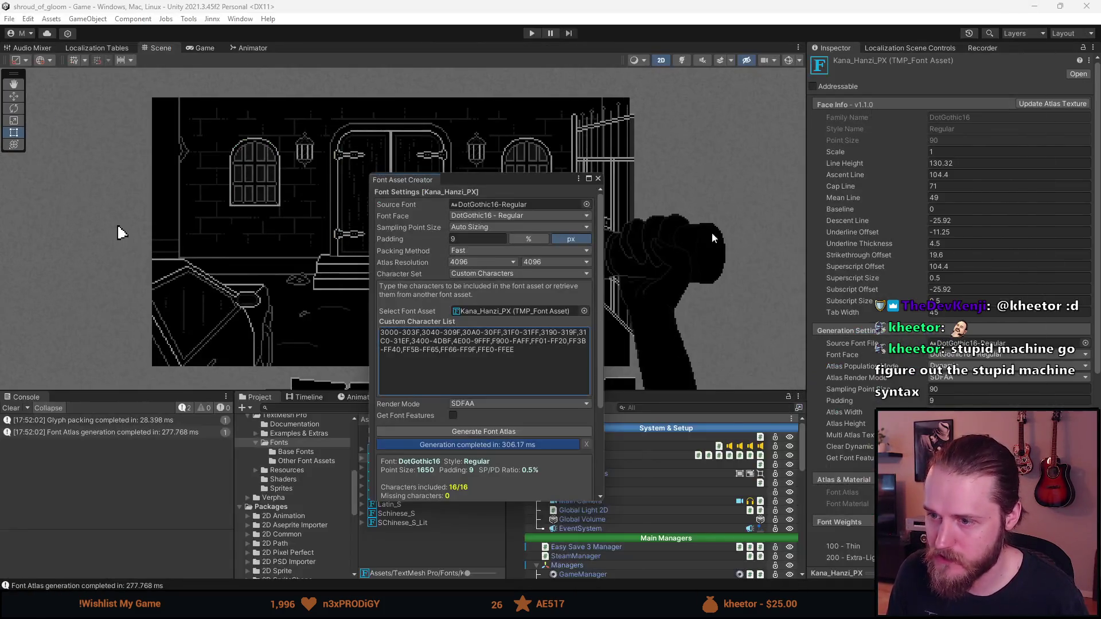
{"action": "scroll", "coordinate": [518, 372], "scroll_direction": "down", "scroll_amount": 3}
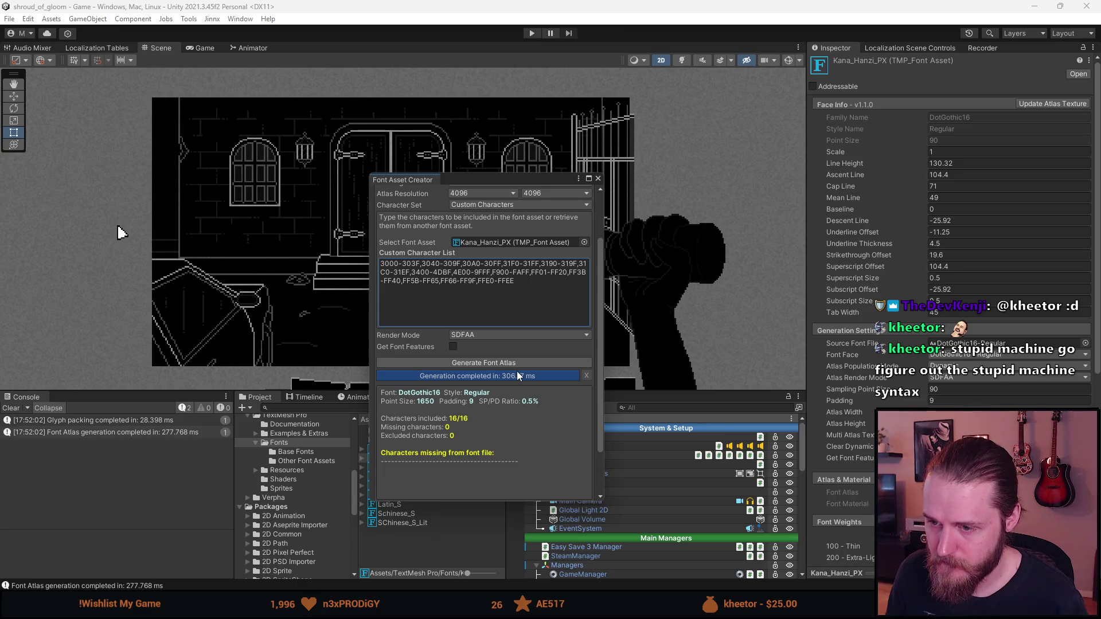
{"action": "scroll", "coordinate": [486, 427], "scroll_direction": "down", "scroll_amount": 3}
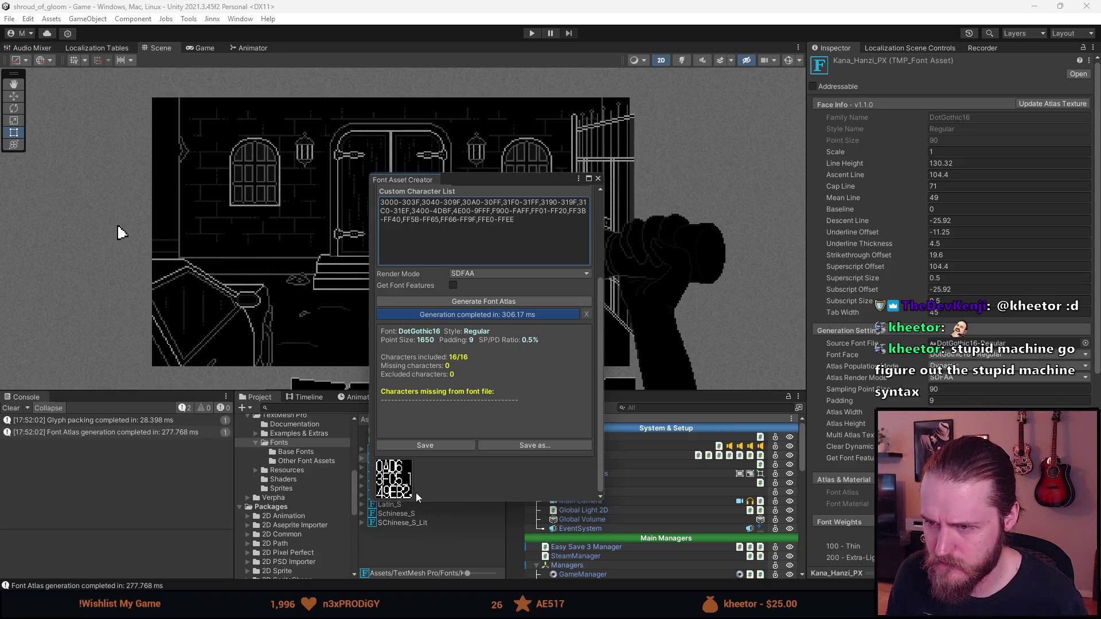
{"action": "scroll", "coordinate": [415, 492], "scroll_direction": "up", "scroll_amount": 3}
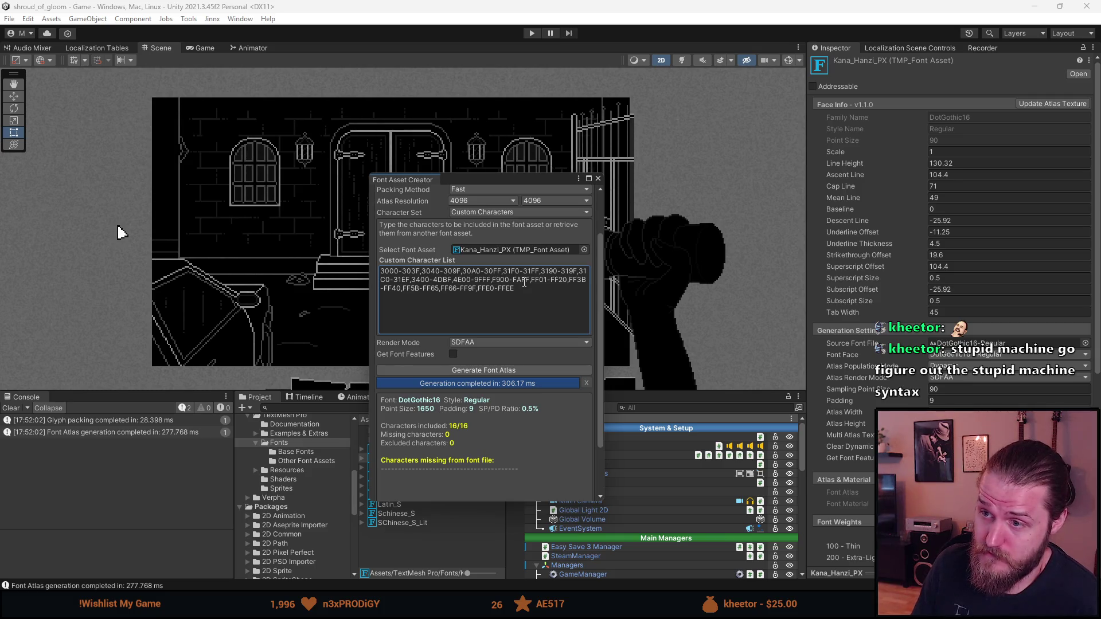
{"action": "scroll", "coordinate": [524, 283], "scroll_direction": "up", "scroll_amount": 2}
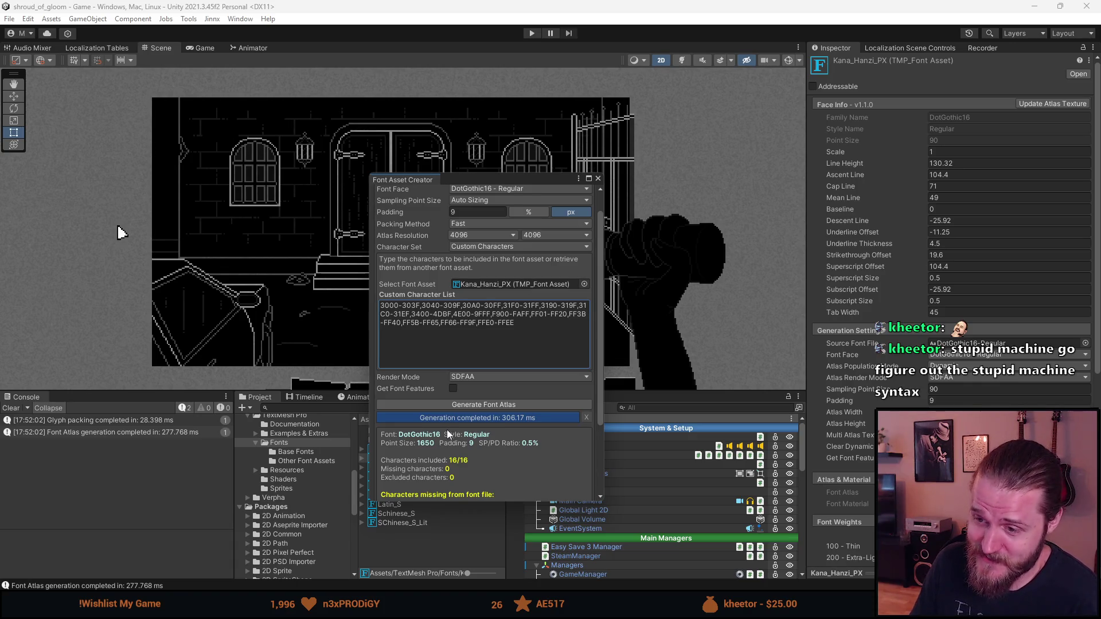
{"action": "scroll", "coordinate": [447, 429], "scroll_direction": "down", "scroll_amount": 5}
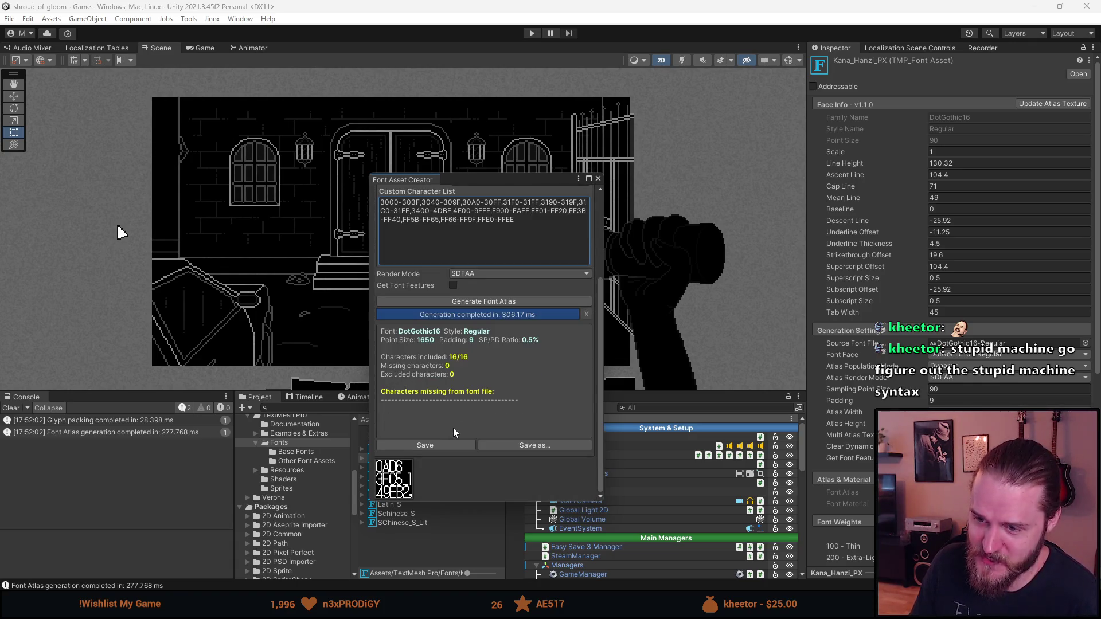
{"action": "scroll", "coordinate": [456, 425], "scroll_direction": "up", "scroll_amount": 5}
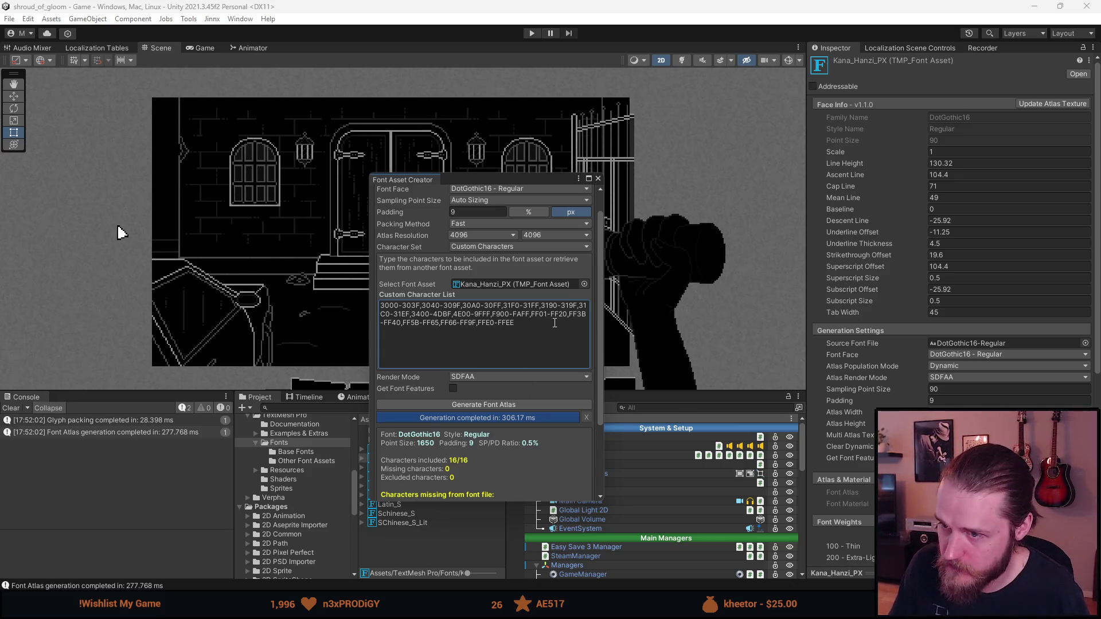
Replace the Custom Character List with 0x-prefixed hex ranges and regenerate the atlas.
{"action": "left_click", "coordinate": [505, 358]}
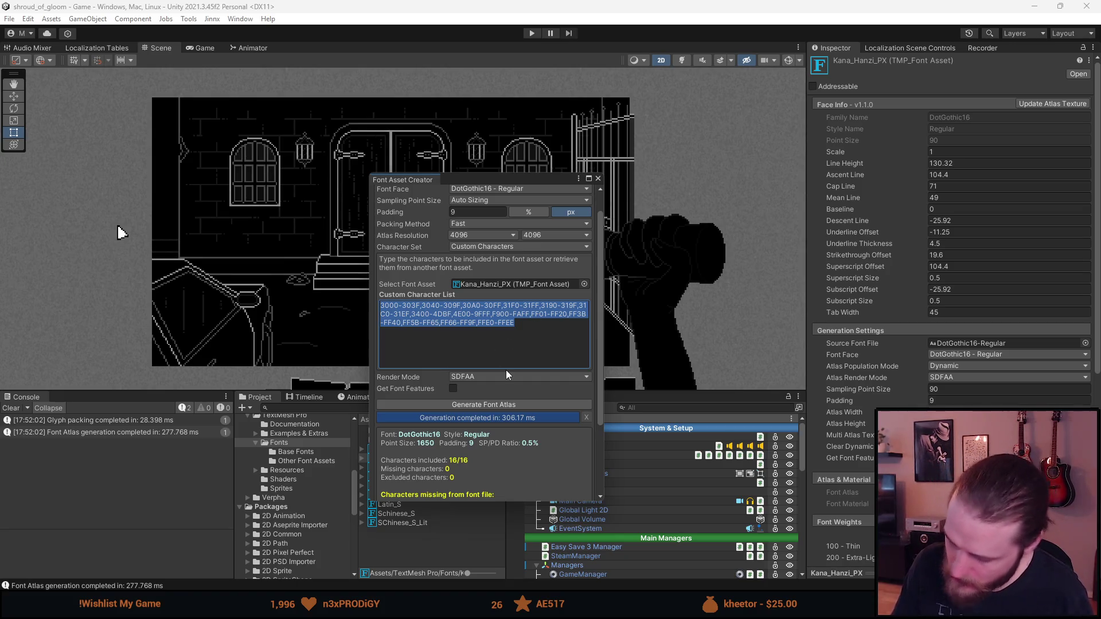
{"action": "type", "text": "0x3000-0x303F,0x3040-0x309F,0x30A0-0x30FF,0x31F0-0x31FF,0x3190-0x319F,0x31C0-0x31EF,0x3400-0x4DBF,0x4E00-0x9FFF,0xF900-0xFAFF,0xFF01-0xFF20,0xFF3B-0xFF40,0xFF5B-0xFF65,0xFF66-0xFF9F,0xFFE0-0xFFEE"}
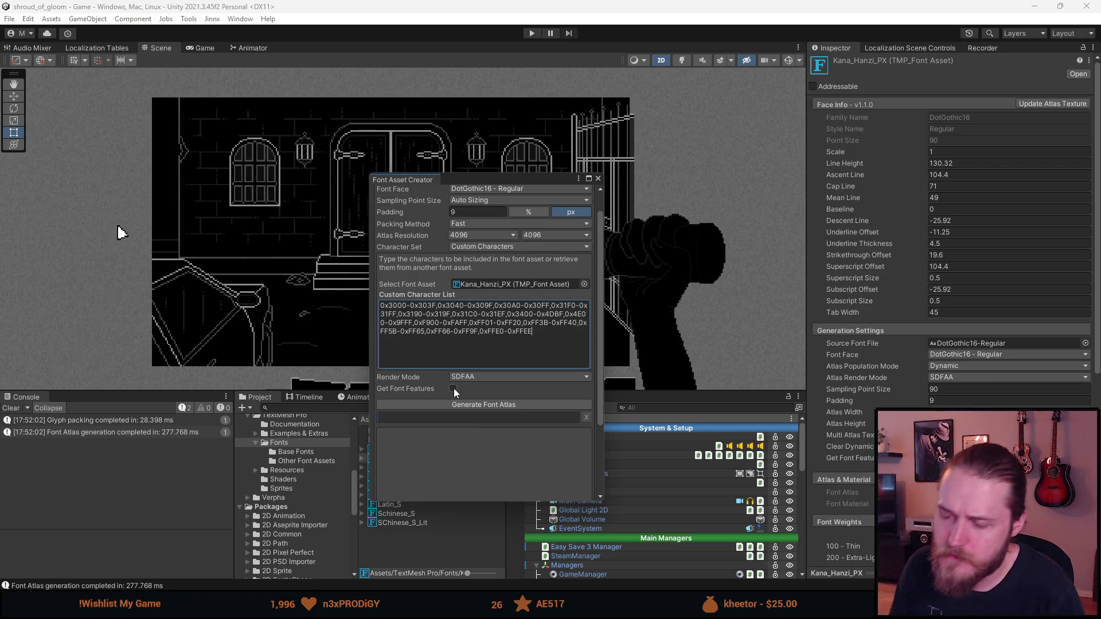
{"action": "scroll", "coordinate": [454, 387], "scroll_direction": "down", "scroll_amount": 3}
{"action": "scroll", "coordinate": [457, 387], "scroll_direction": "up", "scroll_amount": 3}
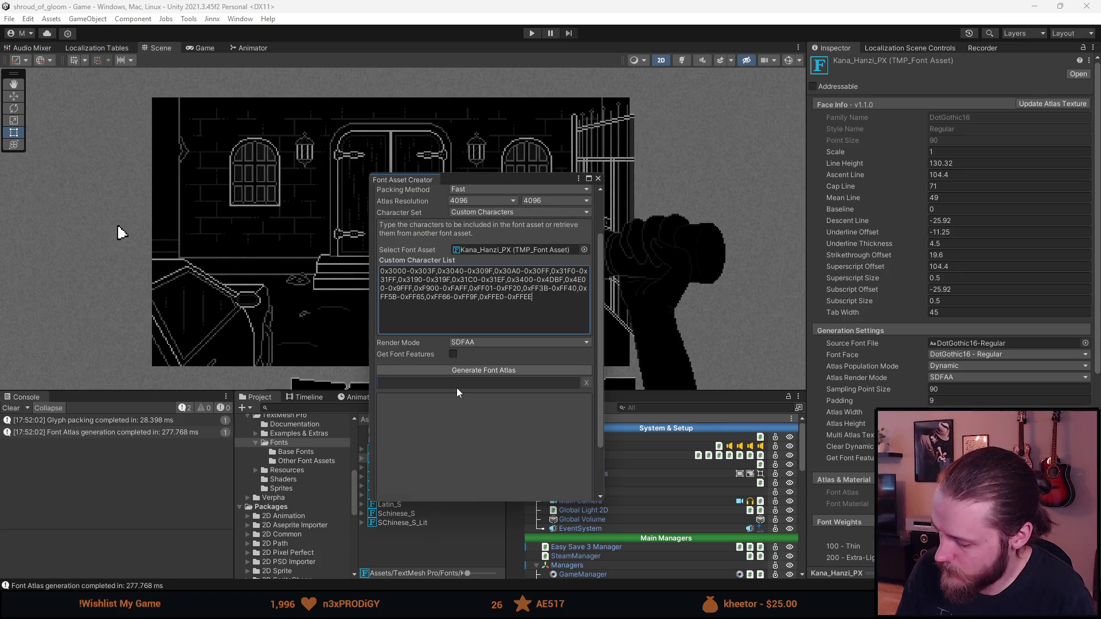
{"action": "scroll", "coordinate": [456, 388], "scroll_direction": "down", "scroll_amount": 3}
{"action": "scroll", "coordinate": [456, 388], "scroll_direction": "up", "scroll_amount": 2}
{"action": "scroll", "coordinate": [456, 391], "scroll_direction": "up", "scroll_amount": 1}
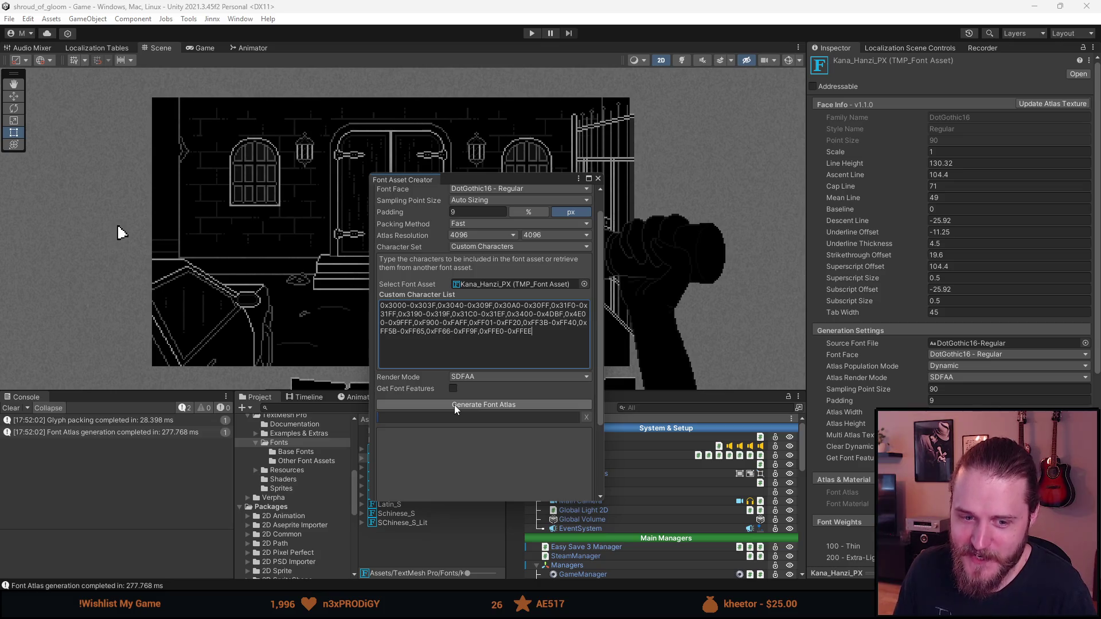
{"action": "left_click", "coordinate": [454, 402]}
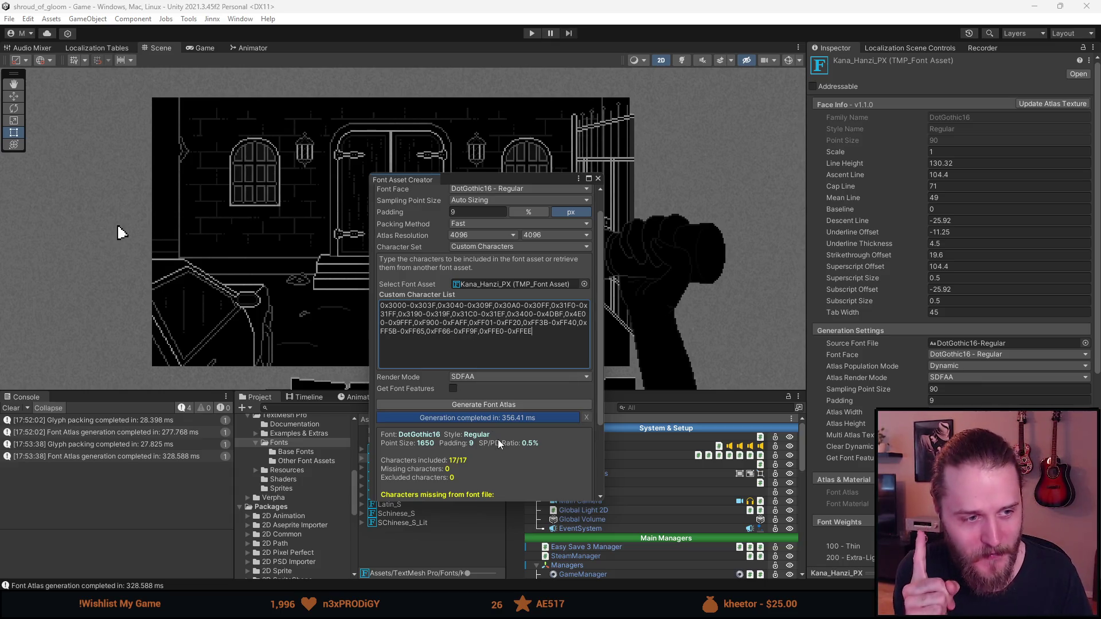
Review the 17/17-character atlas results and select the entire Custom Character List.
{"action": "scroll", "coordinate": [490, 442], "scroll_direction": "down", "scroll_amount": 3}
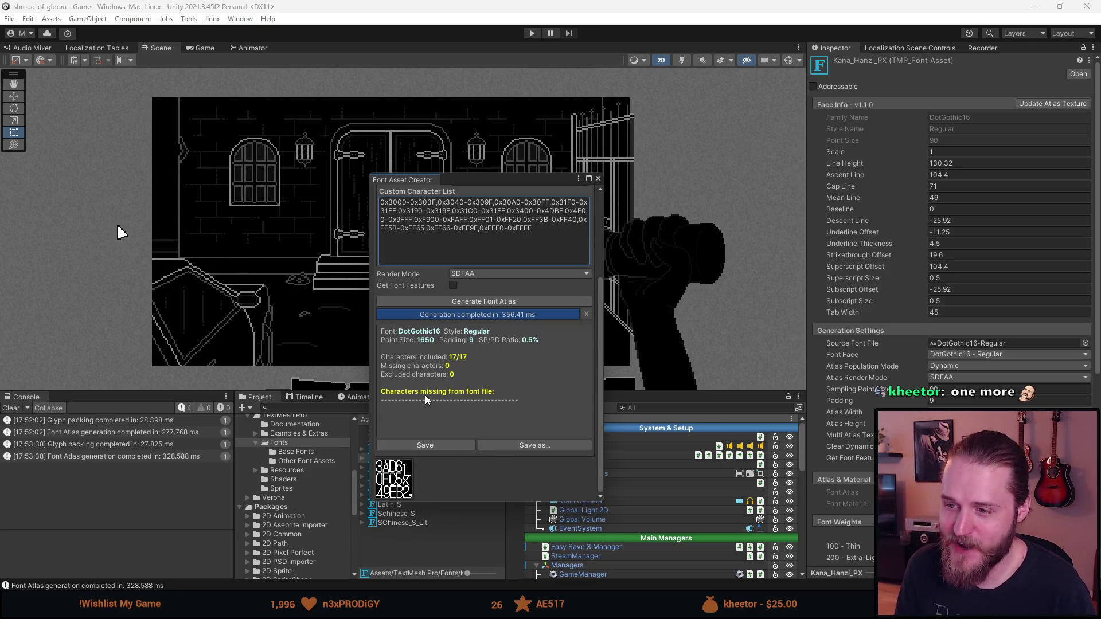
{"action": "scroll", "coordinate": [425, 396], "scroll_direction": "up", "scroll_amount": 3}
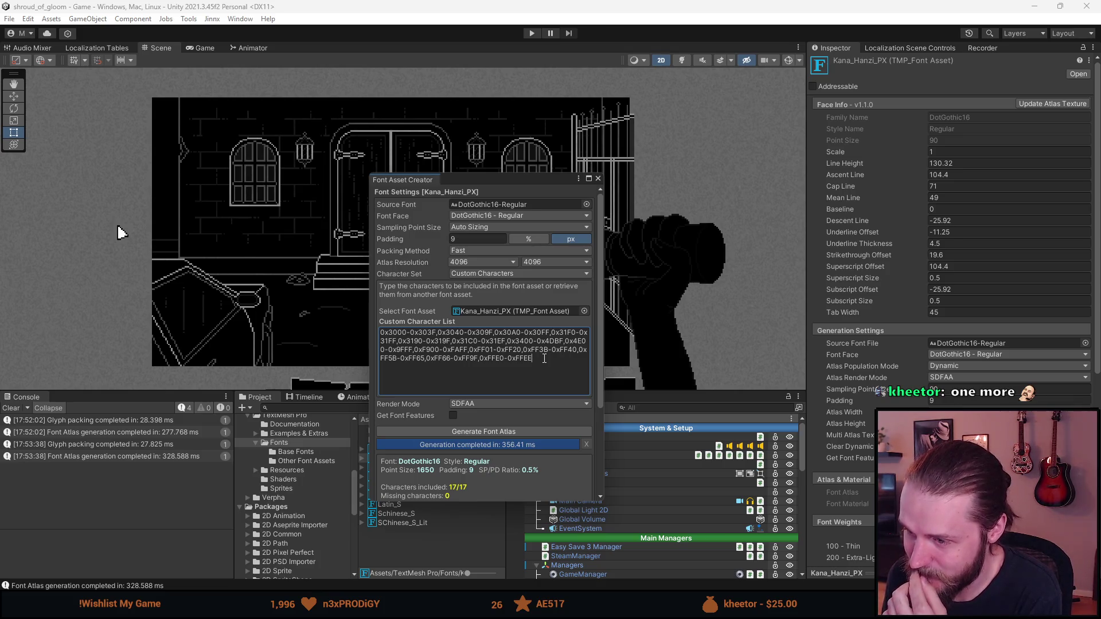
{"action": "key", "text": "ctrl+a"}
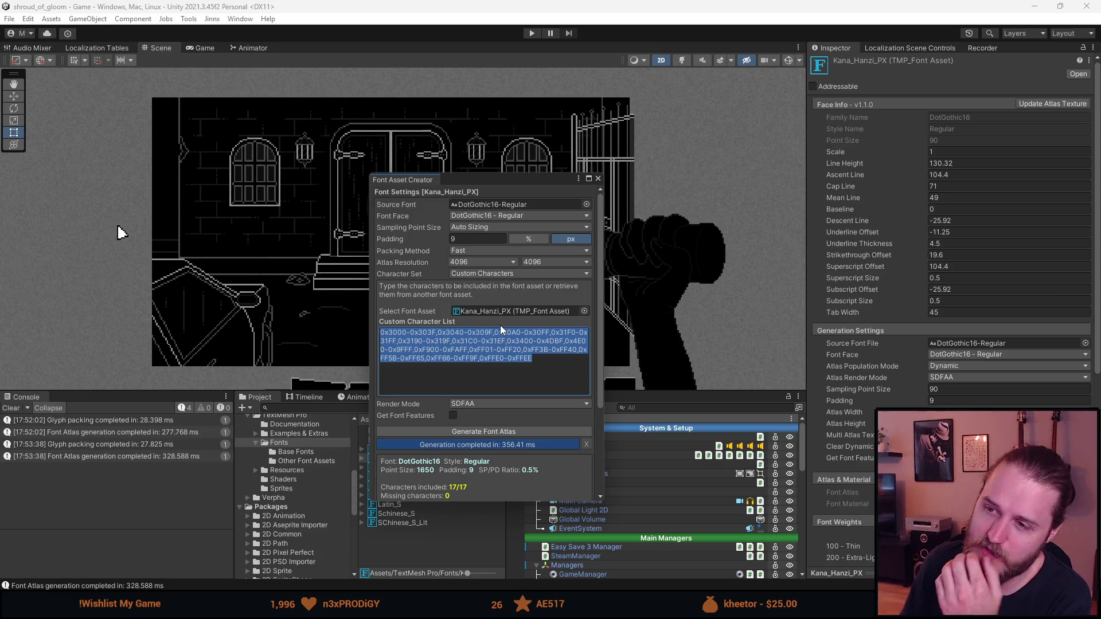
Clear the Custom Character List, regenerate a 0-character atlas, and keep Custom Characters as the character set.
{"action": "key", "text": "Delete"}
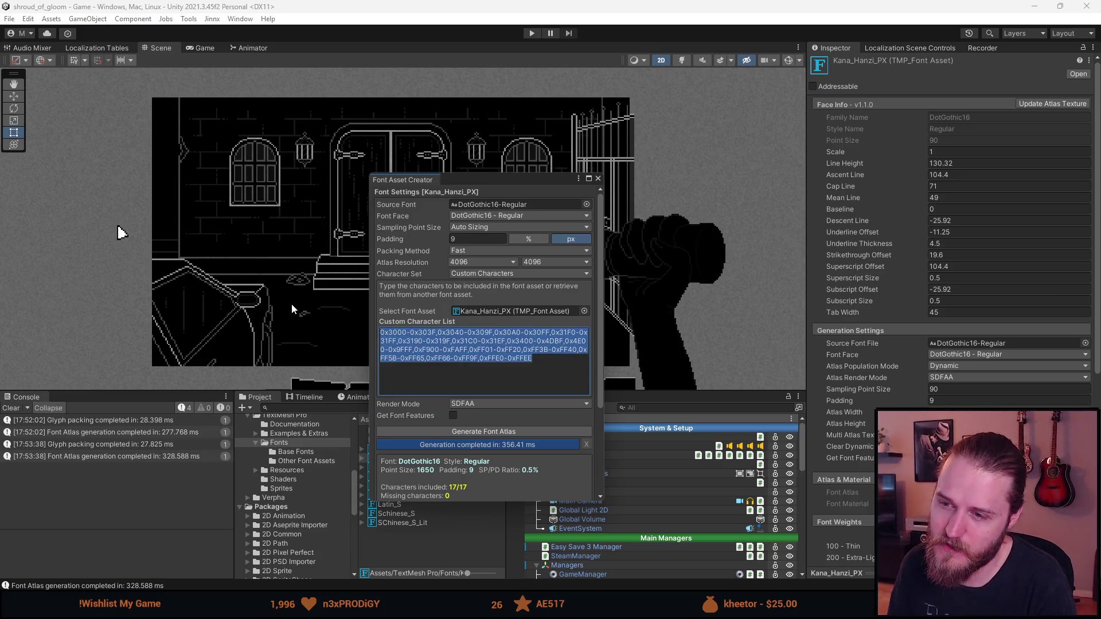
{"action": "left_click", "coordinate": [485, 432]}
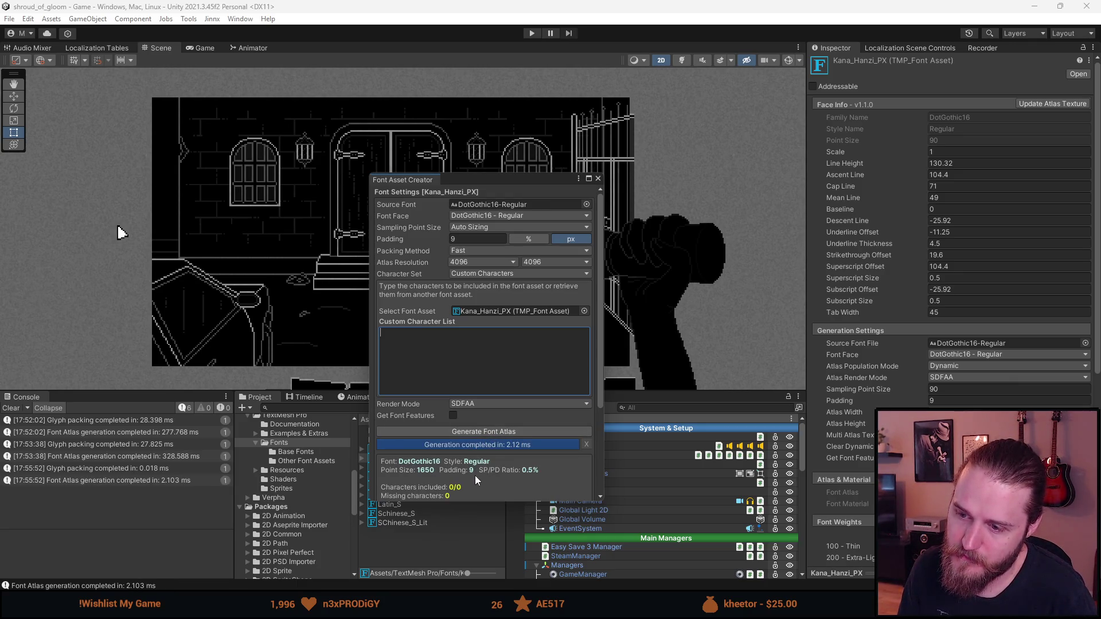
{"action": "scroll", "coordinate": [475, 476], "scroll_direction": "down", "scroll_amount": 3}
{"action": "scroll", "coordinate": [474, 476], "scroll_direction": "up", "scroll_amount": 3}
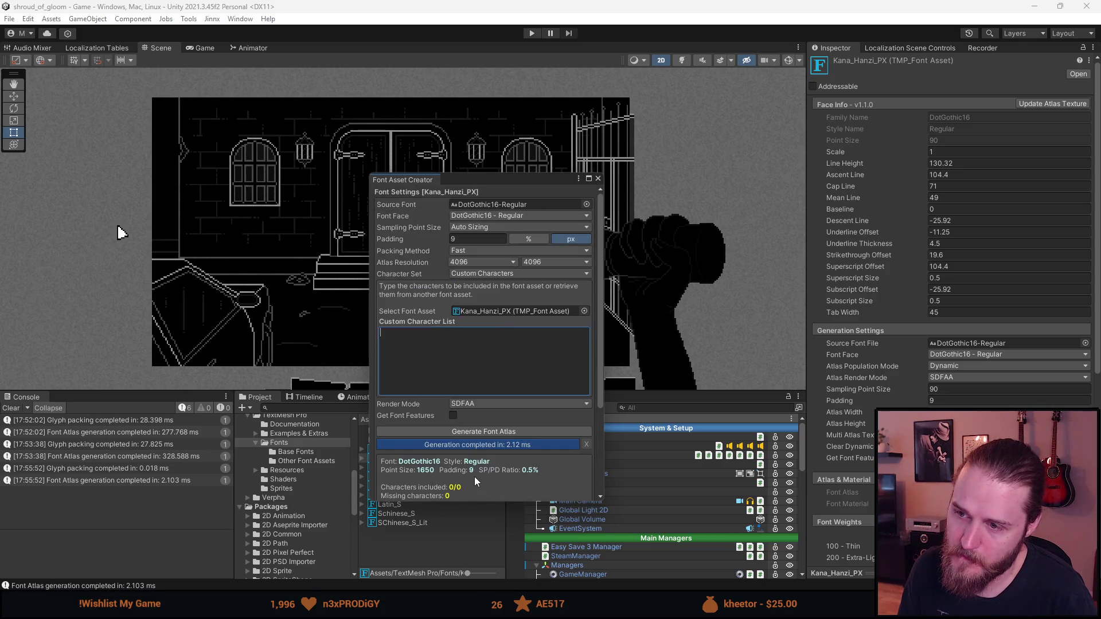
{"action": "left_click", "coordinate": [474, 275]}
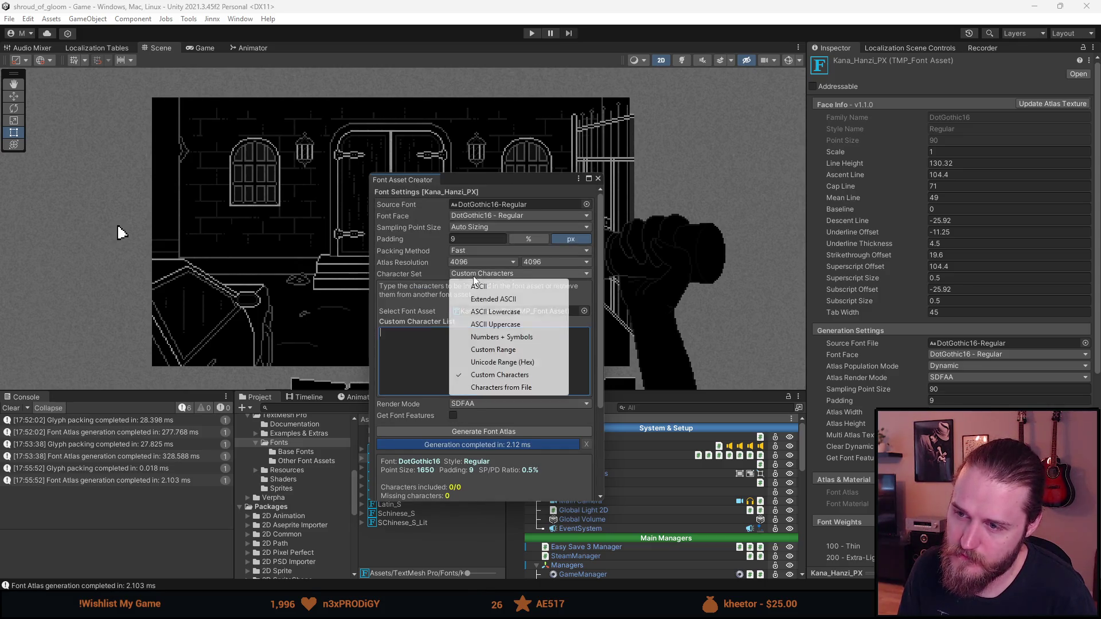
{"action": "left_click", "coordinate": [413, 353]}
{"action": "scroll", "coordinate": [507, 421], "scroll_direction": "down", "scroll_amount": 3}
{"action": "scroll", "coordinate": [507, 421], "scroll_direction": "up", "scroll_amount": 2}
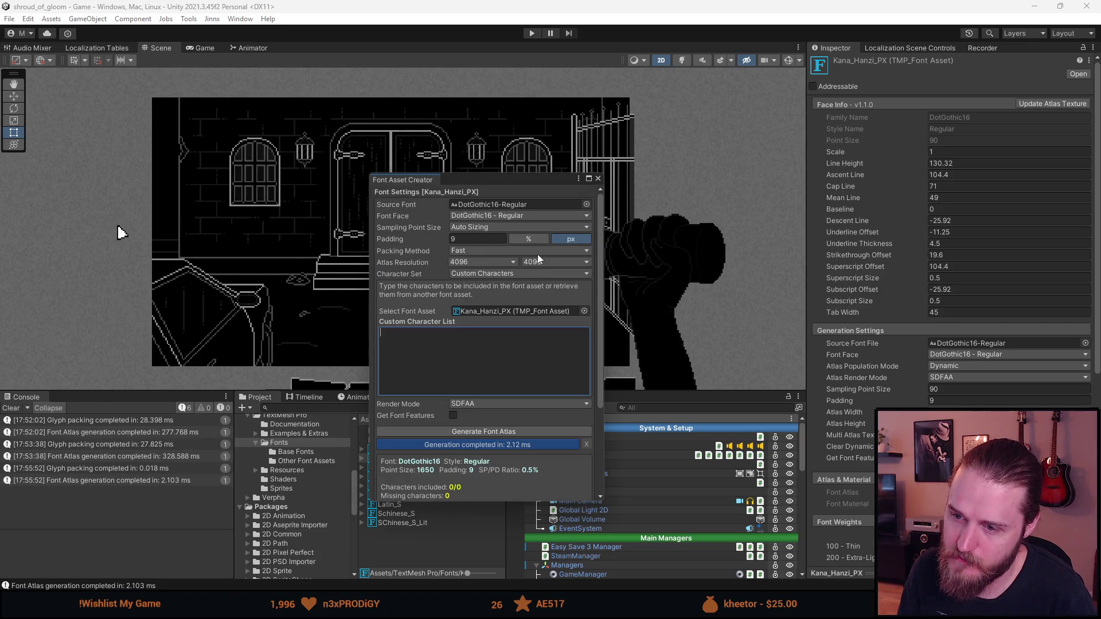
Close the Font Asset Creator and start the game in Play mode.
{"action": "left_click", "coordinate": [598, 178]}
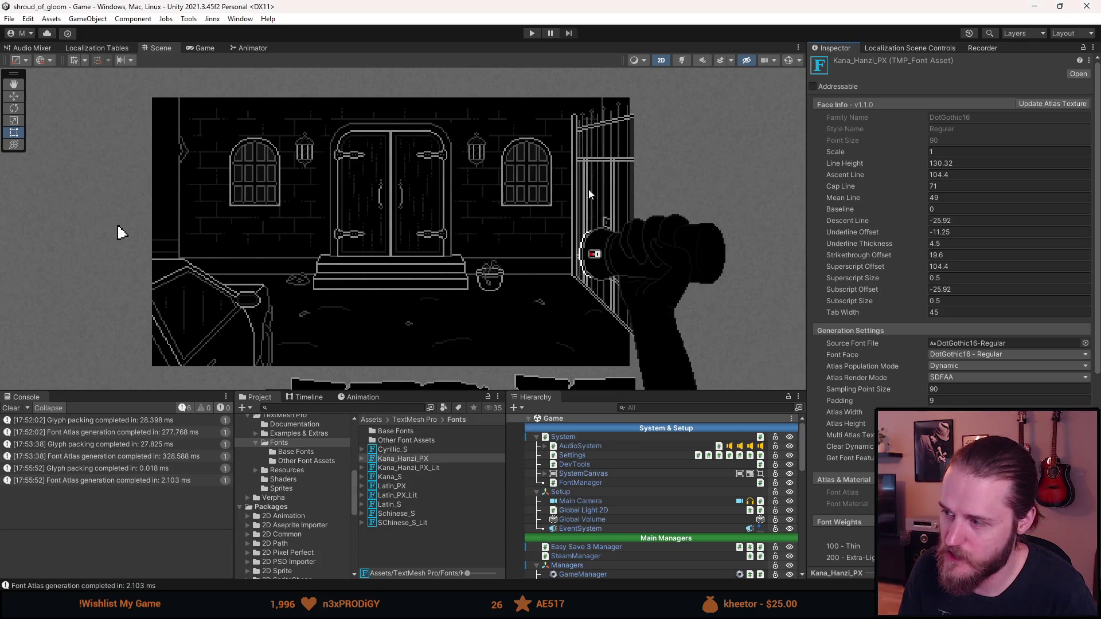
{"action": "key", "text": "alt+Tab"}
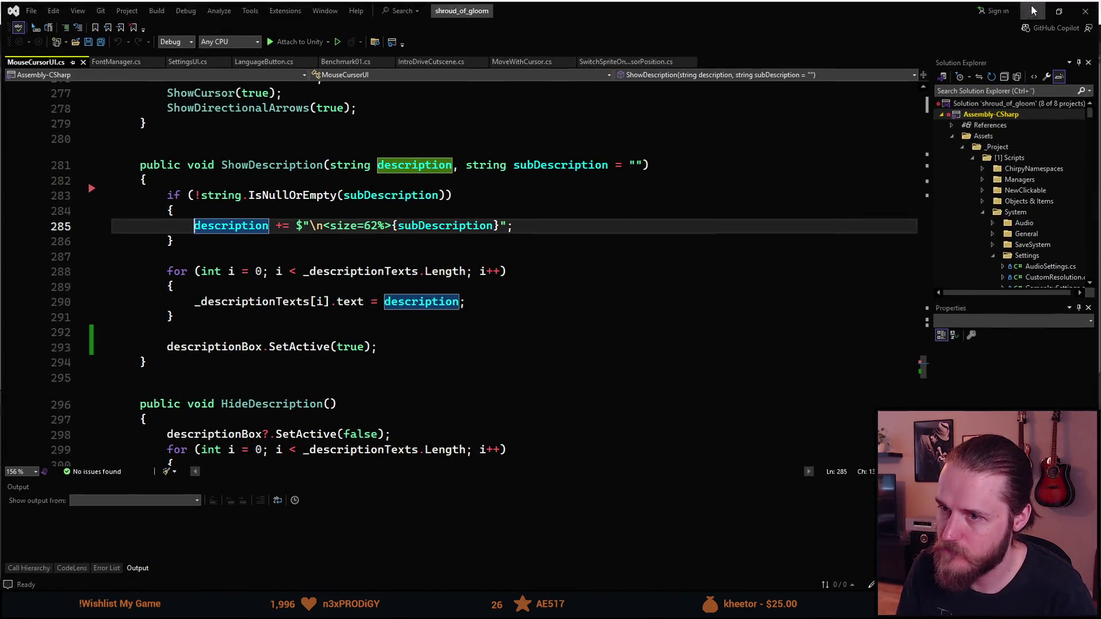
{"action": "key", "text": "alt+Tab"}
{"action": "left_click", "coordinate": [527, 34]}
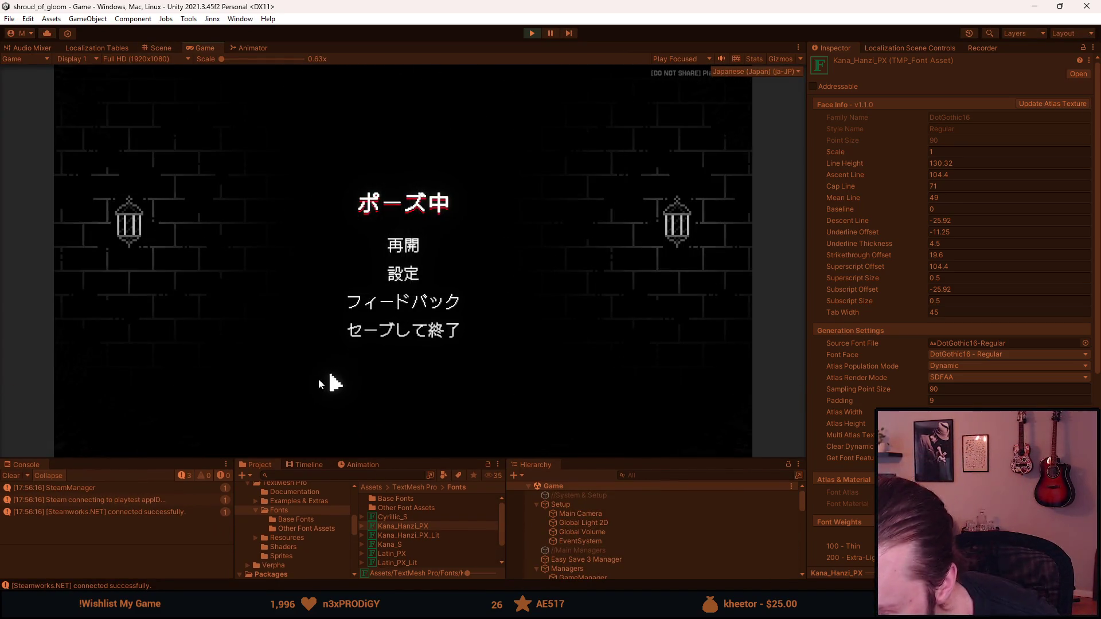
{"action": "key", "text": "Escape"}
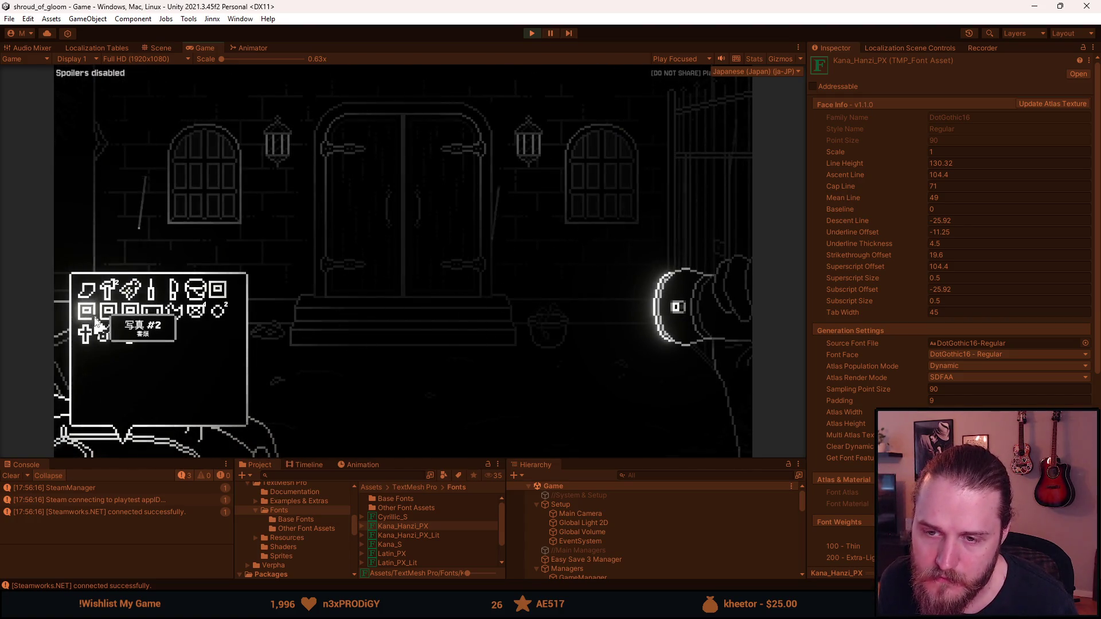
{"action": "key", "text": "Tab"}
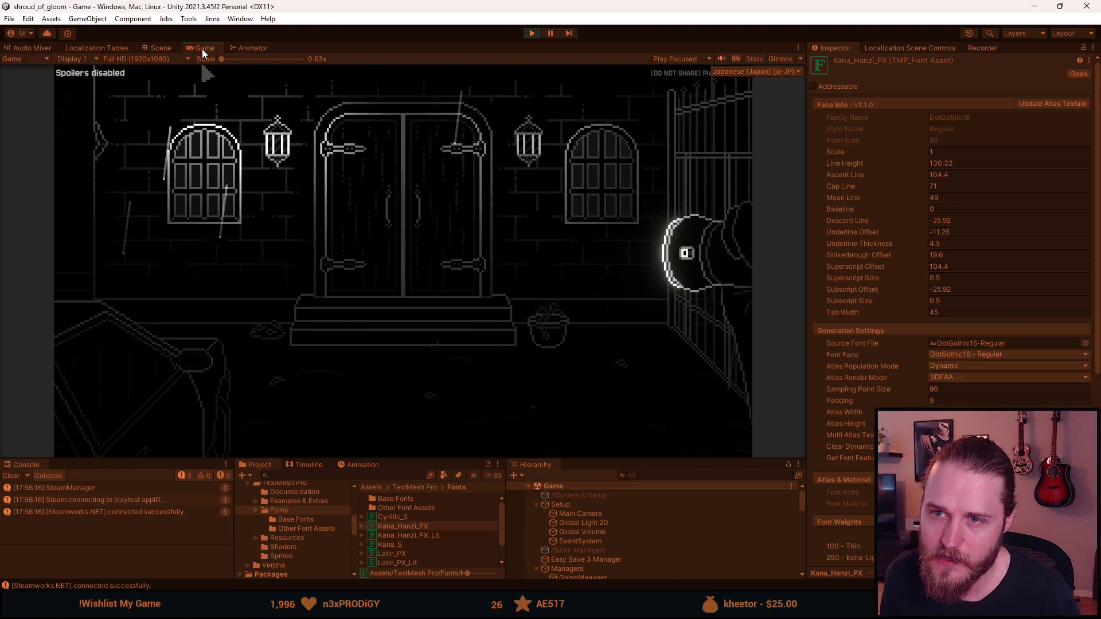
{"action": "double_click", "coordinate": [201, 47]}
{"action": "key", "text": "Tab"}
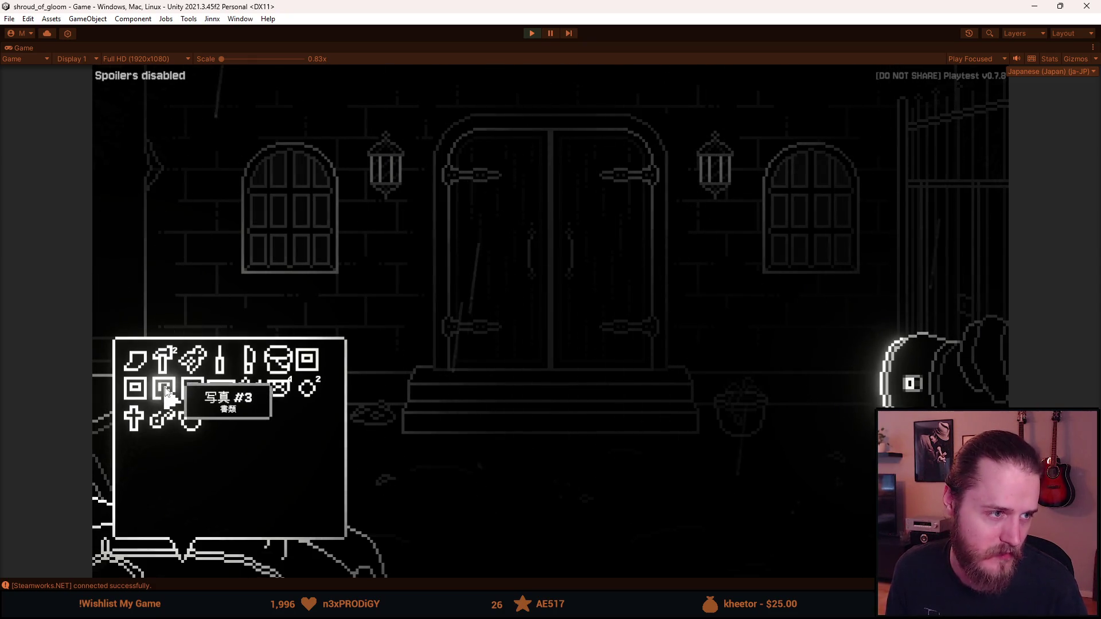
{"action": "left_click", "coordinate": [165, 390]}
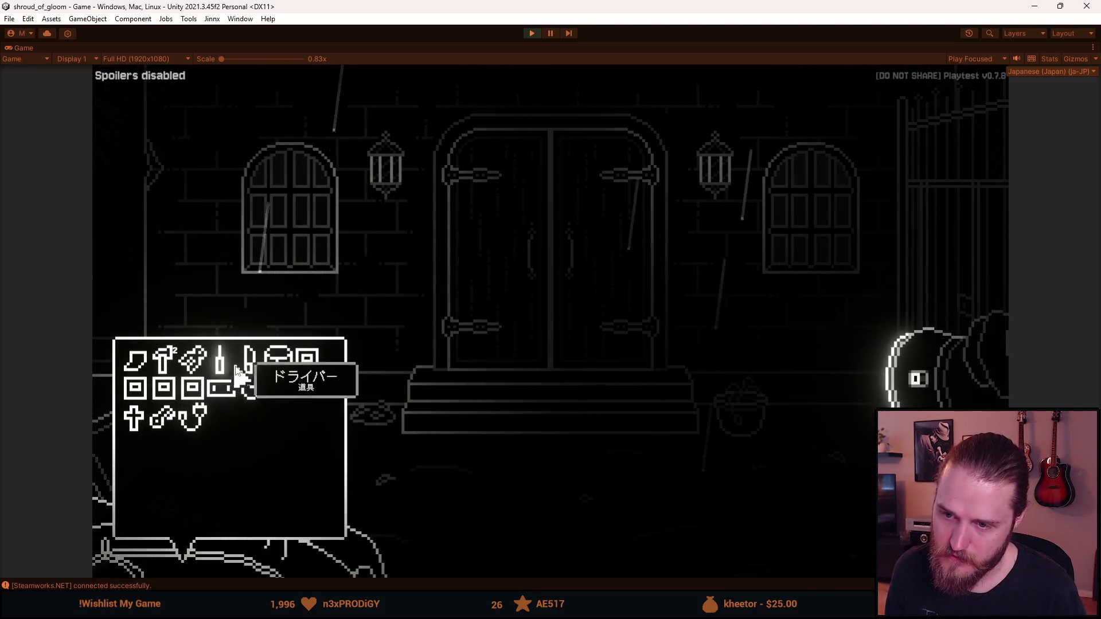
{"action": "key", "text": "Escape"}
{"action": "left_click", "coordinate": [541, 344]}
{"action": "left_click", "coordinate": [554, 418]}
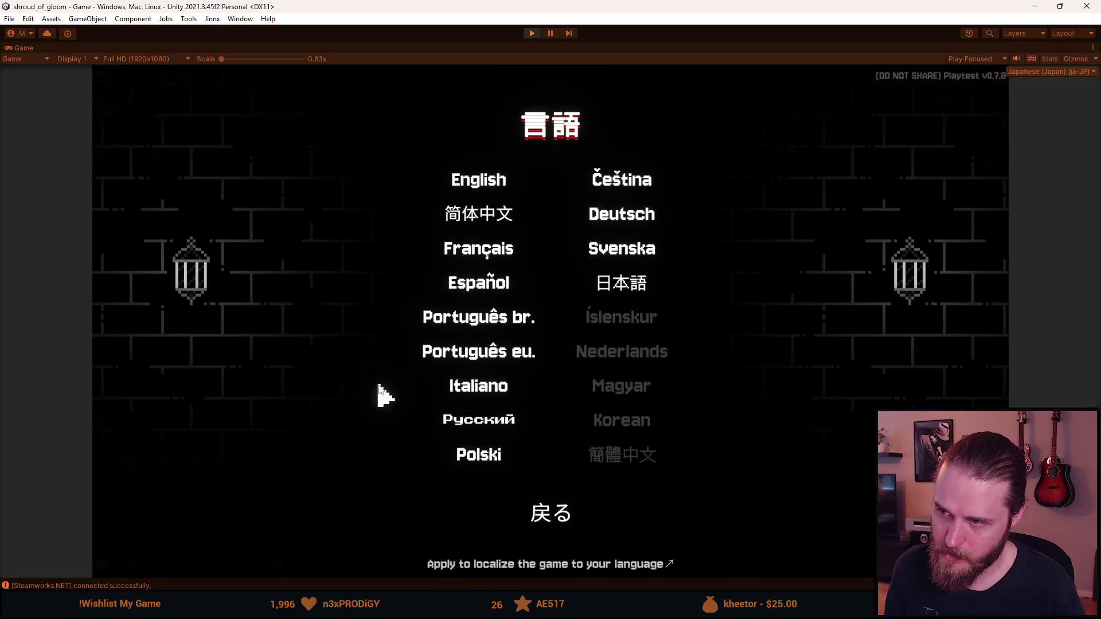
{"action": "key", "text": "Escape"}
{"action": "key", "text": "Escape"}
{"action": "left_click", "coordinate": [530, 34]}
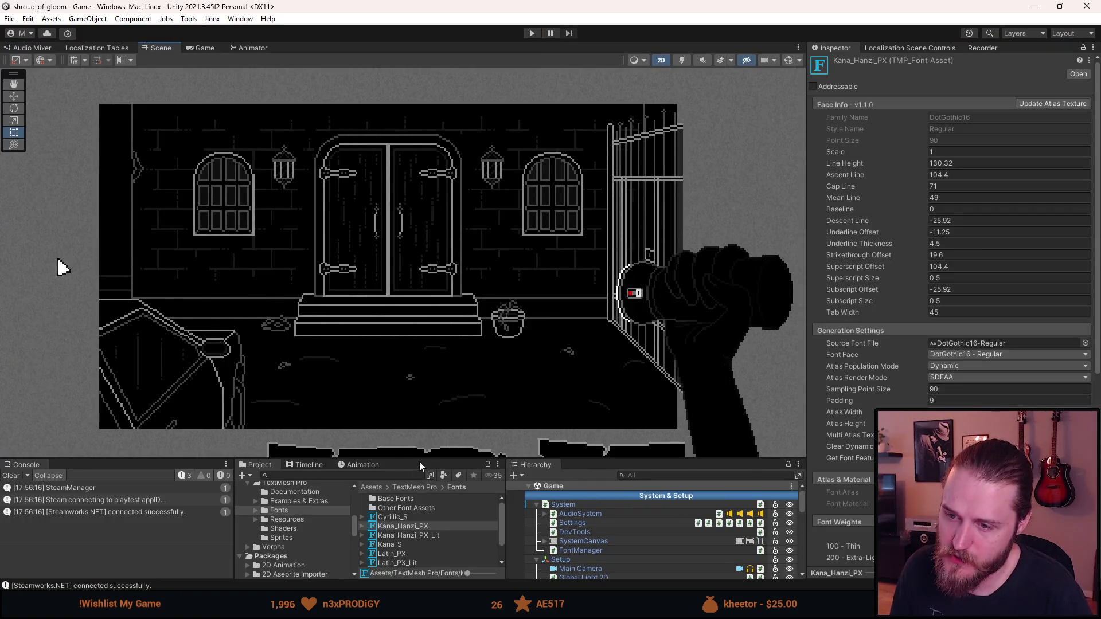
Enlarge the lower panels and duplicate the Latin_PX font asset.
{"action": "left_click_drag", "start_coordinate": [418, 460], "coordinate": [408, 390]}
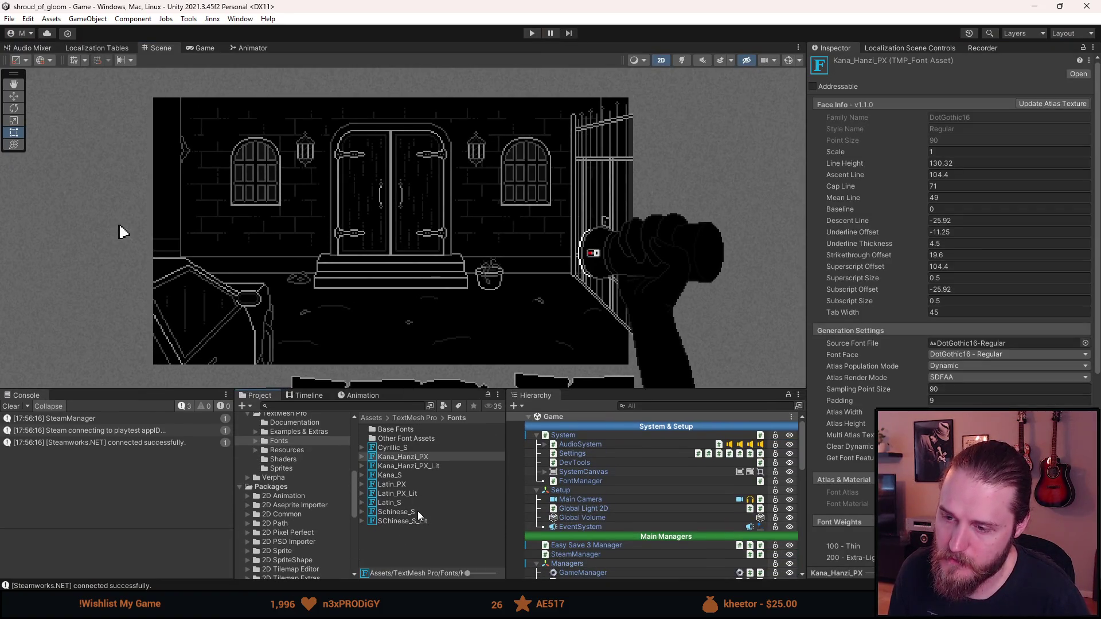
{"action": "left_click", "coordinate": [401, 486]}
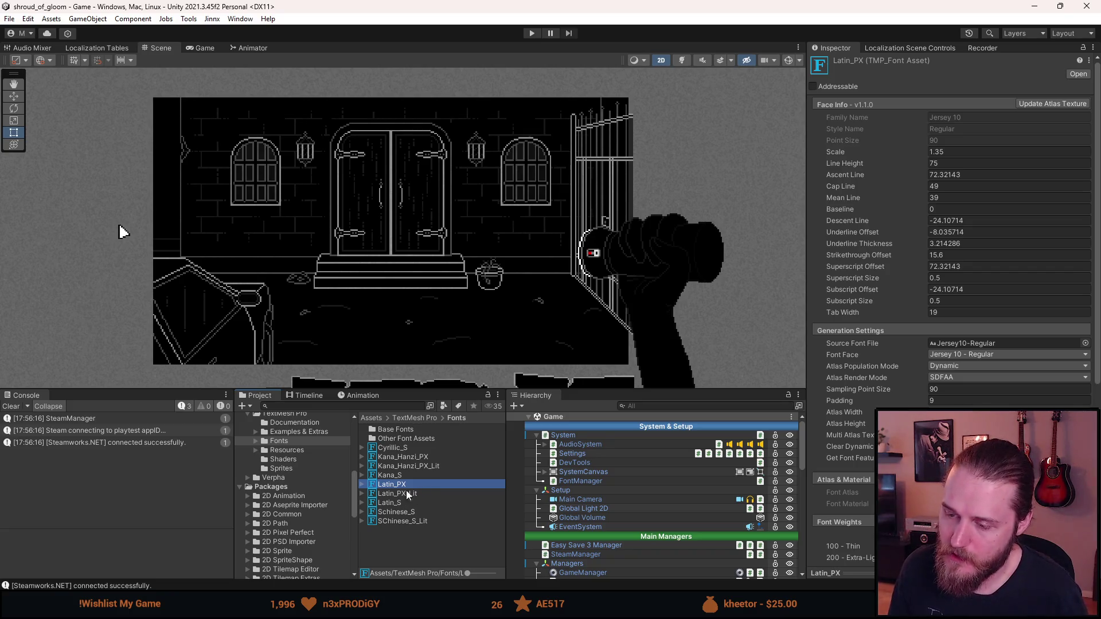
{"action": "key", "text": "ctrl+d"}
Rename the duplicated font asset to Latin_PX_Only_Letters.
{"action": "right_click", "coordinate": [411, 484]}
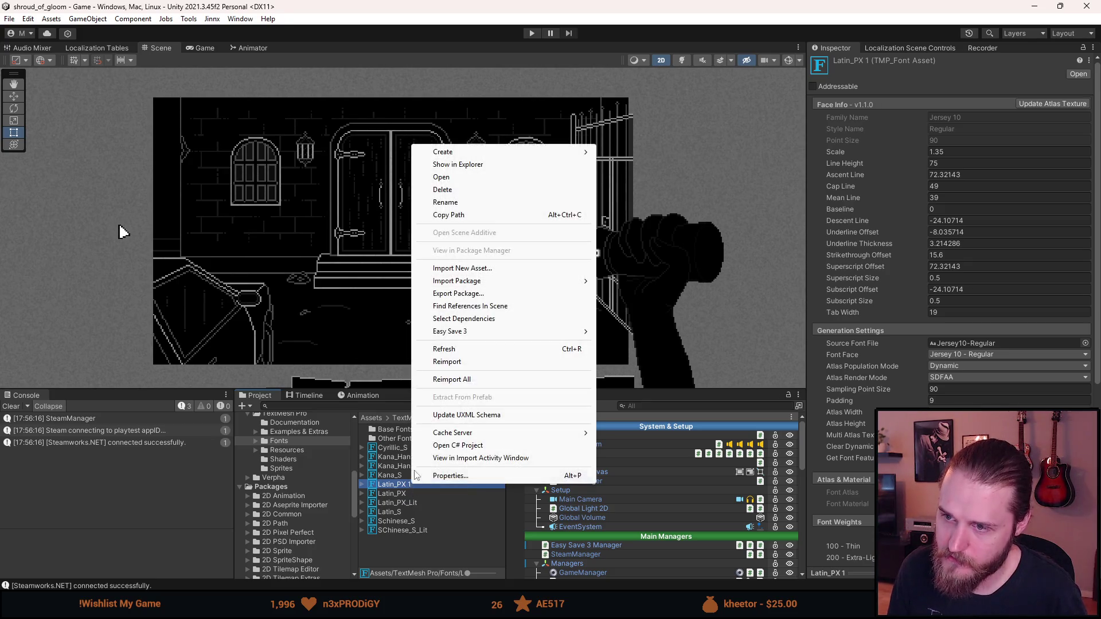
{"action": "left_click", "coordinate": [476, 203]}
{"action": "key", "text": "BackSpace"}
{"action": "key", "text": "BackSpace"}
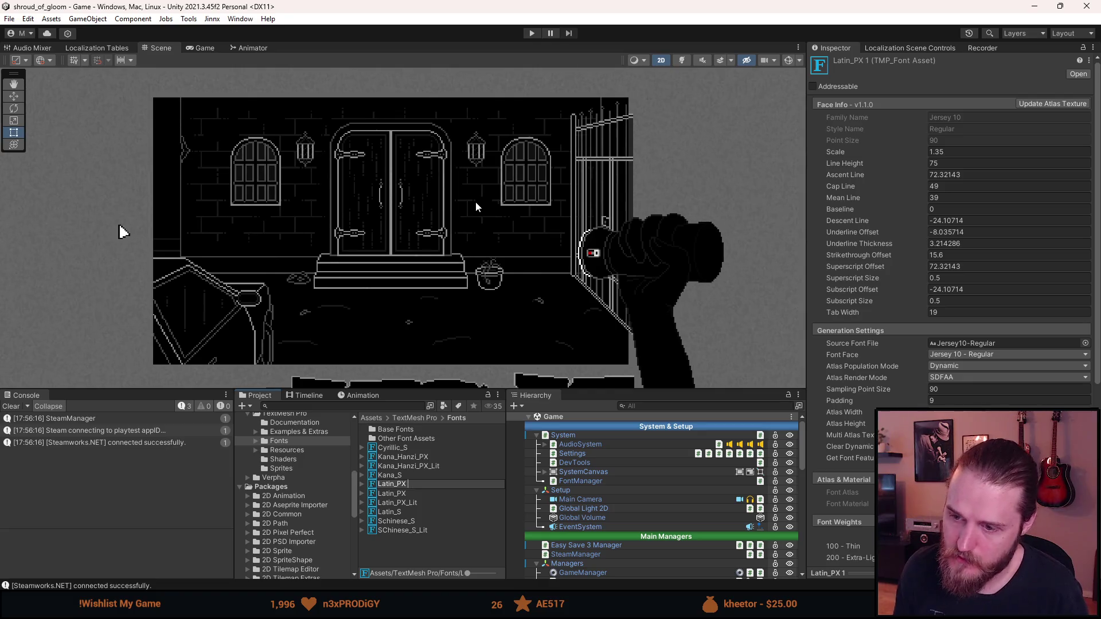
{"action": "key", "text": "Return"}
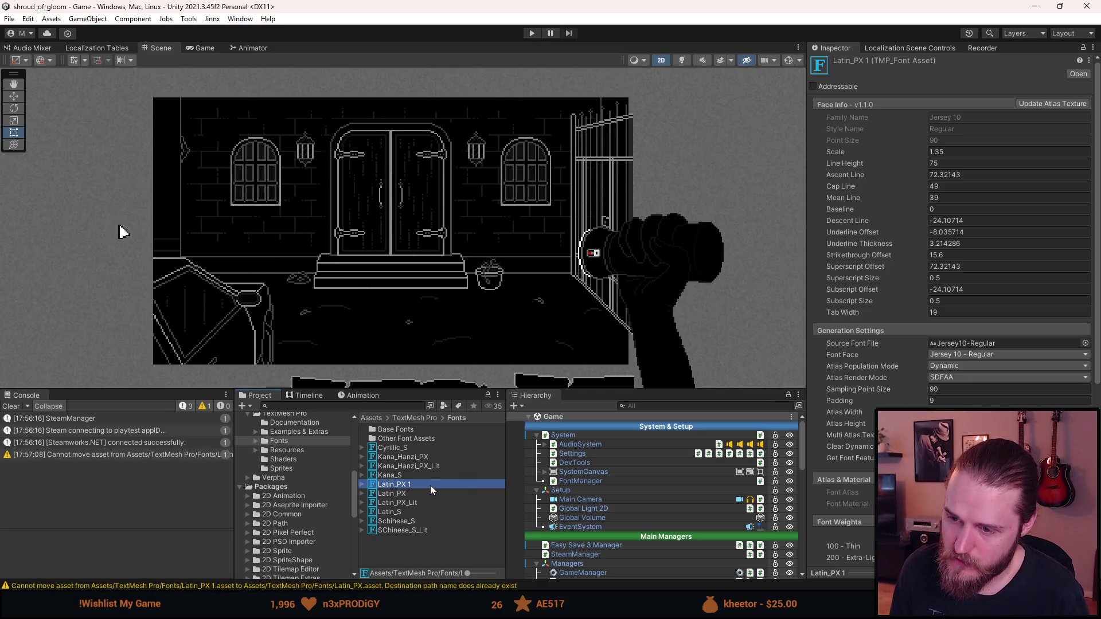
{"action": "right_click", "coordinate": [429, 486]}
{"action": "left_click", "coordinate": [474, 204]}
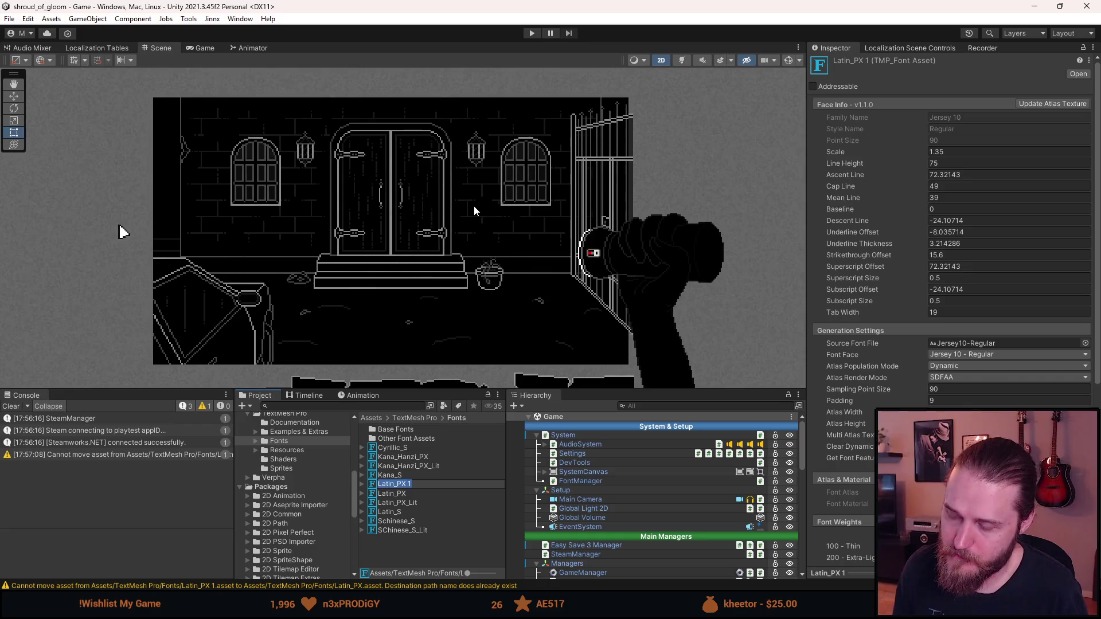
{"action": "key", "text": "End"}
{"action": "key", "text": "BackSpace"}
{"action": "type", "text": "Onl"}
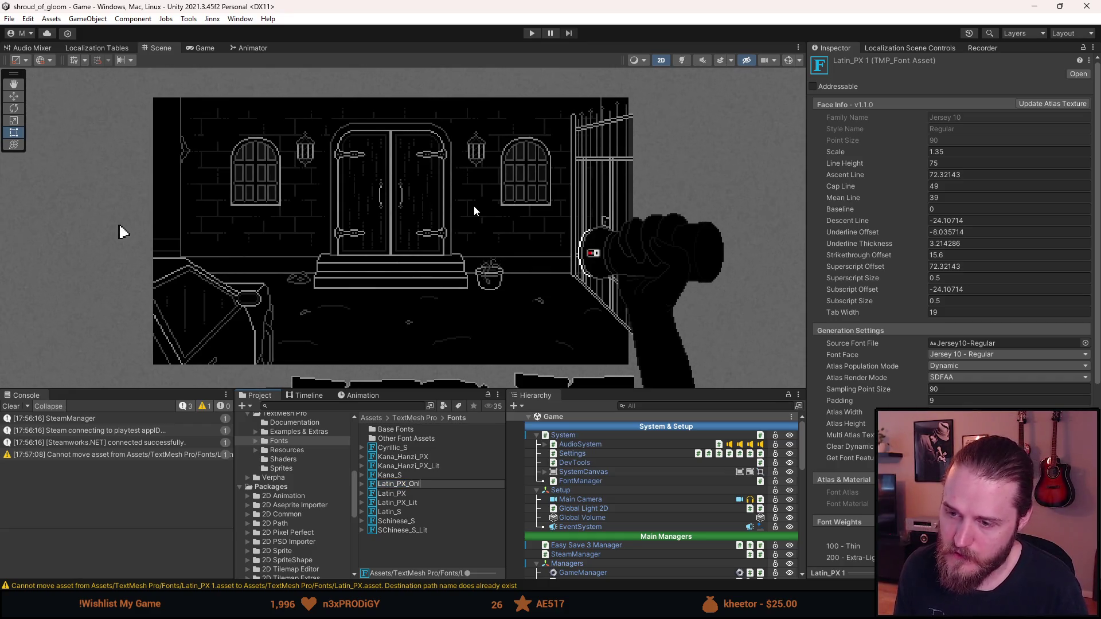
{"action": "type", "text": "y_Letters"}
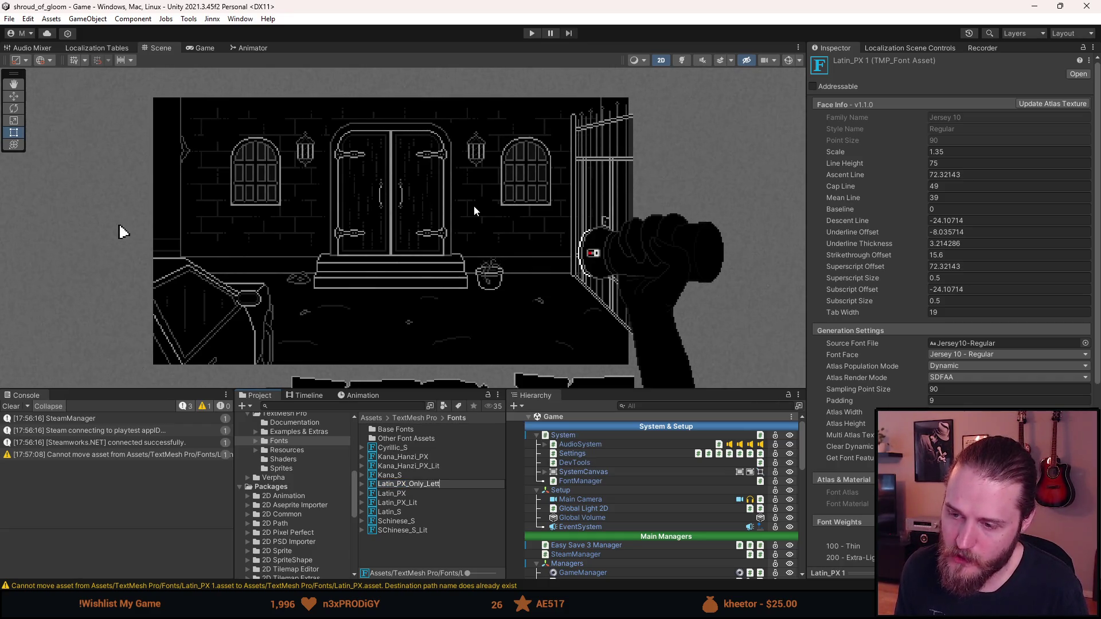
{"action": "key", "text": "Return"}
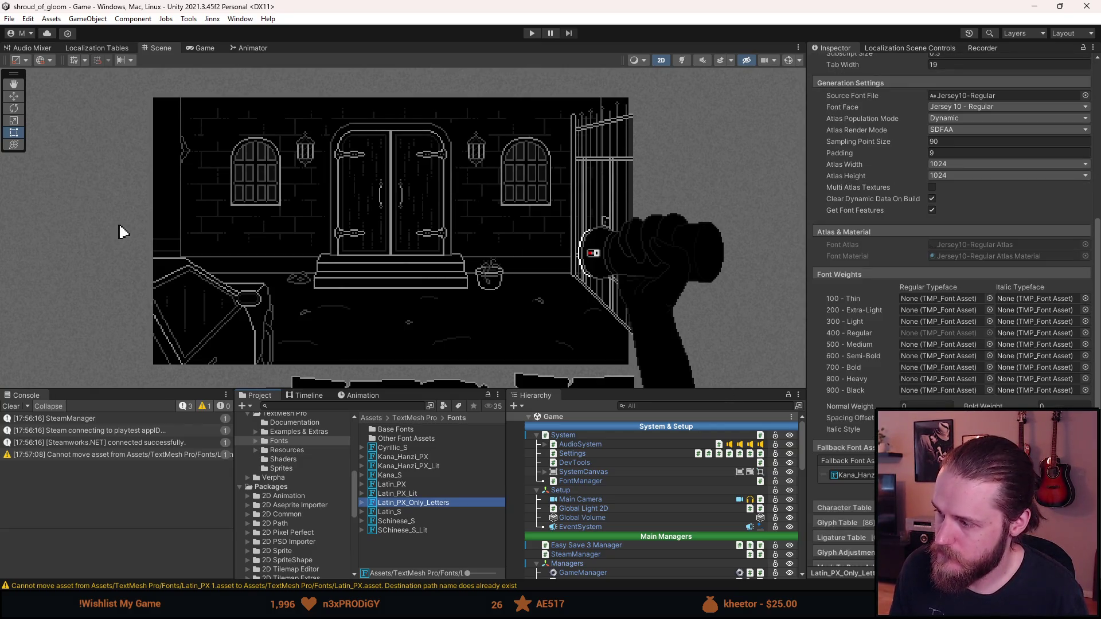
Bring up the Font Asset Creator for Latin_PX_Only_Letters and expand its Character Set options.
{"action": "scroll", "coordinate": [1035, 107], "scroll_direction": "up", "scroll_amount": 5}
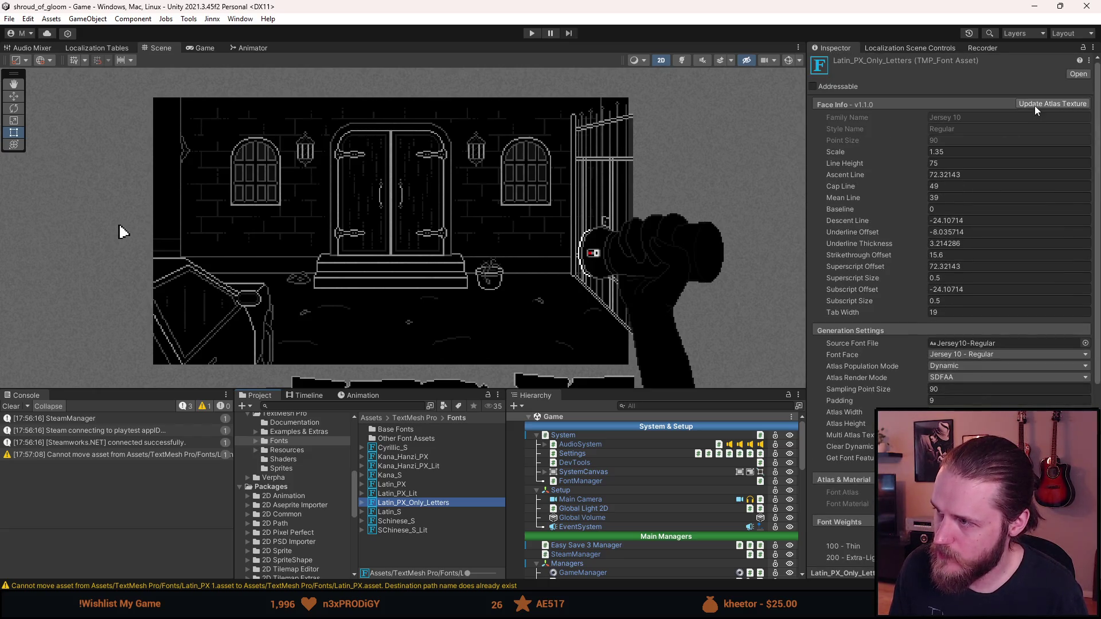
{"action": "left_click", "coordinate": [1036, 108]}
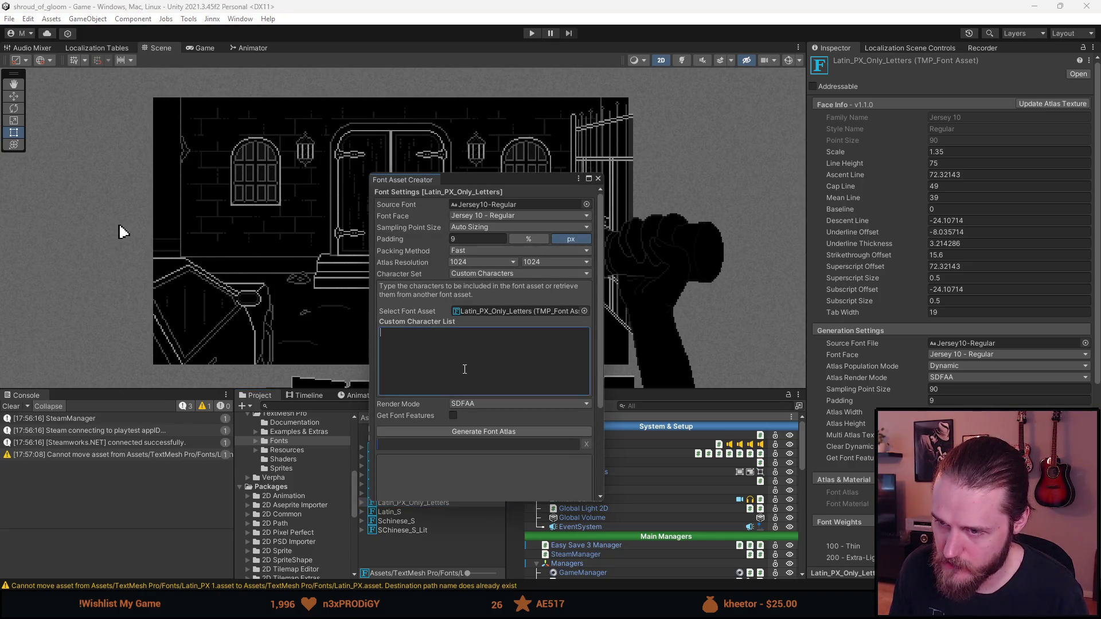
{"action": "left_click", "coordinate": [483, 275]}
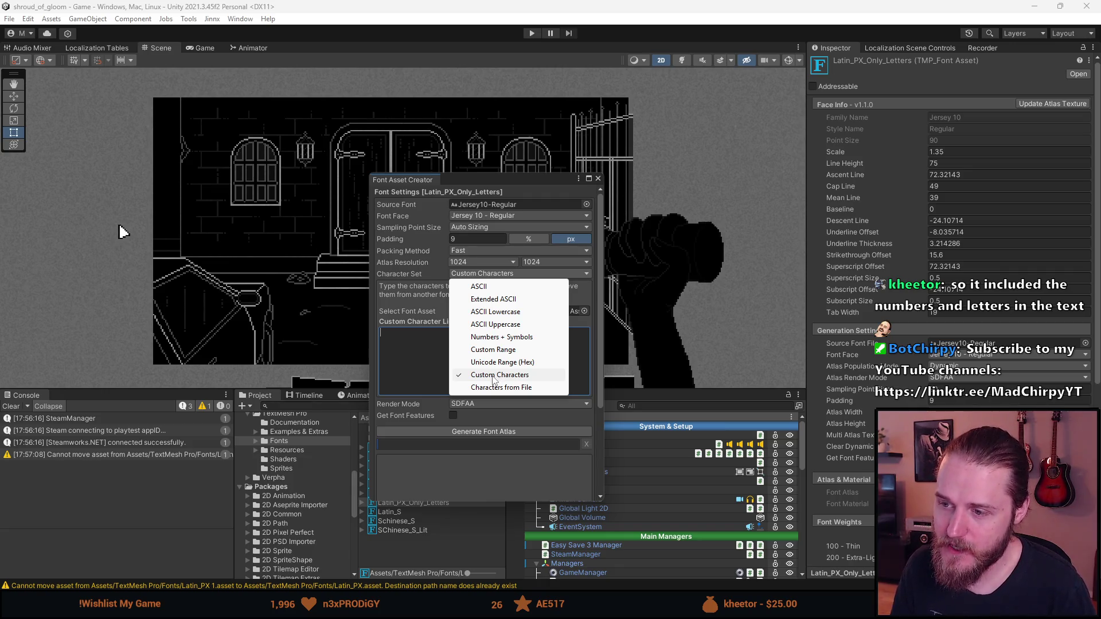
Keep Custom Characters, enter the letters A–Z and a–z, and generate the font atlas.
{"action": "left_click", "coordinate": [493, 379]}
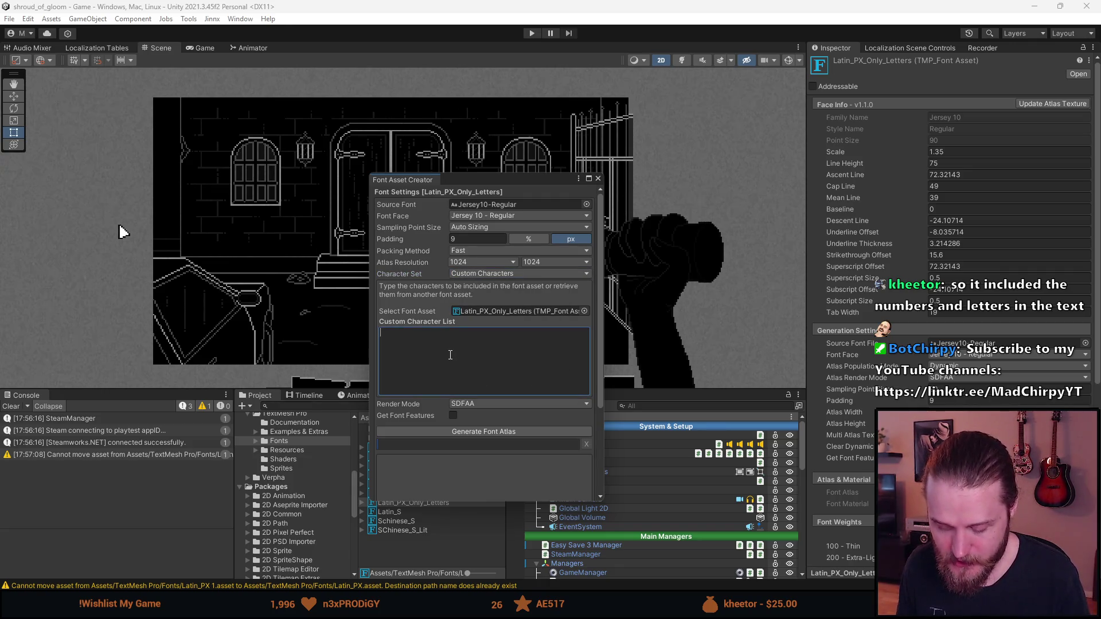
{"action": "type", "text": "ABCDEFG"}
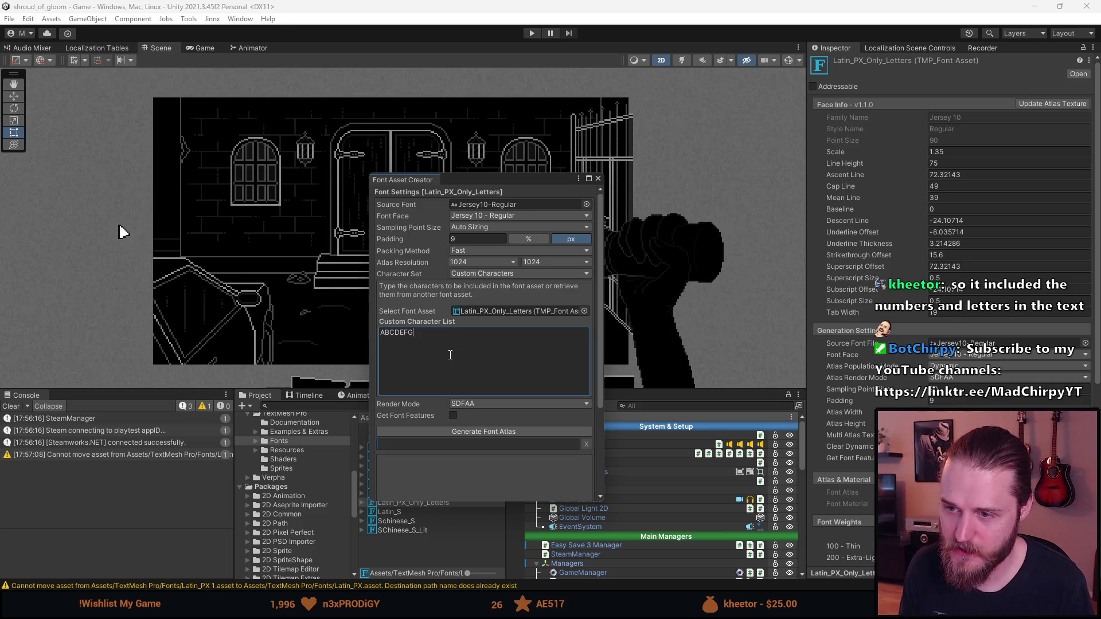
{"action": "type", "text": "HIJK"}
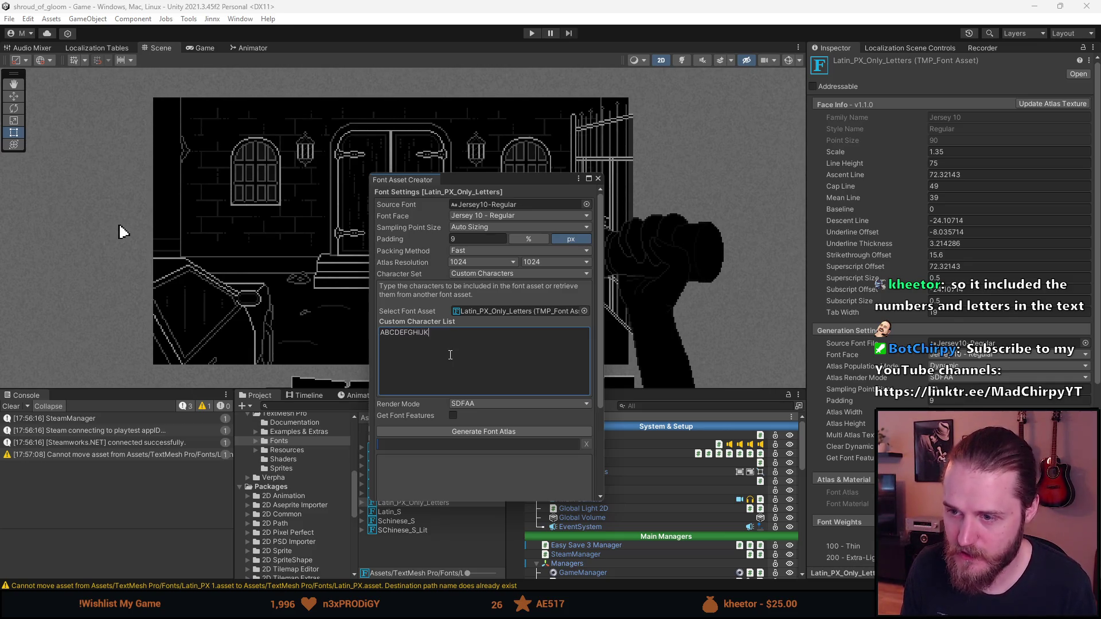
{"action": "type", "text": "LMNOPQRSTUVWXYZa"}
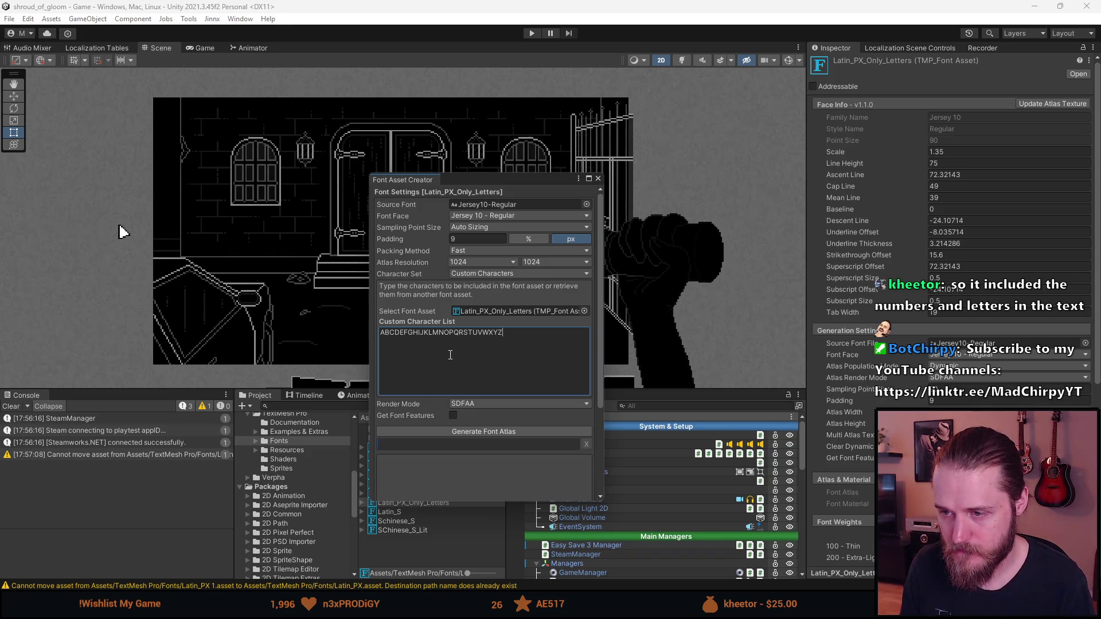
{"action": "type", "text": "bcdefg"}
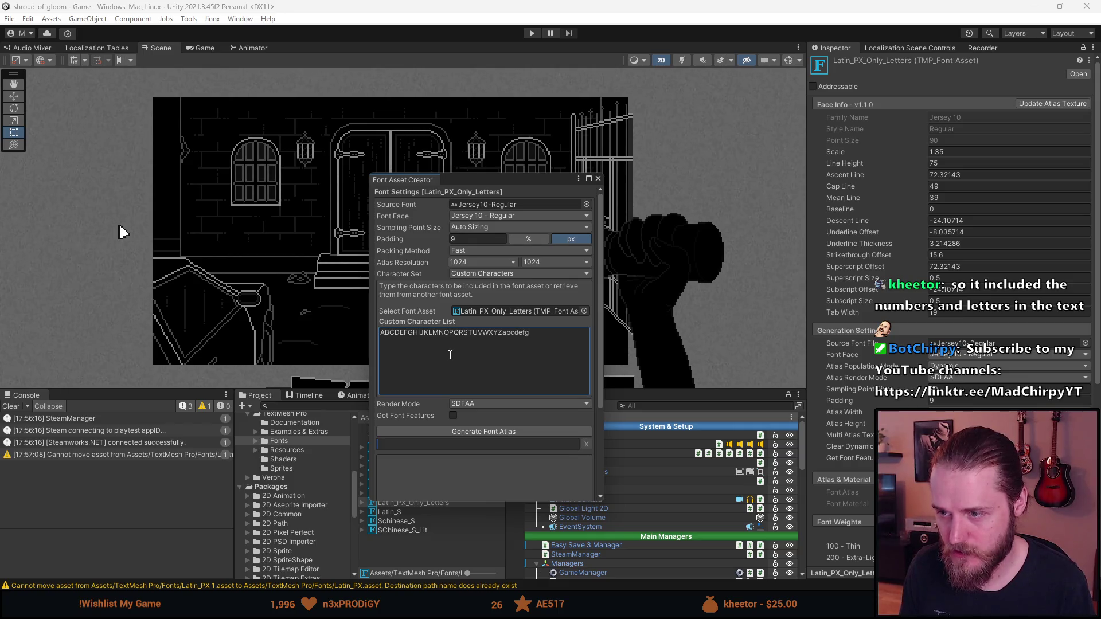
{"action": "type", "text": "hi"}
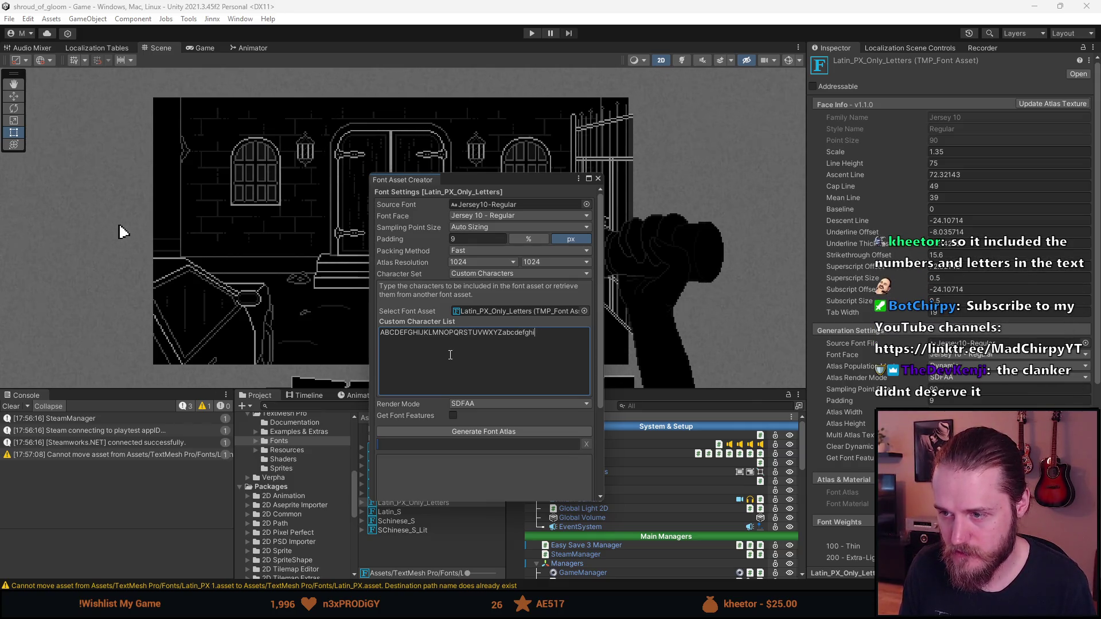
{"action": "type", "text": "jklmnopq"}
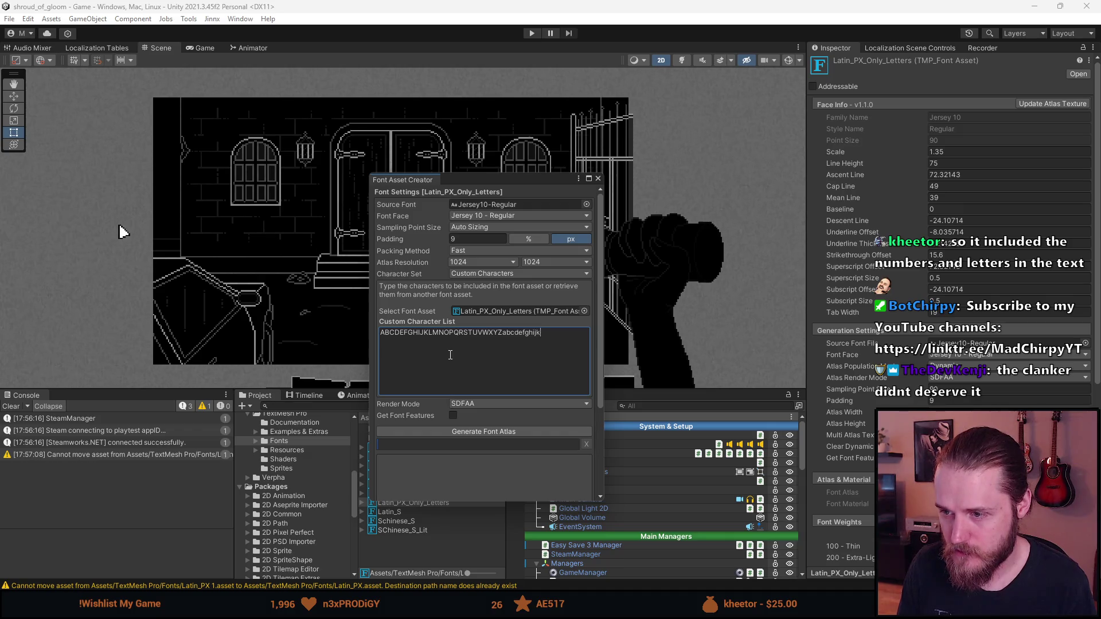
{"action": "type", "text": "rs"}
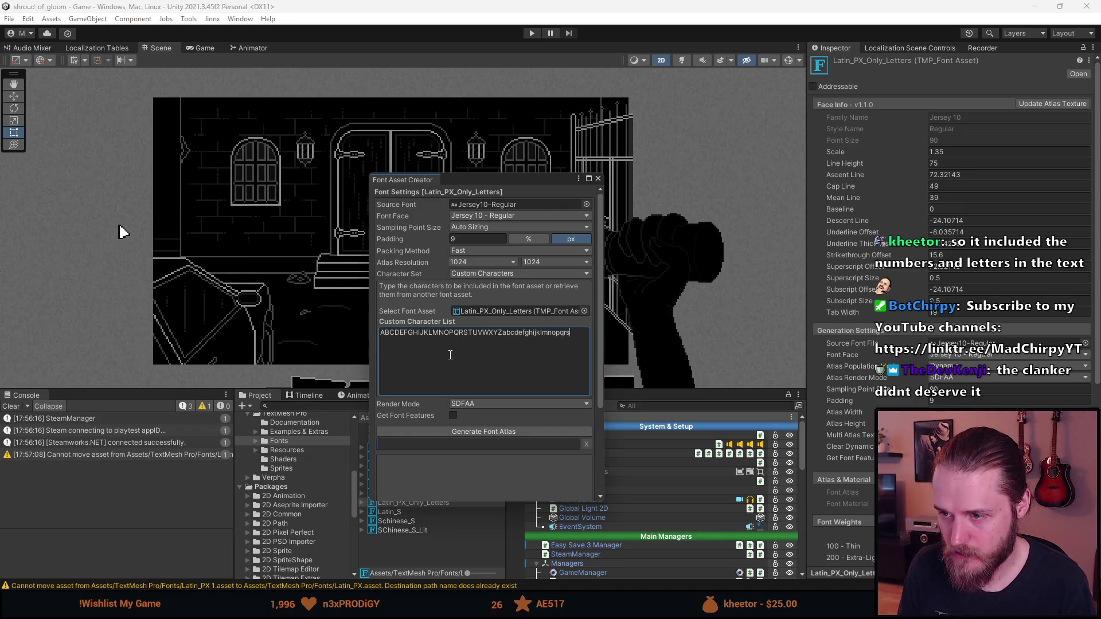
{"action": "type", "text": "tuvwxc"}
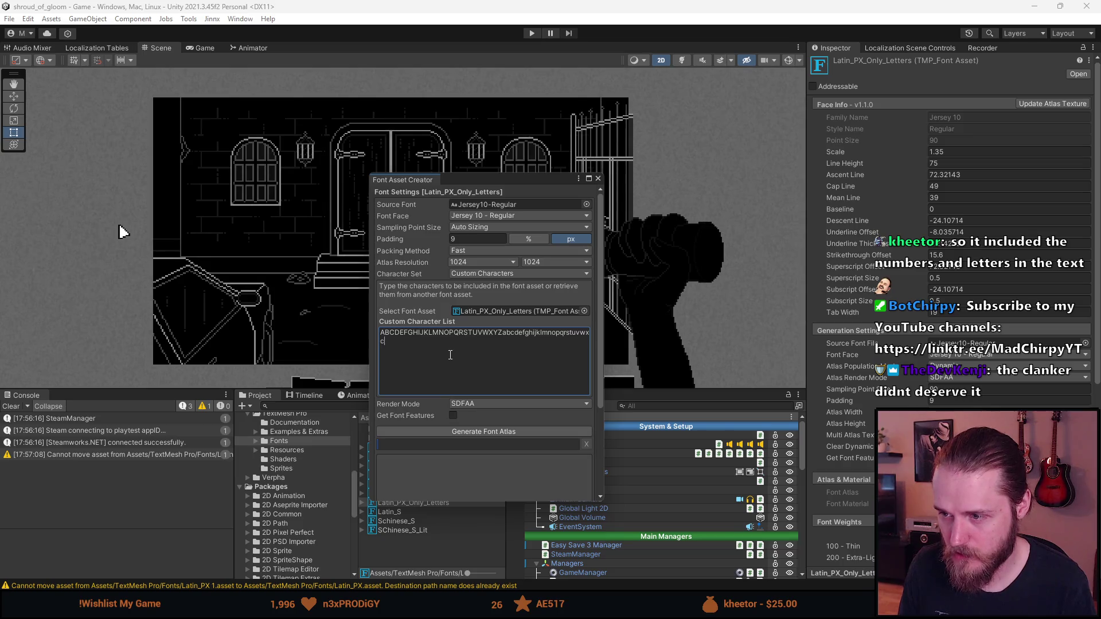
{"action": "key", "text": "BackSpace"}
{"action": "type", "text": "yz"}
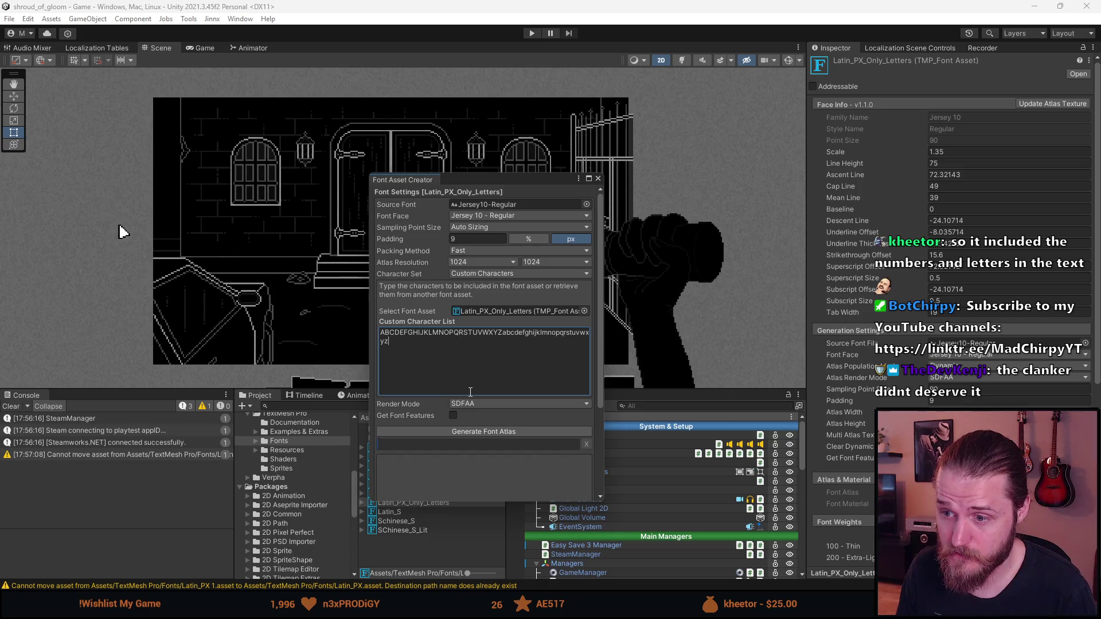
{"action": "left_click", "coordinate": [471, 431]}
{"action": "key", "text": "alt+Tab"}
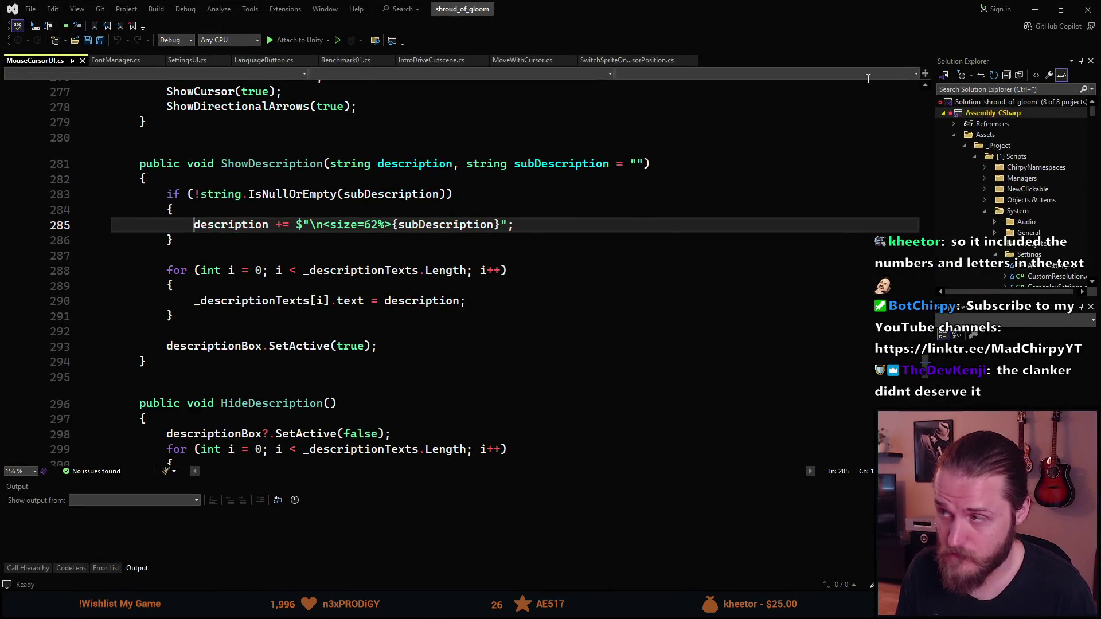
Review the generated letters atlas, then close the Font Asset Creator without saving.
{"action": "key", "text": "alt+Tab"}
{"action": "scroll", "coordinate": [459, 480], "scroll_direction": "down", "scroll_amount": 1}
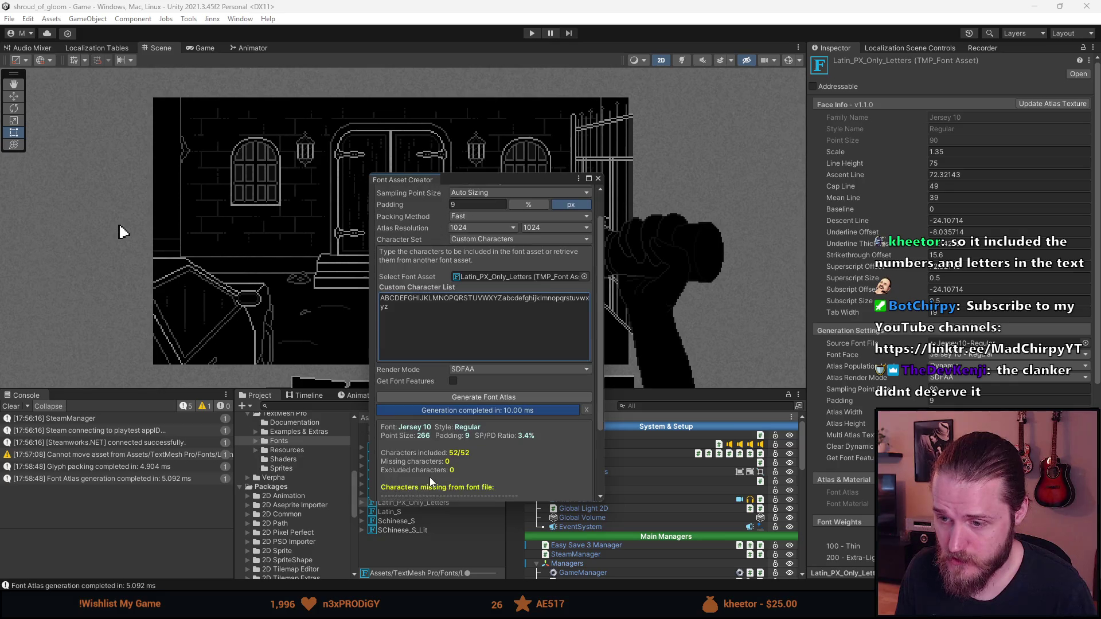
{"action": "scroll", "coordinate": [452, 466], "scroll_direction": "down", "scroll_amount": 2}
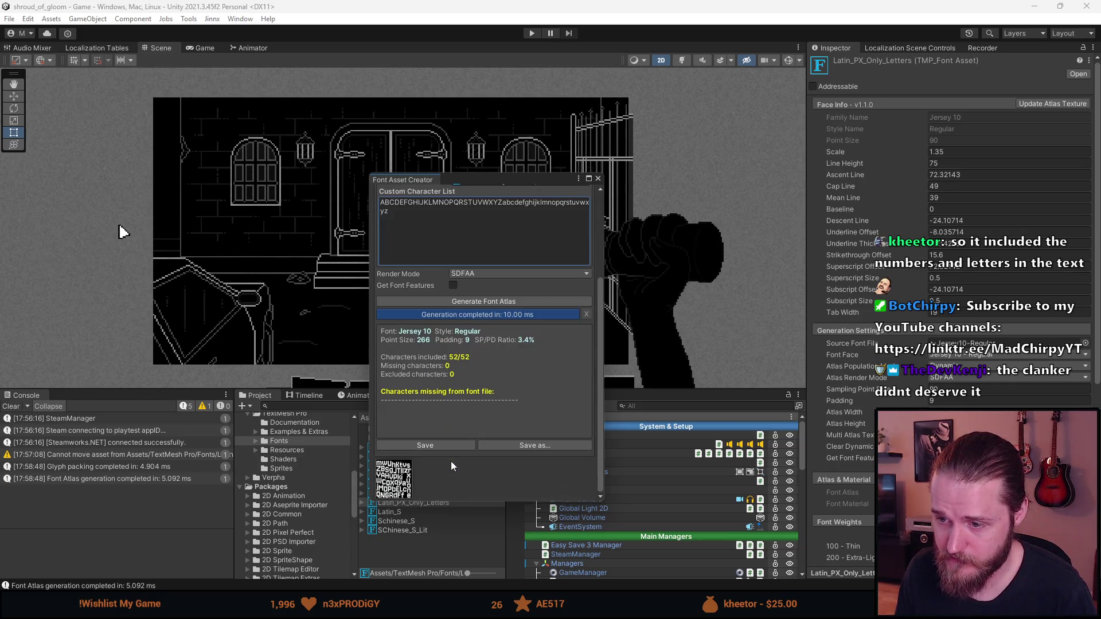
{"action": "scroll", "coordinate": [451, 465], "scroll_direction": "up", "scroll_amount": 3}
{"action": "scroll", "coordinate": [450, 460], "scroll_direction": "down", "scroll_amount": 4}
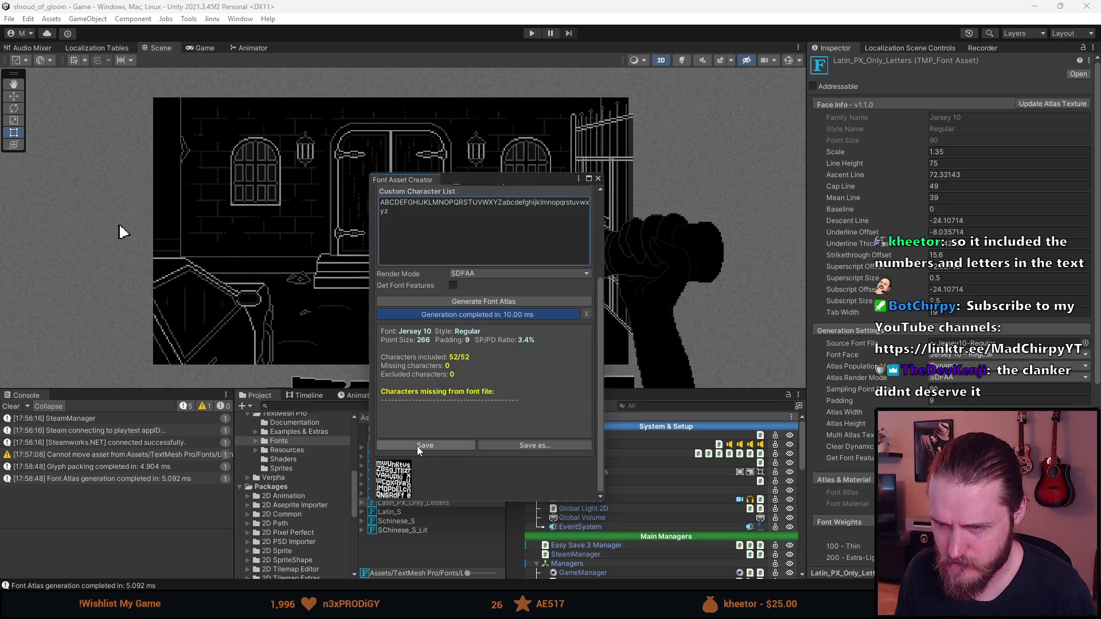
{"action": "scroll", "coordinate": [416, 446], "scroll_direction": "up", "scroll_amount": 4}
{"action": "scroll", "coordinate": [415, 446], "scroll_direction": "down", "scroll_amount": 4}
{"action": "scroll", "coordinate": [484, 353], "scroll_direction": "up", "scroll_amount": 4}
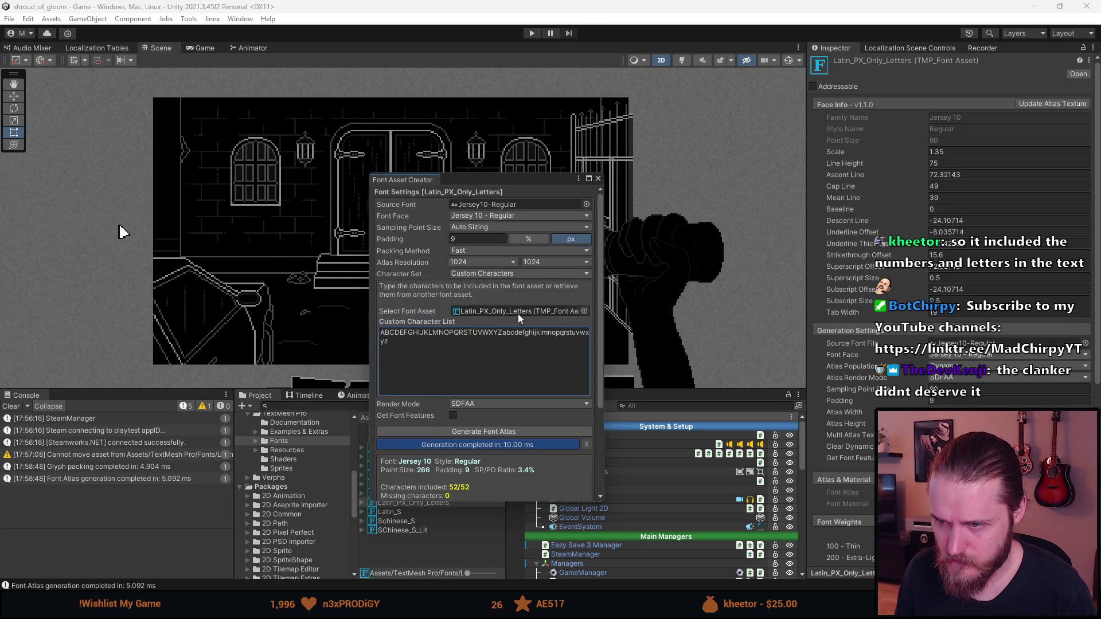
{"action": "left_click", "coordinate": [598, 179]}
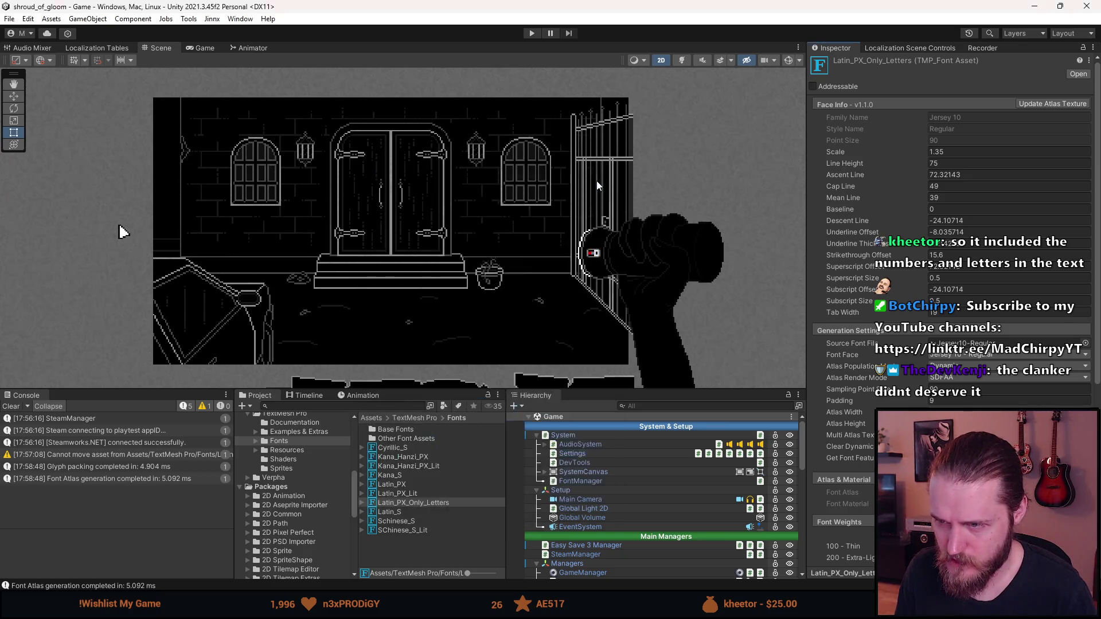
{"action": "key", "text": "alt+Tab"}
{"action": "key", "text": "alt+Tab"}
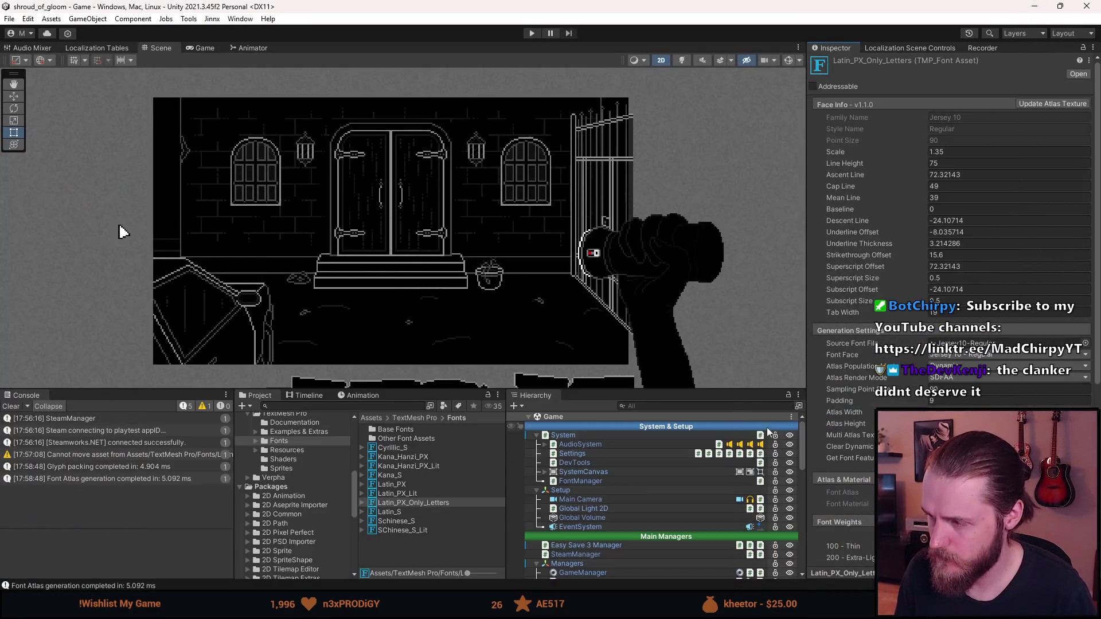
Inspect the Latin_PX_Lit and Latin_PX font assets and Latin_PX's atlas generation settings.
{"action": "left_click", "coordinate": [406, 493]}
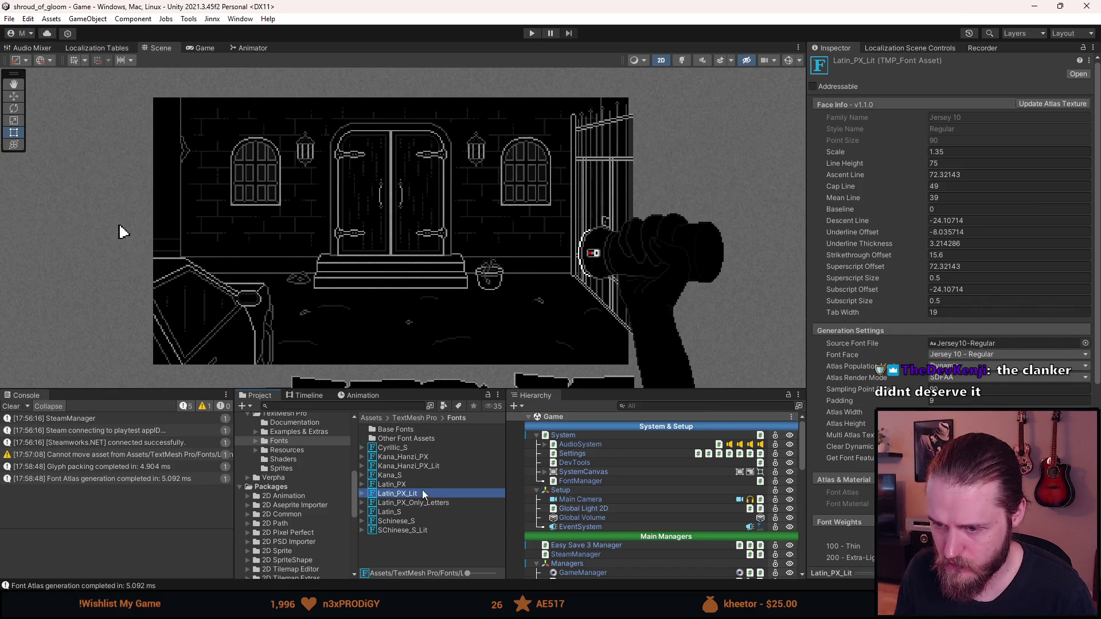
{"action": "left_click", "coordinate": [411, 484]}
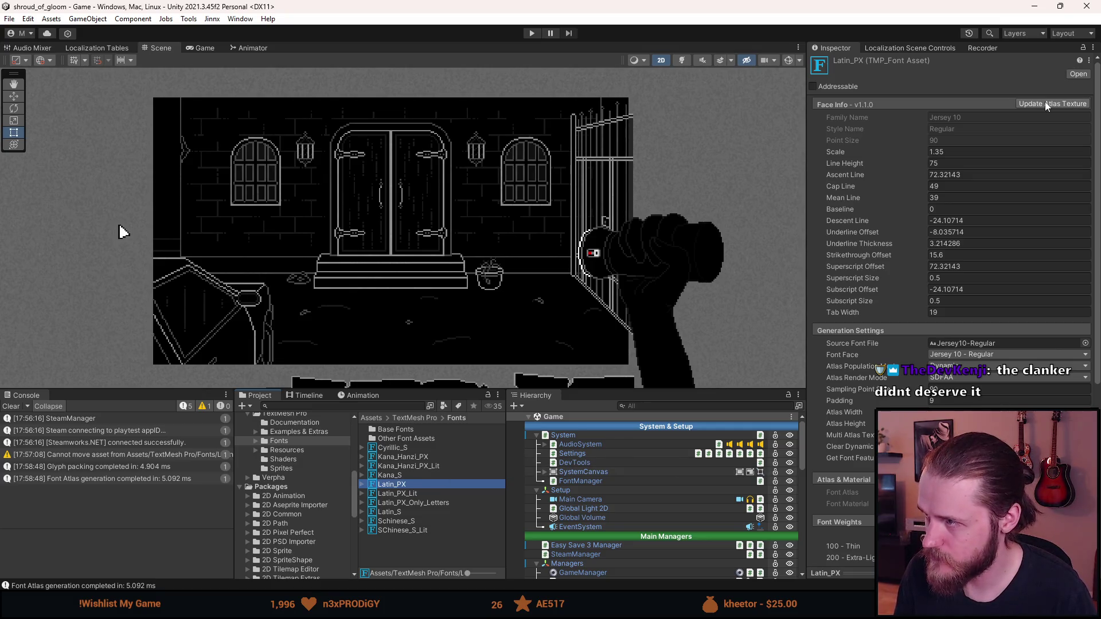
{"action": "left_click", "coordinate": [1044, 103]}
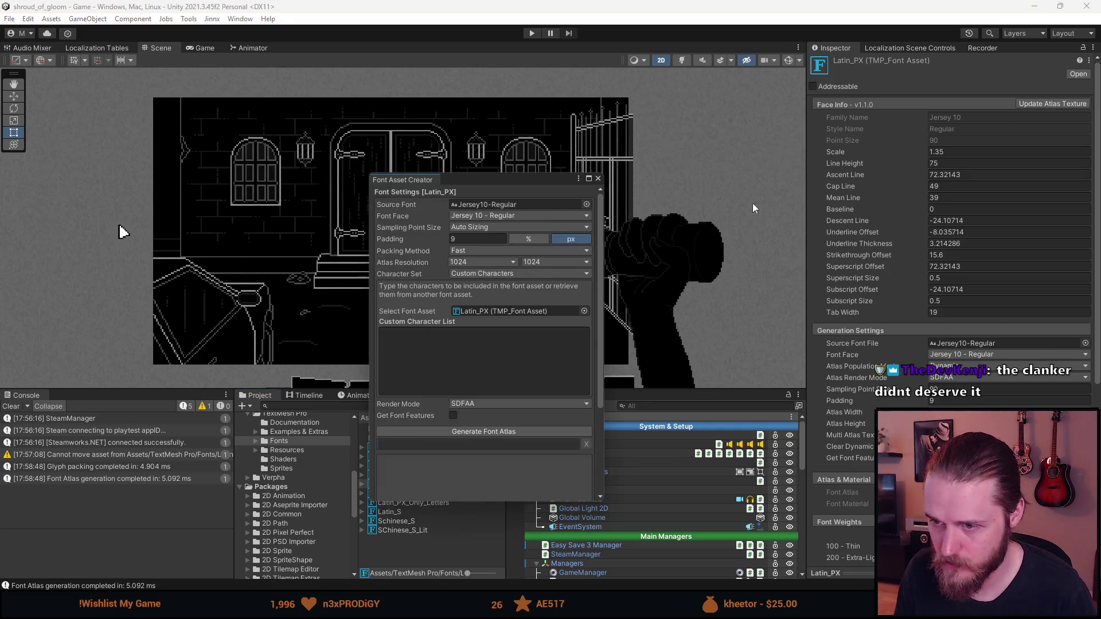
{"action": "left_click", "coordinate": [597, 179]}
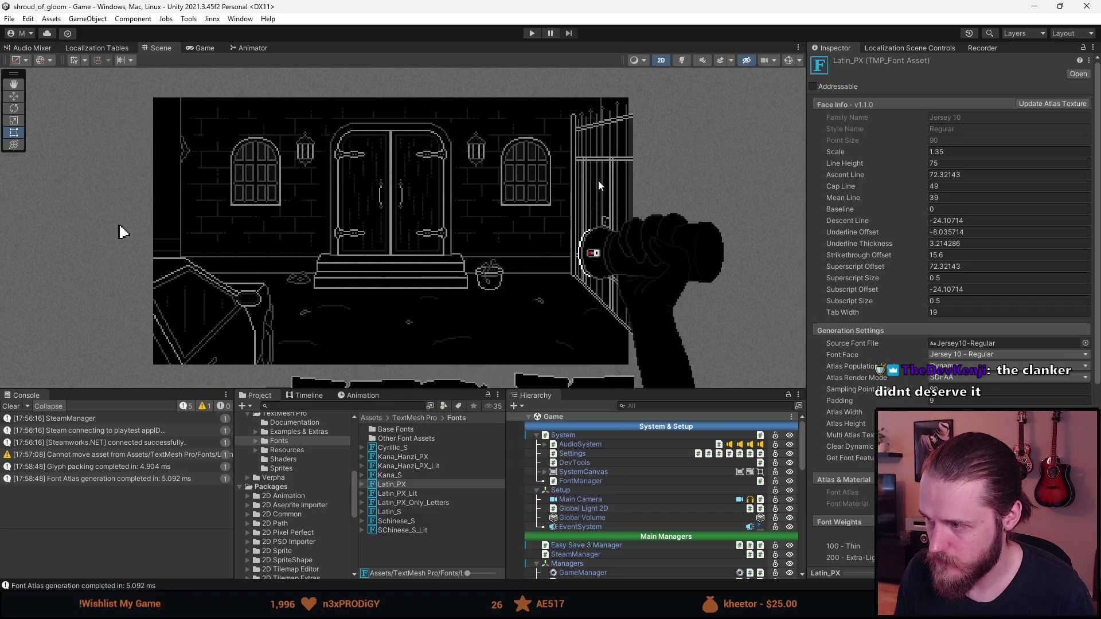
Reopen the Font Asset Creator for Latin_PX_Only_Letters and focus its empty Custom Character List.
{"action": "left_click", "coordinate": [416, 503]}
{"action": "left_click", "coordinate": [1056, 103]}
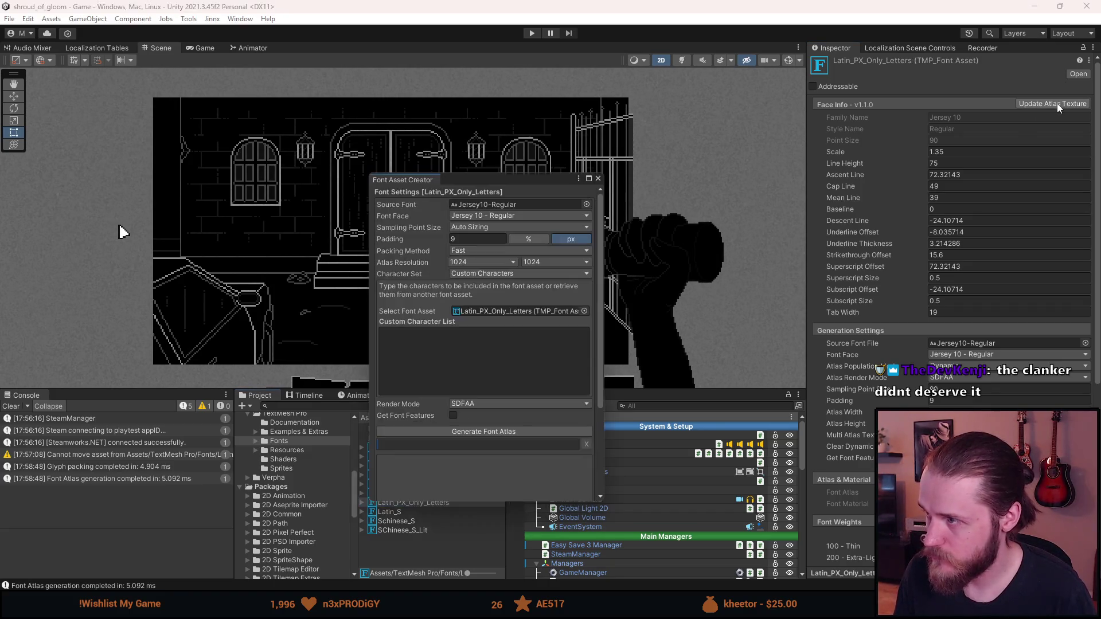
{"action": "scroll", "coordinate": [482, 438], "scroll_direction": "down", "scroll_amount": 2}
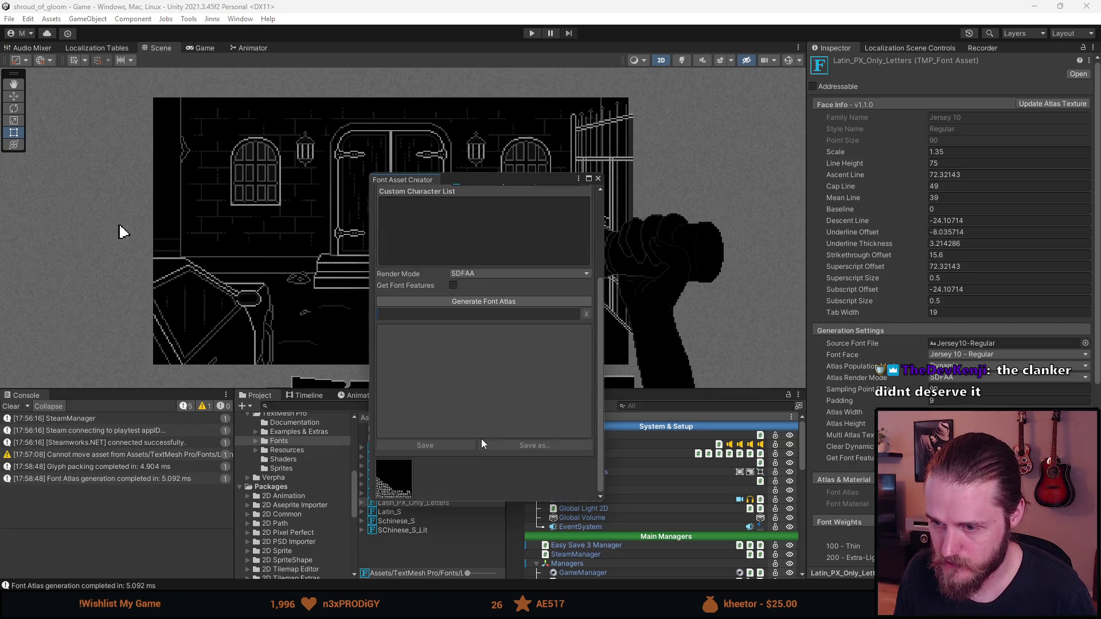
{"action": "scroll", "coordinate": [480, 439], "scroll_direction": "up", "scroll_amount": 3}
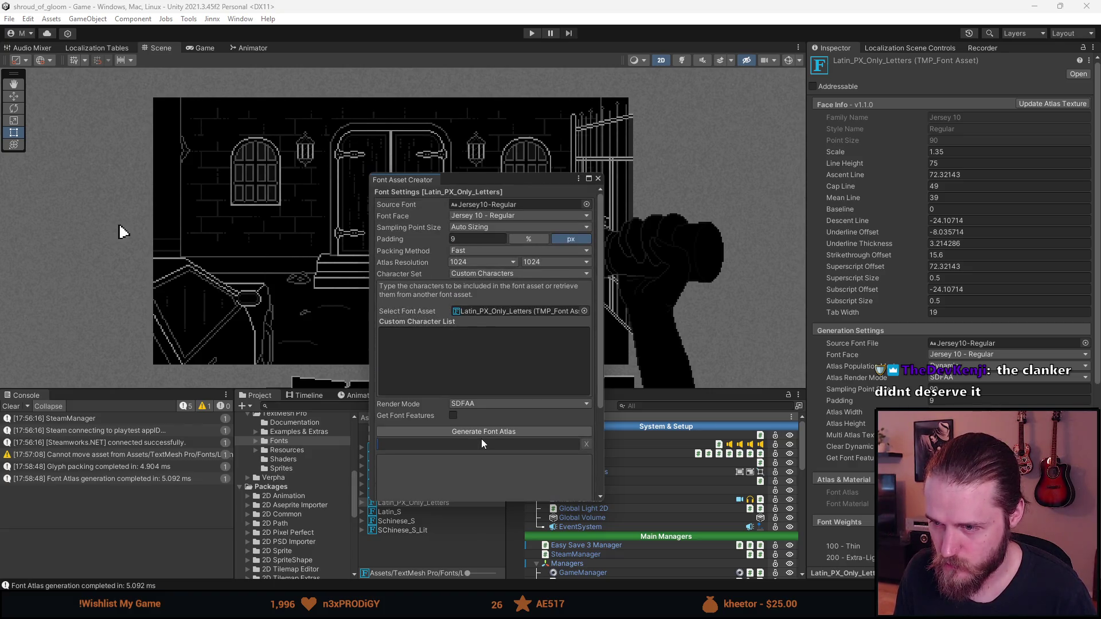
{"action": "left_click", "coordinate": [466, 366]}
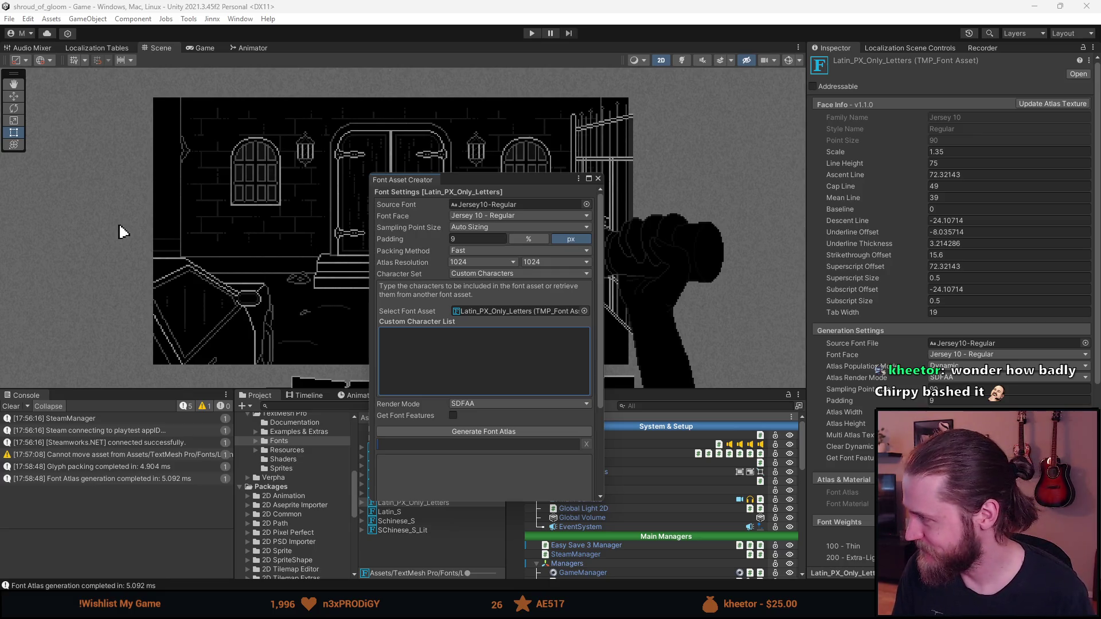
Paste the 52-letter upper- and lowercase alphabet and generate the font atlas.
{"action": "type", "text": "ABCDEFGHIJKLMNOPQRSTUVWXYZabcdefghijklmnopqrstuvwxyz"}
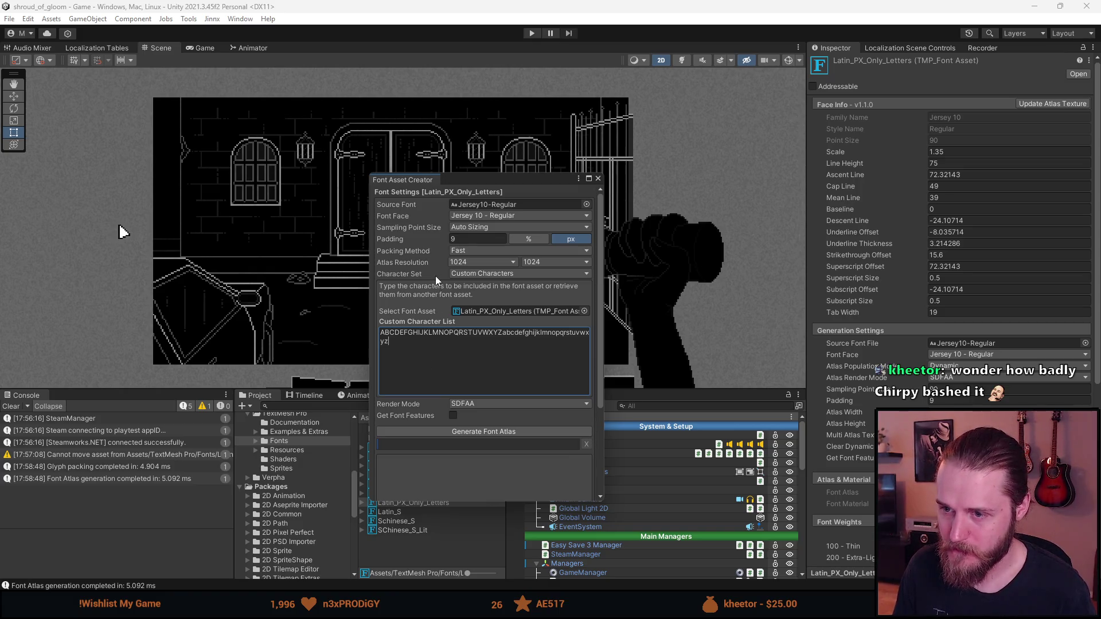
{"action": "left_click", "coordinate": [432, 431]}
{"action": "key", "text": "alt+Tab"}
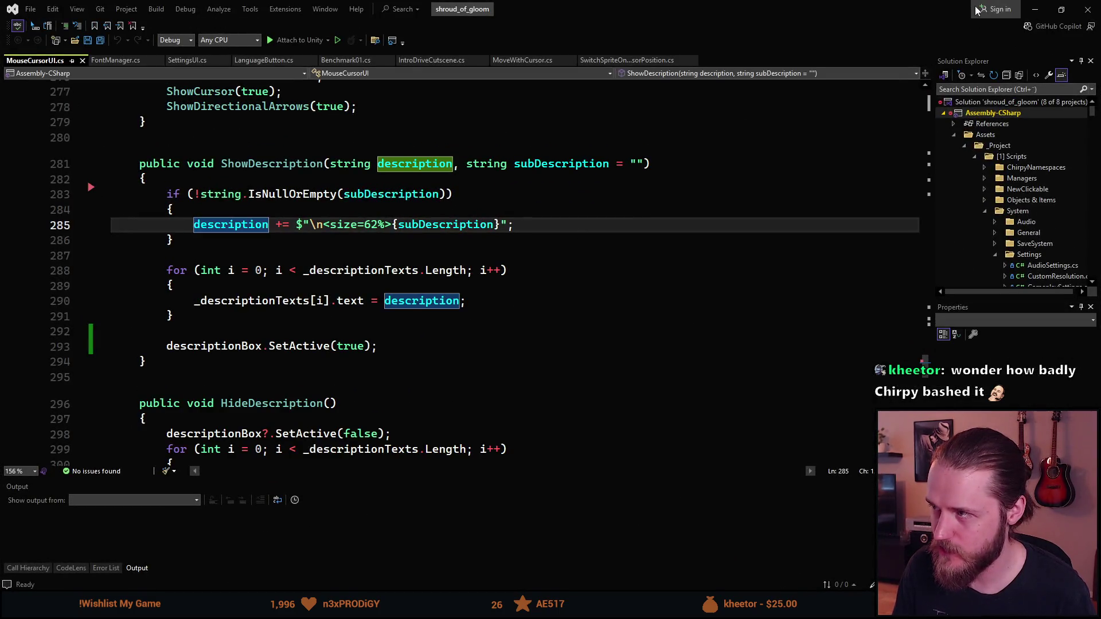
{"action": "key", "text": "alt+Tab"}
{"action": "scroll", "coordinate": [516, 436], "scroll_direction": "down", "scroll_amount": 4}
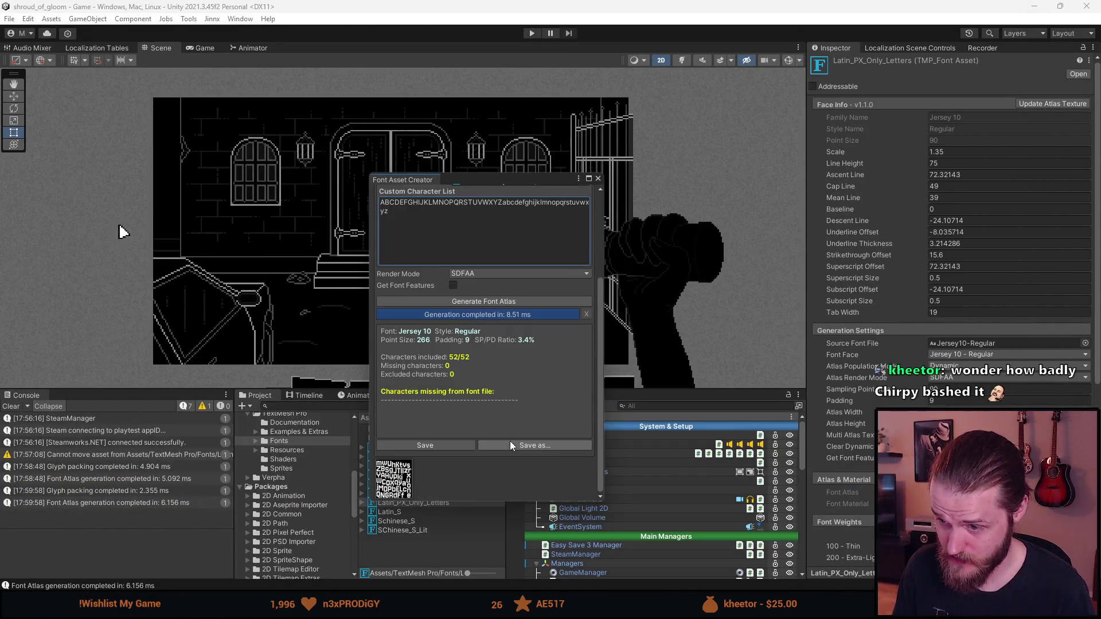
Save the generated atlas into Latin_PX_Only_Letters and close the Font Asset Creator.
{"action": "left_click", "coordinate": [446, 446]}
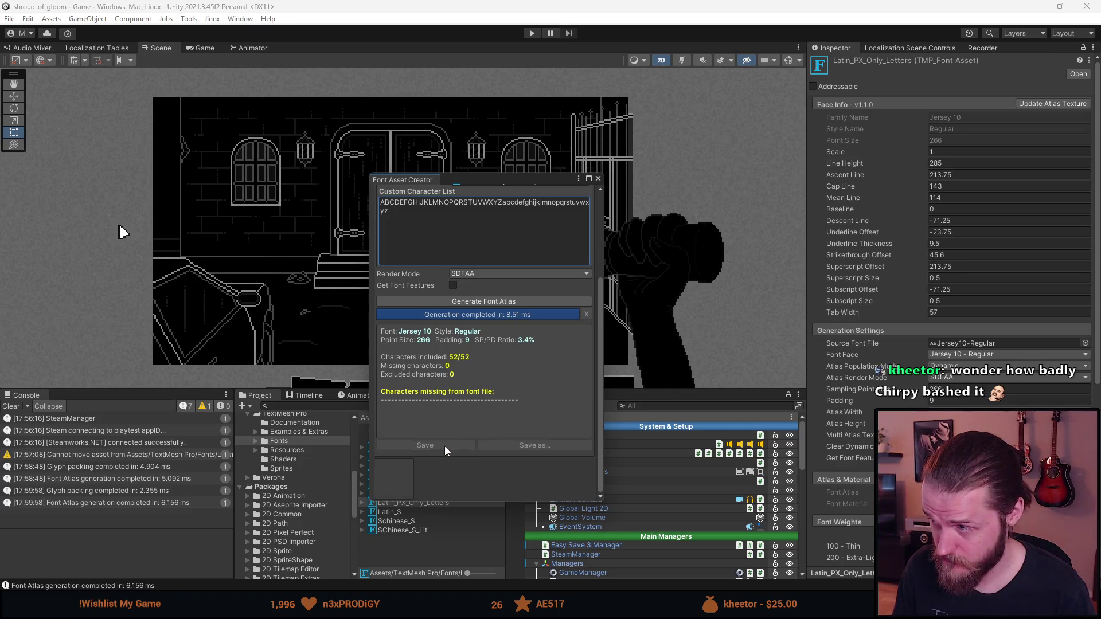
{"action": "scroll", "coordinate": [462, 412], "scroll_direction": "up", "scroll_amount": 4}
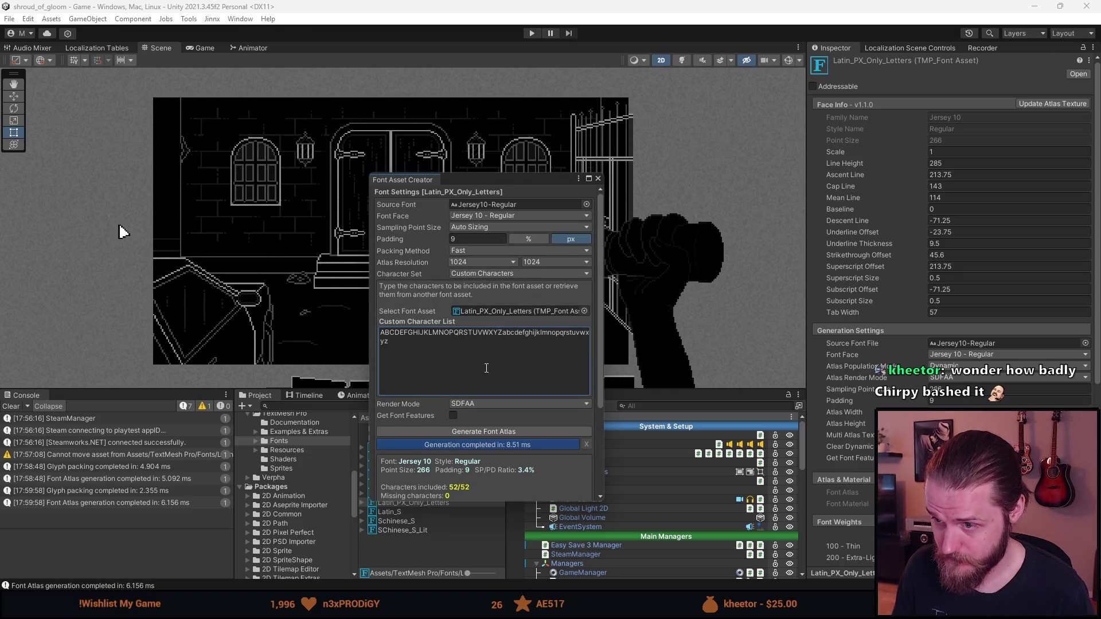
{"action": "left_click", "coordinate": [598, 178]}
{"action": "key", "text": "alt+Tab"}
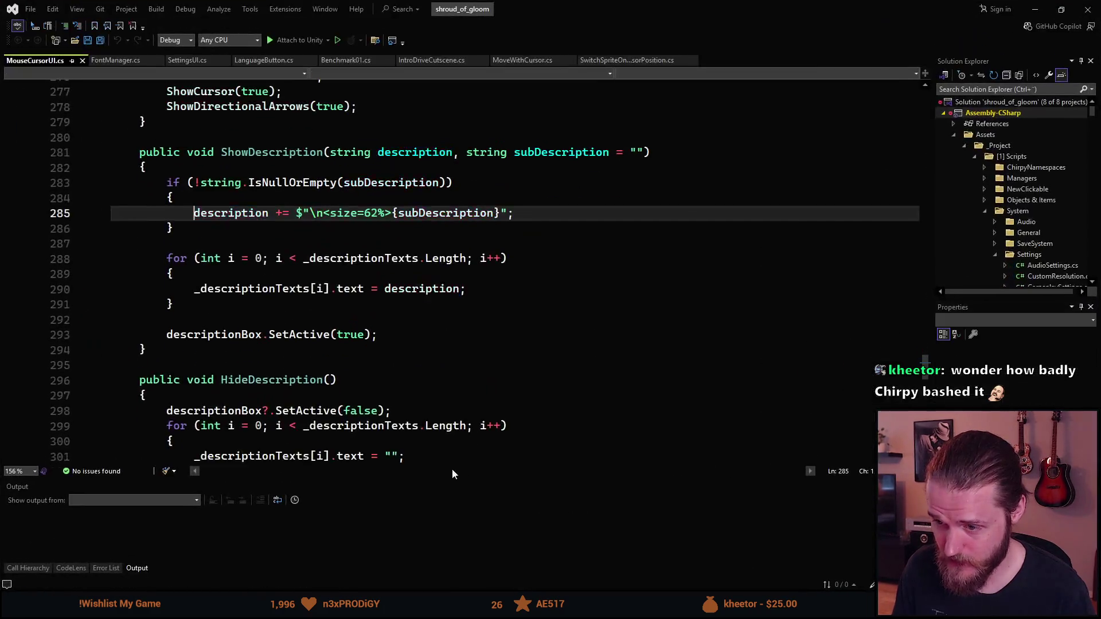
{"action": "key", "text": "alt+Tab"}
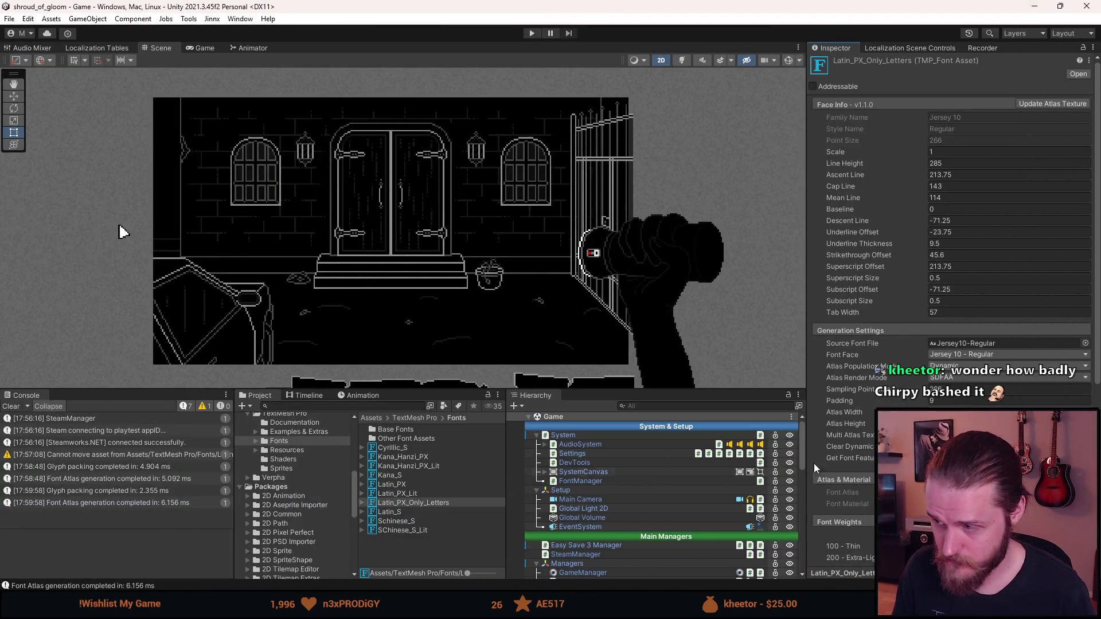
Compare the atlas generation settings of Latin_PX_Only_Letters and Latin_PX.
{"action": "left_click", "coordinate": [1034, 105]}
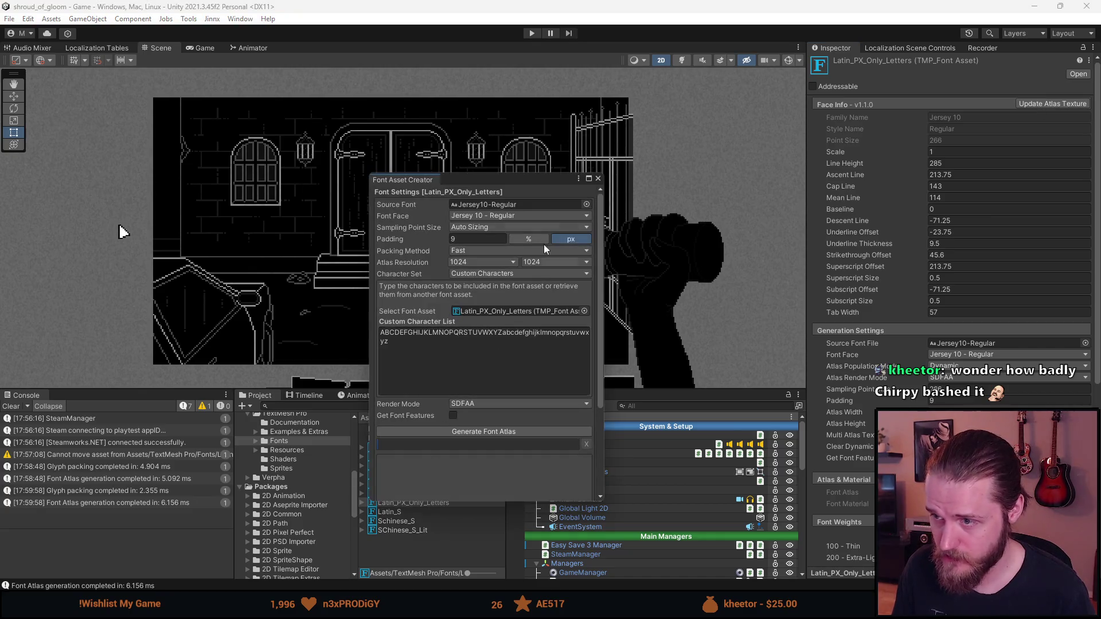
{"action": "left_click", "coordinate": [597, 178]}
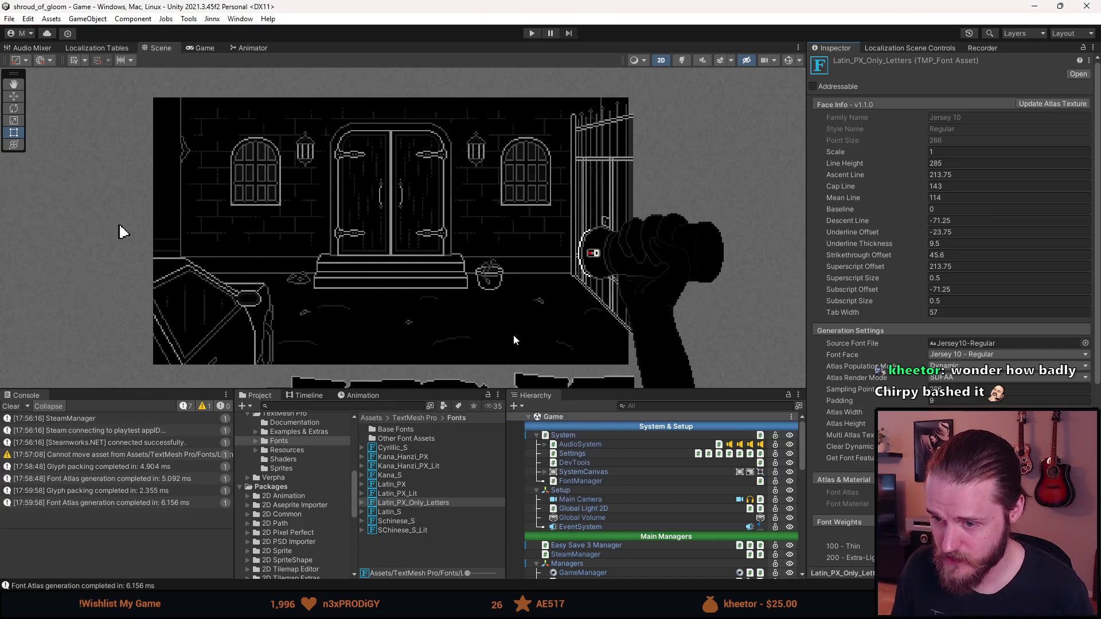
{"action": "left_click", "coordinate": [405, 484]}
{"action": "left_click", "coordinate": [1039, 105]}
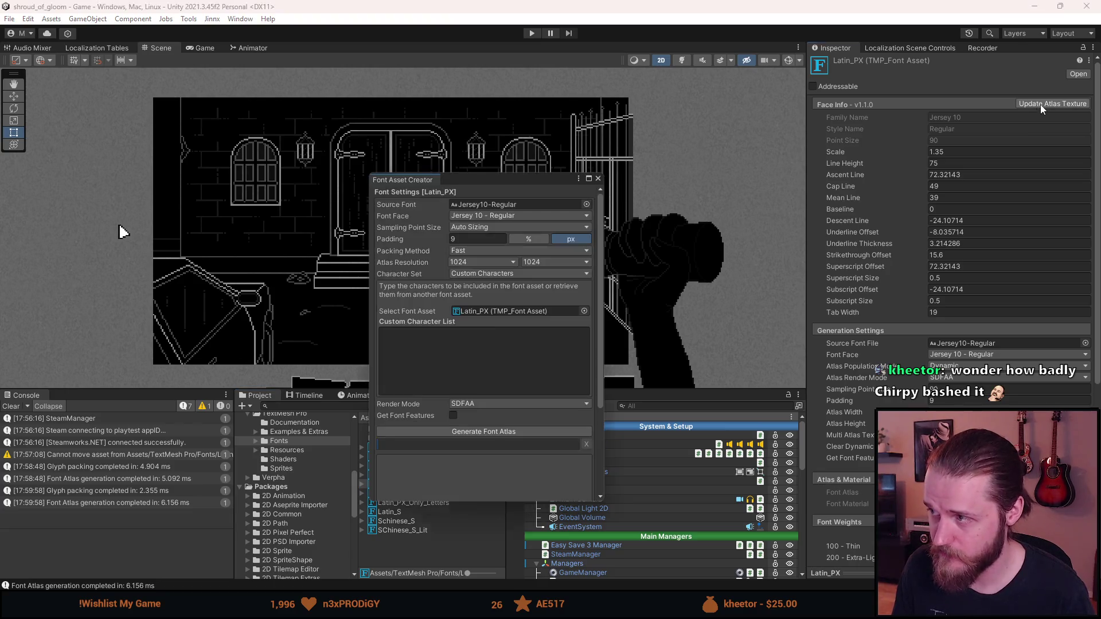
{"action": "left_click", "coordinate": [598, 178]}
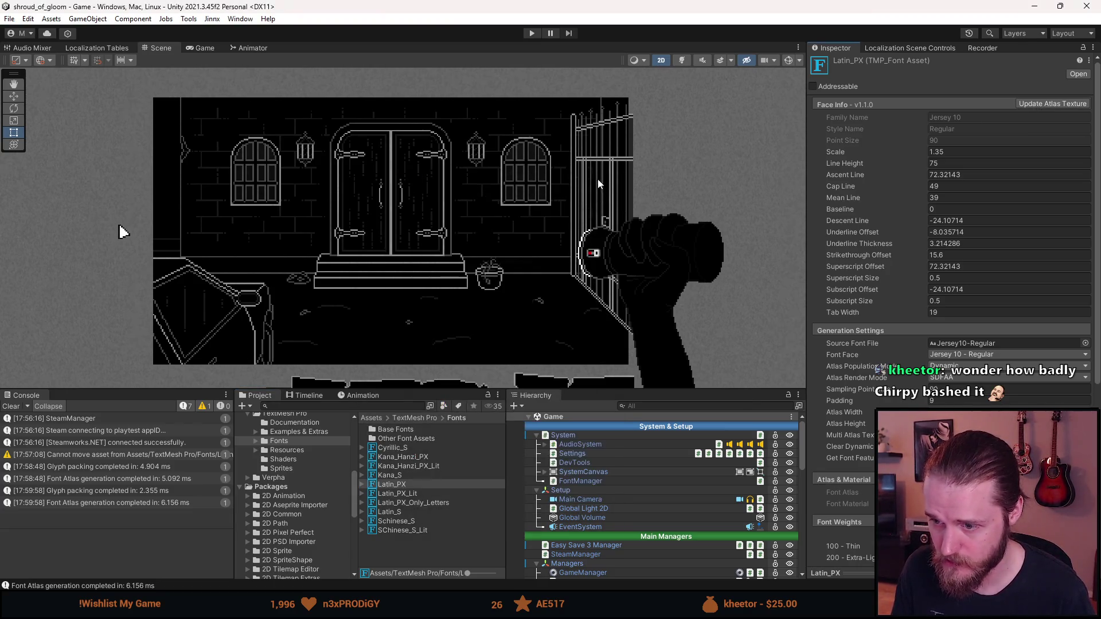
{"action": "left_click", "coordinate": [417, 503]}
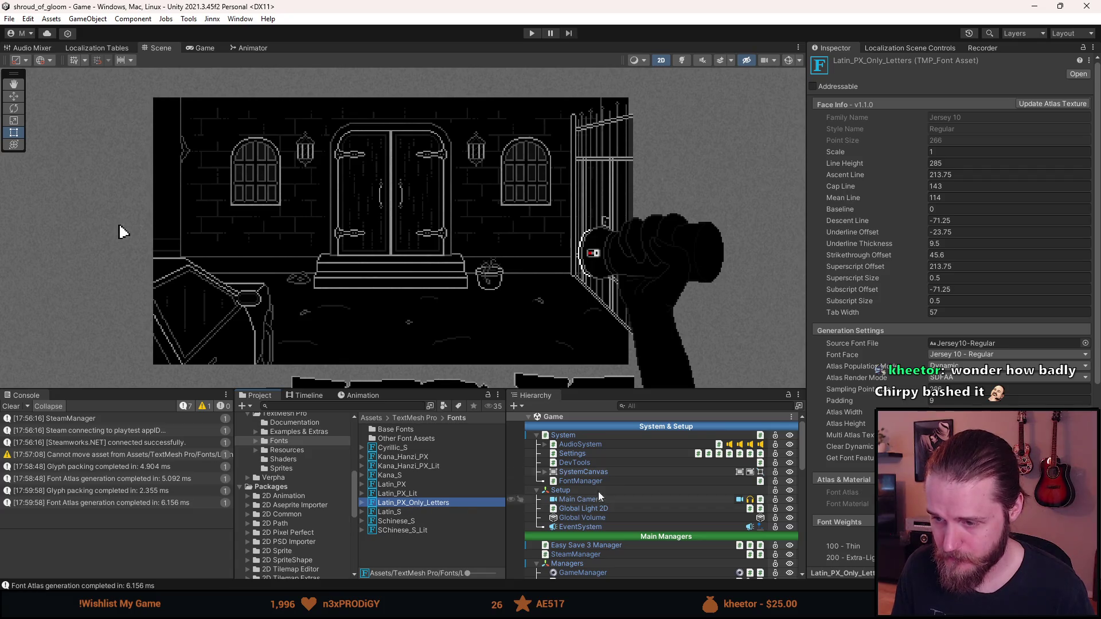
Add Latin_PX as a second fallback font after Kana_Hanzi_PX, then start Play mode.
{"action": "scroll", "coordinate": [899, 401], "scroll_direction": "down", "scroll_amount": 8}
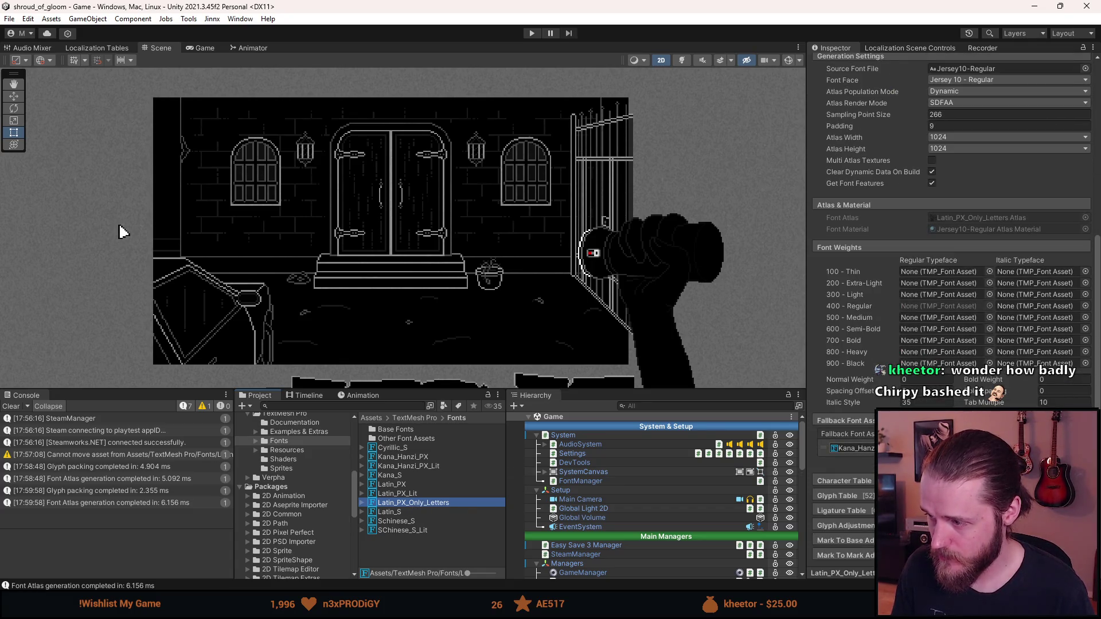
{"action": "left_click", "coordinate": [852, 448]}
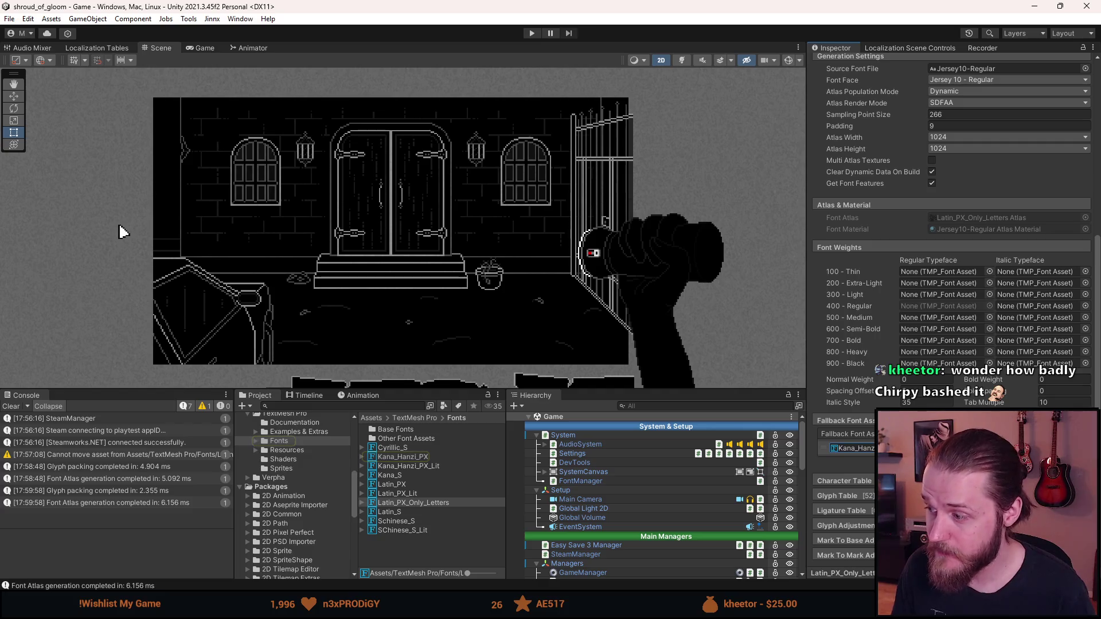
{"action": "left_click", "coordinate": [1070, 464]}
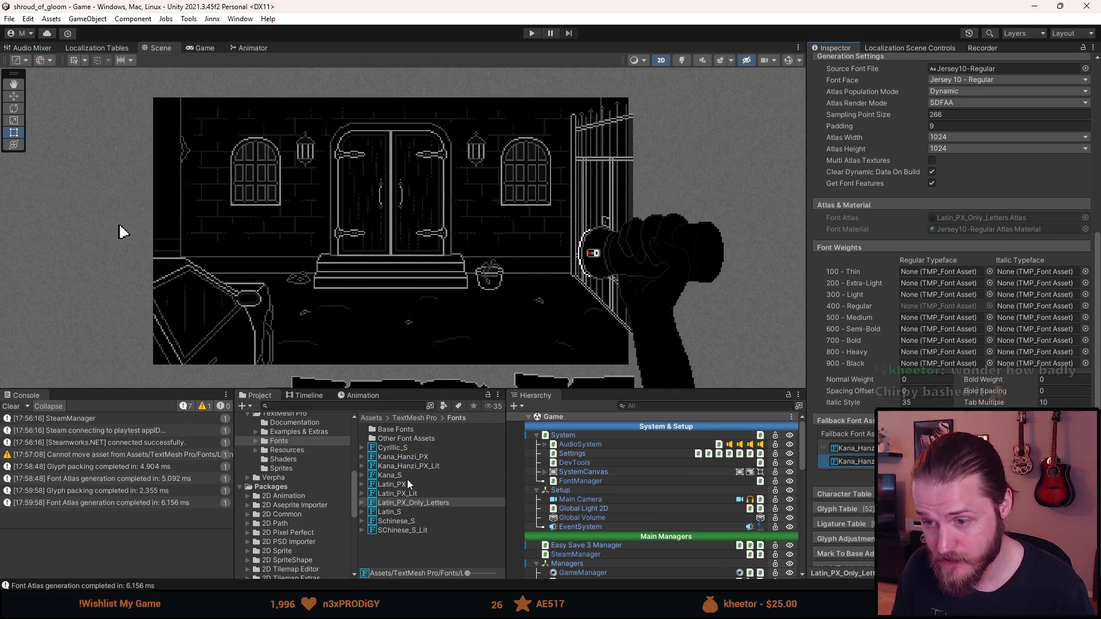
{"action": "left_click_drag", "start_coordinate": [392, 484], "coordinate": [861, 463]}
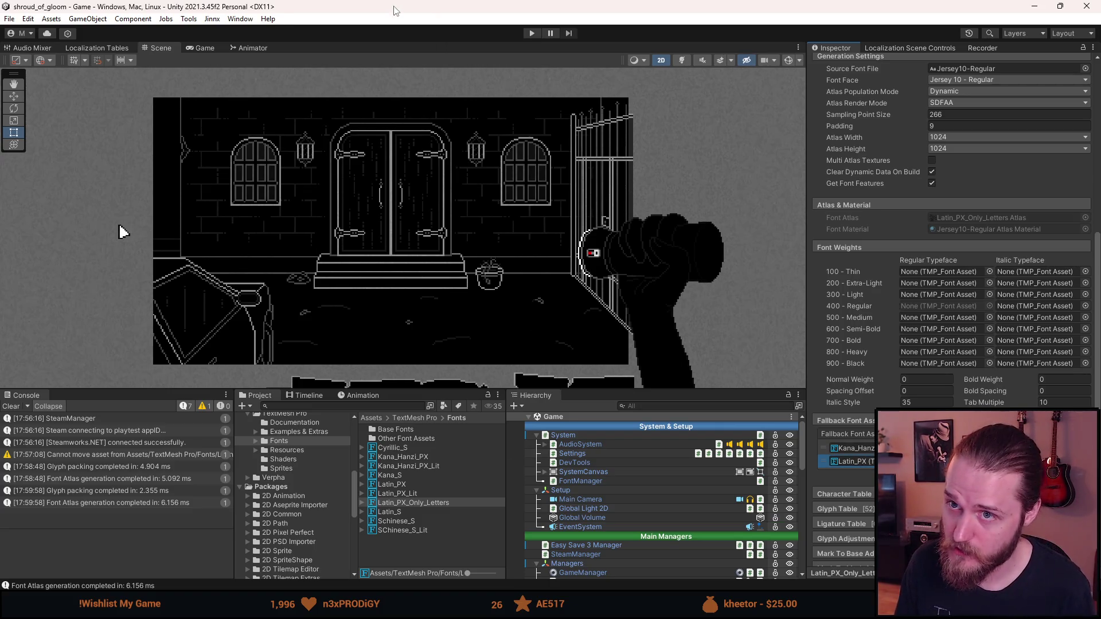
{"action": "left_click", "coordinate": [530, 33]}
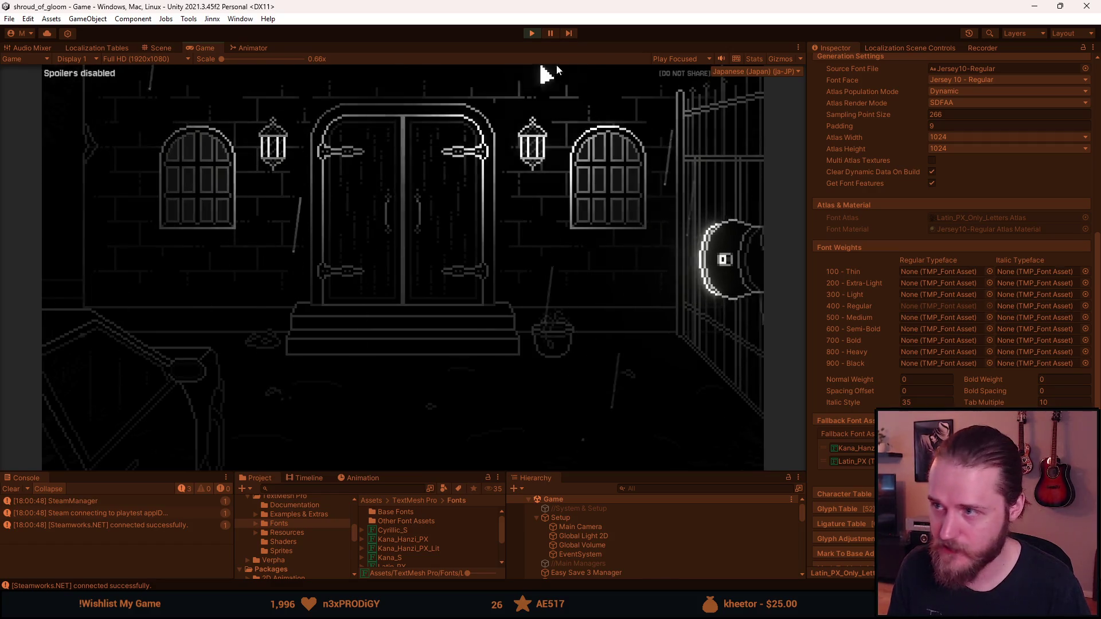
Check the Japanese pause menu and Settings submenu in game, then stop Play mode.
{"action": "key", "text": "Escape"}
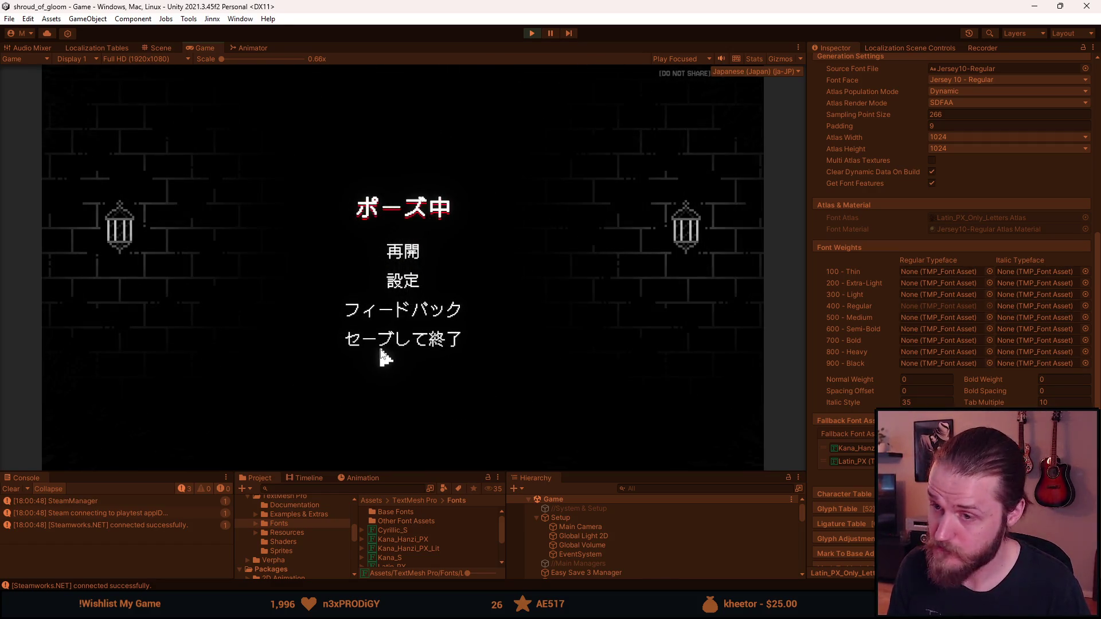
{"action": "key", "text": "Escape"}
{"action": "mouse_move", "coordinate": [241, 447]}
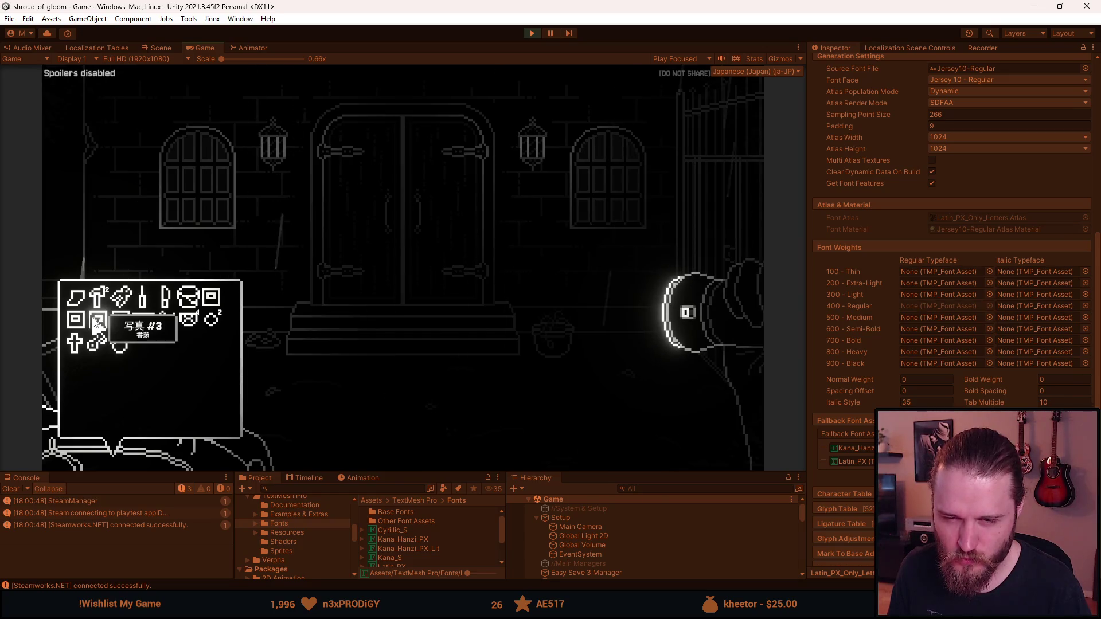
{"action": "key", "text": "Escape"}
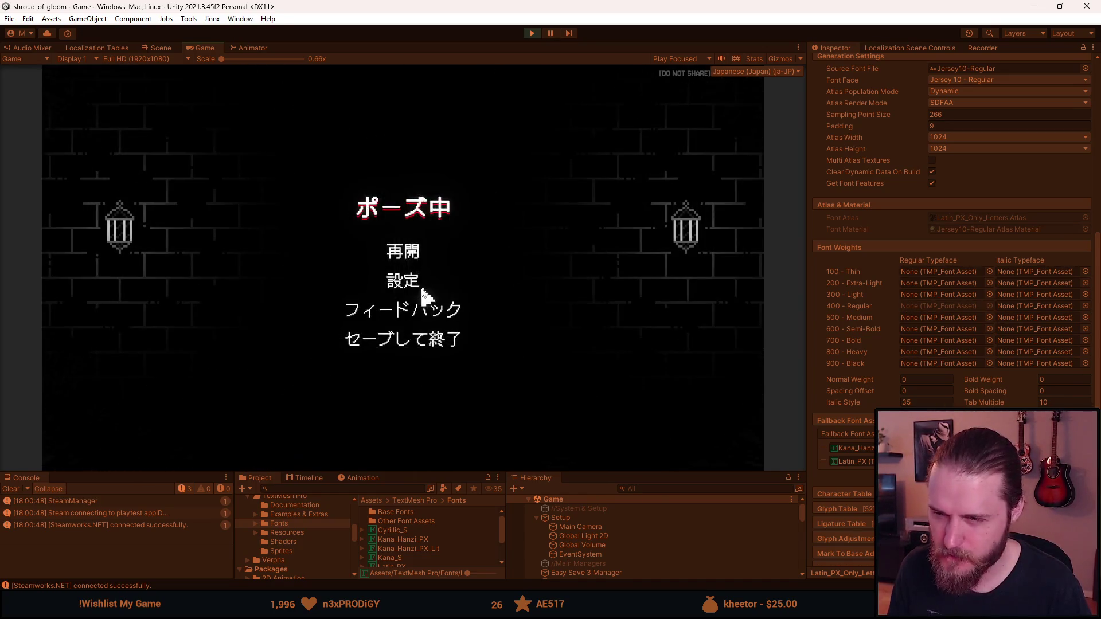
{"action": "left_click", "coordinate": [412, 279]}
{"action": "key", "text": "Escape"}
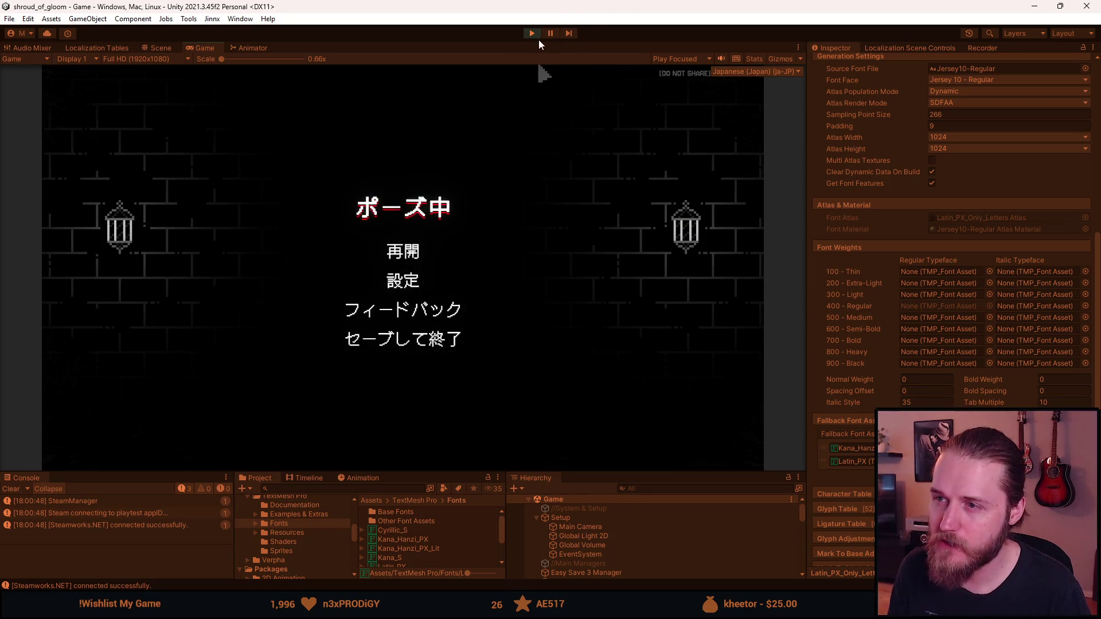
{"action": "key", "text": "ctrl+p"}
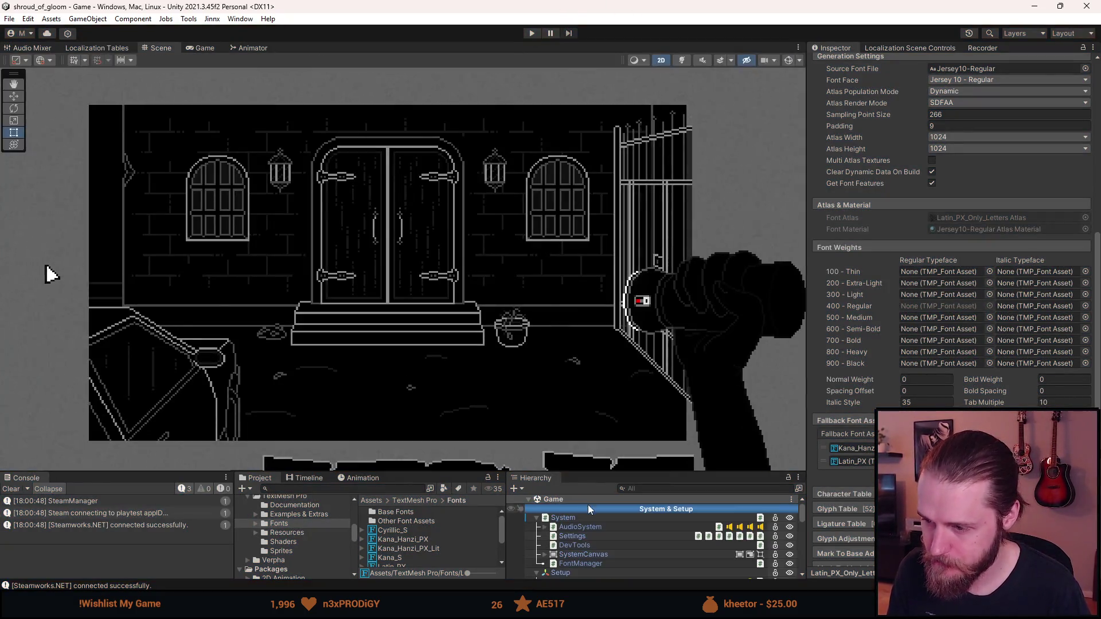
Remove Japanese and Chinese (Traditional) from FontManager Element 0's languages.
{"action": "left_click", "coordinate": [597, 563]}
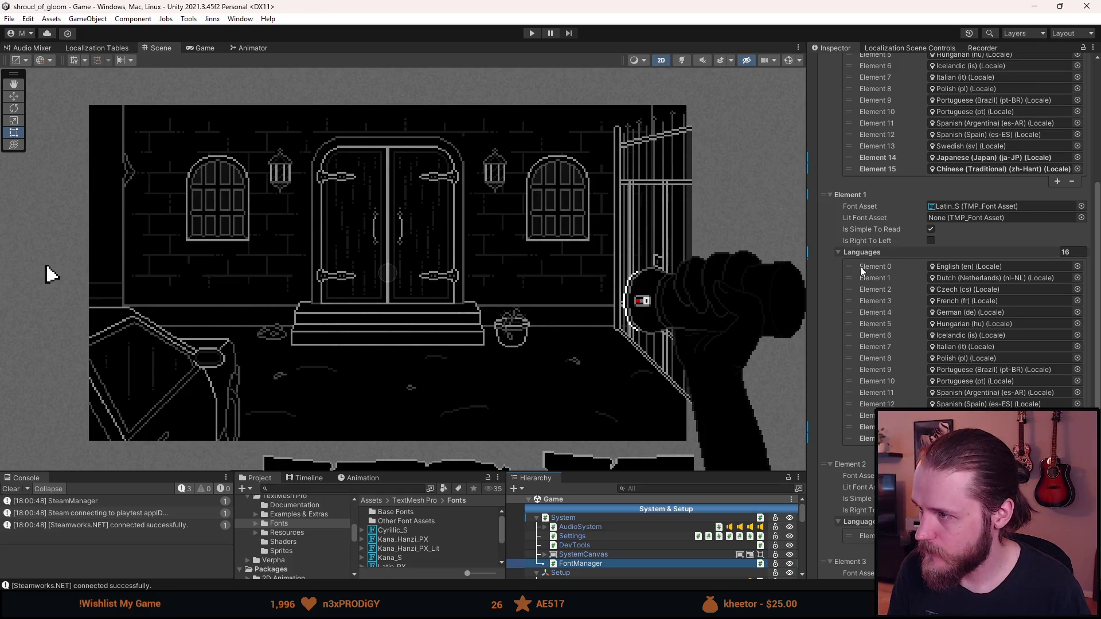
{"action": "scroll", "coordinate": [861, 264], "scroll_direction": "up", "scroll_amount": 3}
{"action": "scroll", "coordinate": [866, 262], "scroll_direction": "up", "scroll_amount": 3}
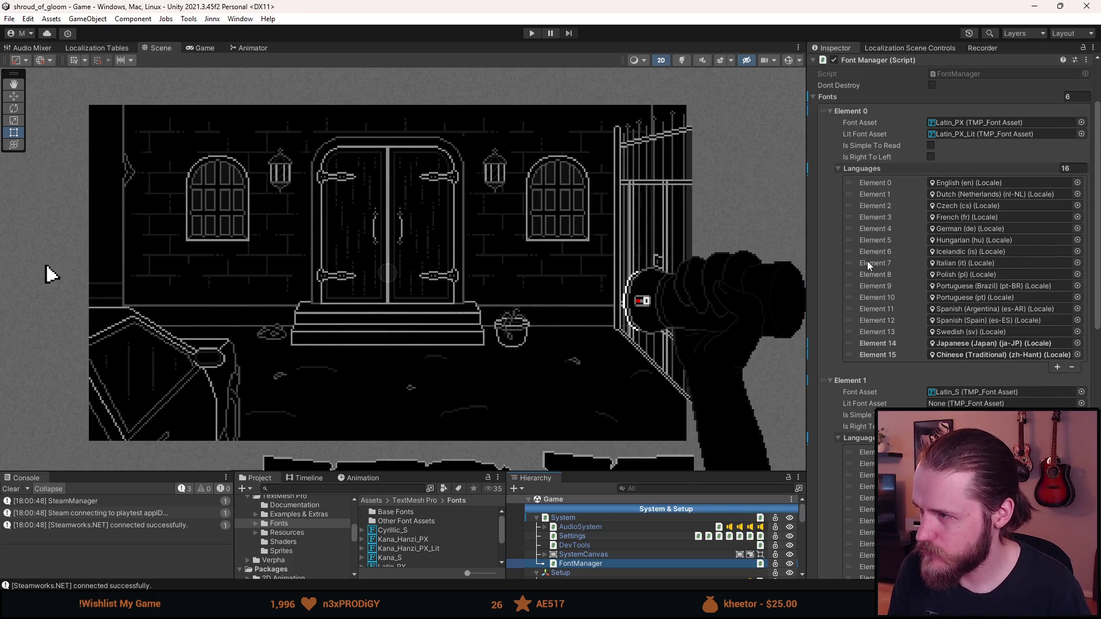
{"action": "left_click", "coordinate": [909, 344]}
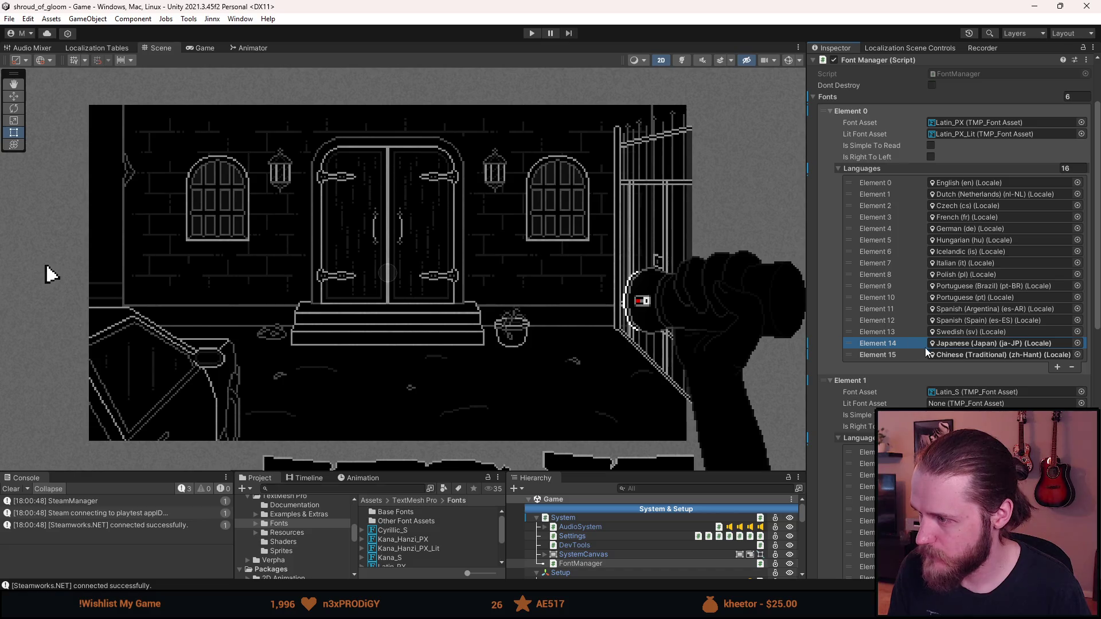
{"action": "left_click", "coordinate": [1072, 367]}
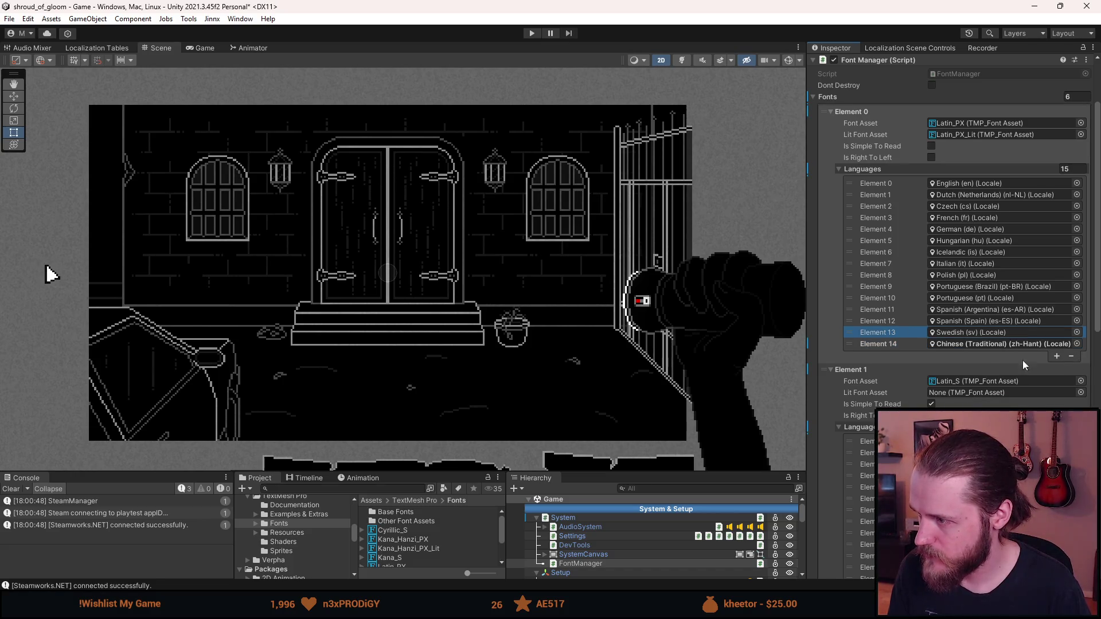
{"action": "left_click", "coordinate": [1072, 356]}
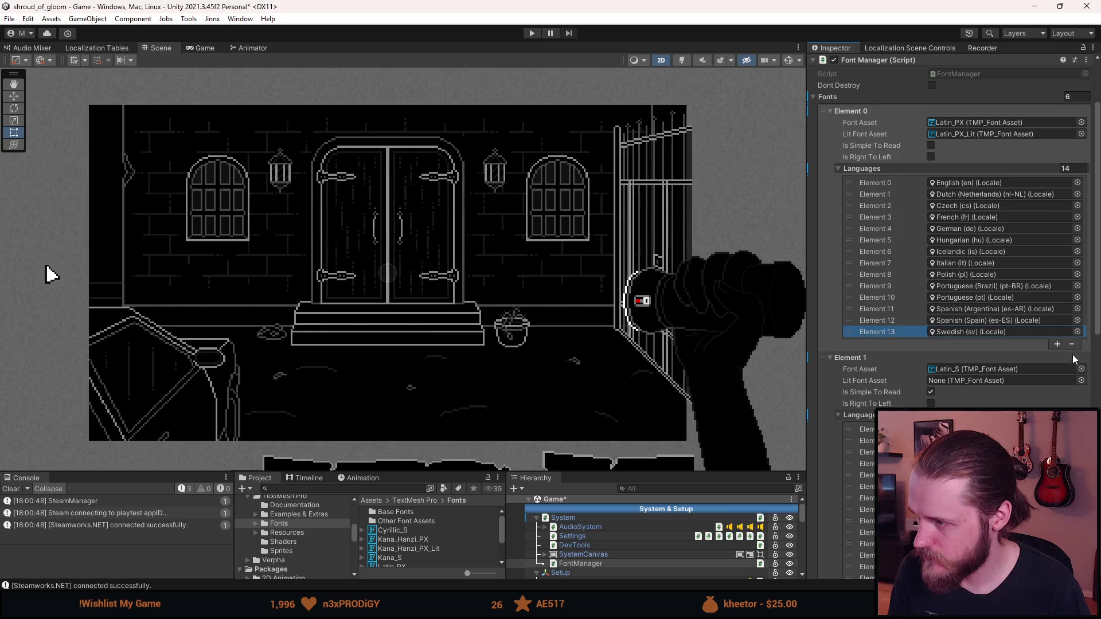
Remove Japanese and Chinese (Traditional) from Element 1's languages as well.
{"action": "scroll", "coordinate": [975, 287], "scroll_direction": "down", "scroll_amount": 6}
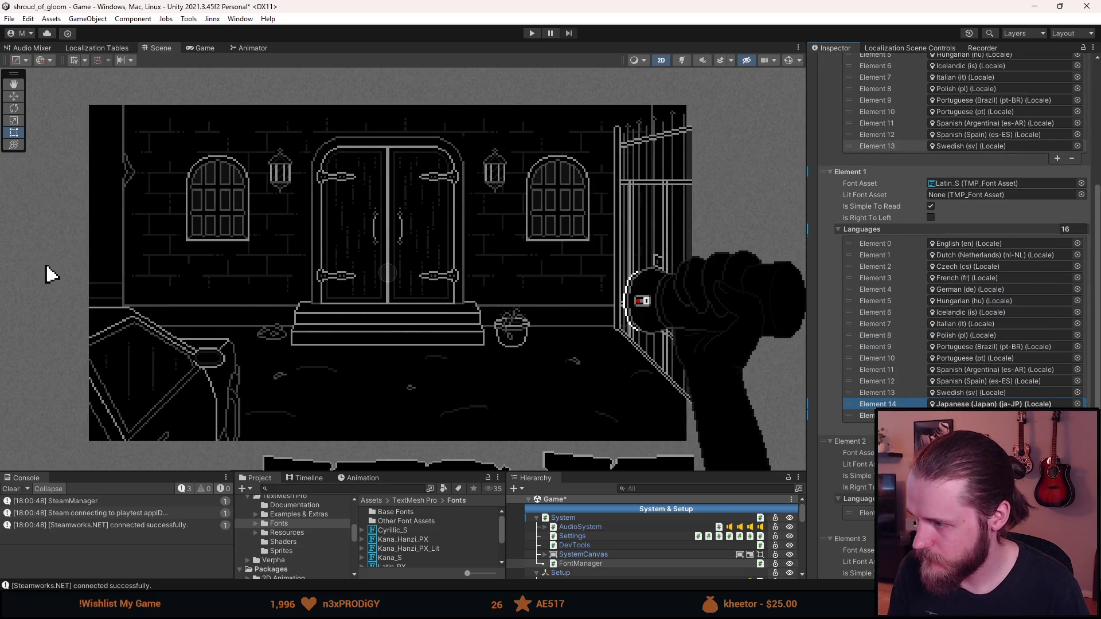
{"action": "left_click", "coordinate": [908, 405]}
{"action": "double_click", "coordinate": [1071, 427]}
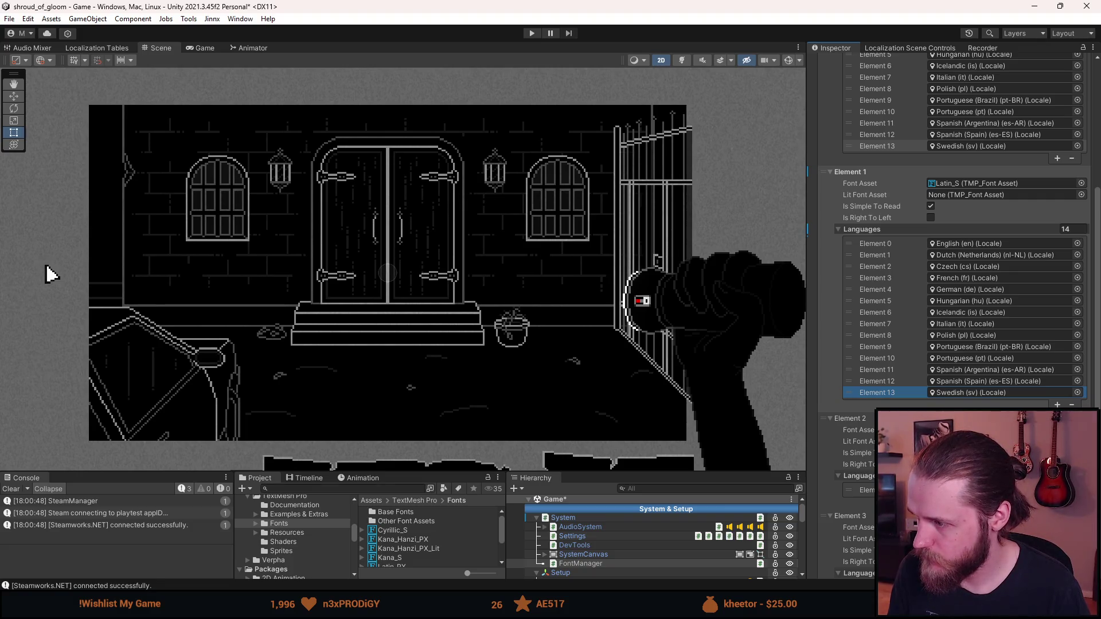
{"action": "scroll", "coordinate": [952, 258], "scroll_direction": "down", "scroll_amount": 6}
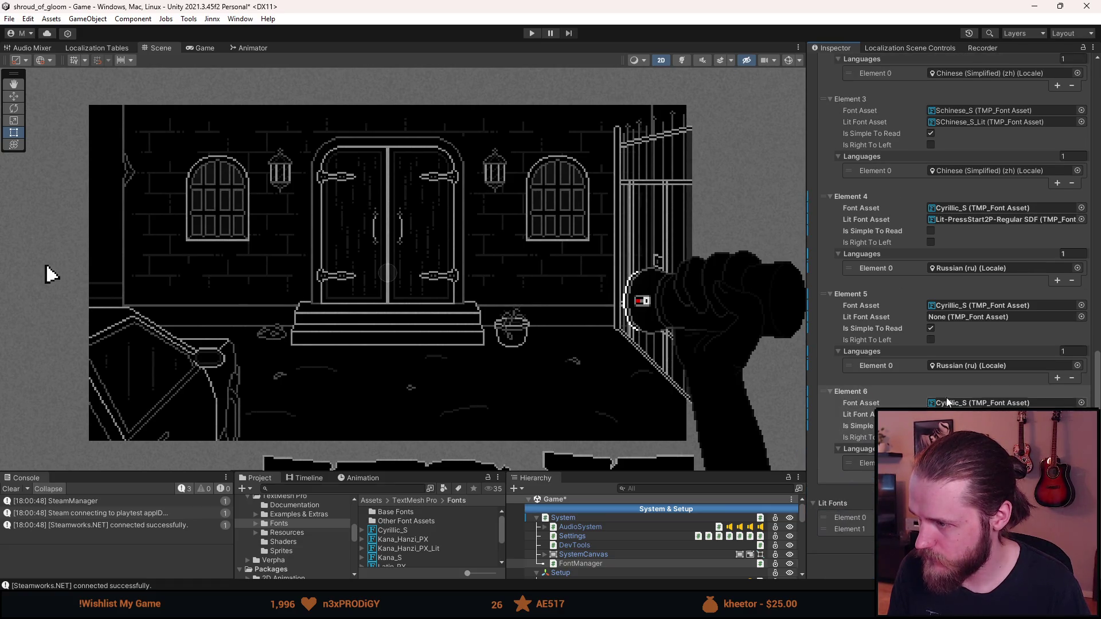
{"action": "scroll", "coordinate": [410, 525], "scroll_direction": "down", "scroll_amount": 3}
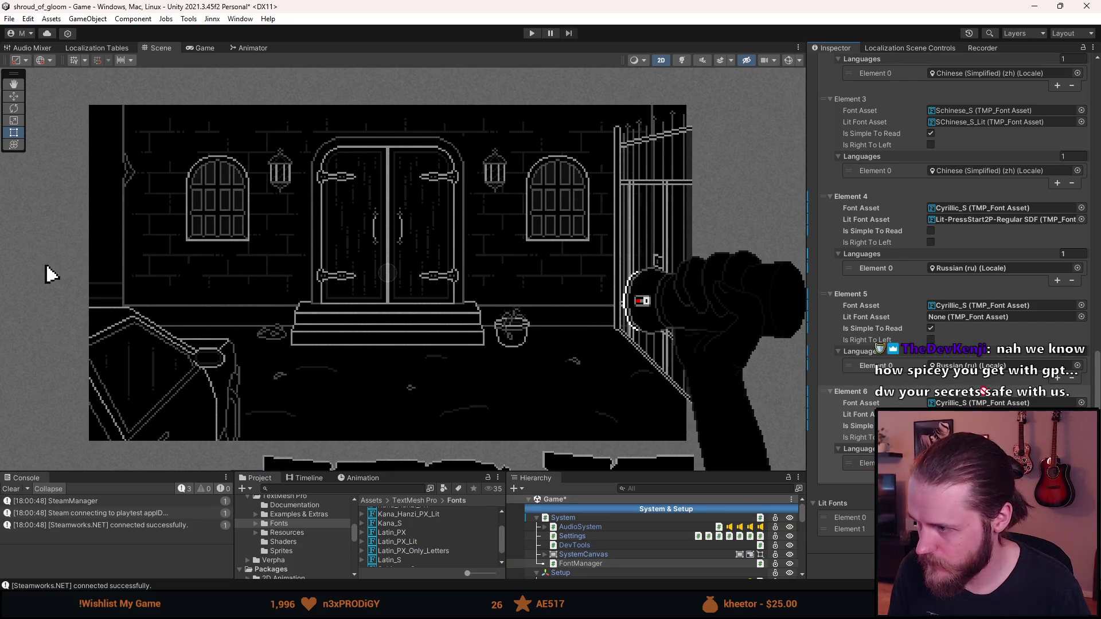
Set Element 6's font to Latin_PX_Only_Letters with Japanese and Chinese (Traditional) languages.
{"action": "left_click", "coordinate": [976, 403]}
{"action": "left_click_drag", "start_coordinate": [969, 405], "coordinate": [968, 404]}
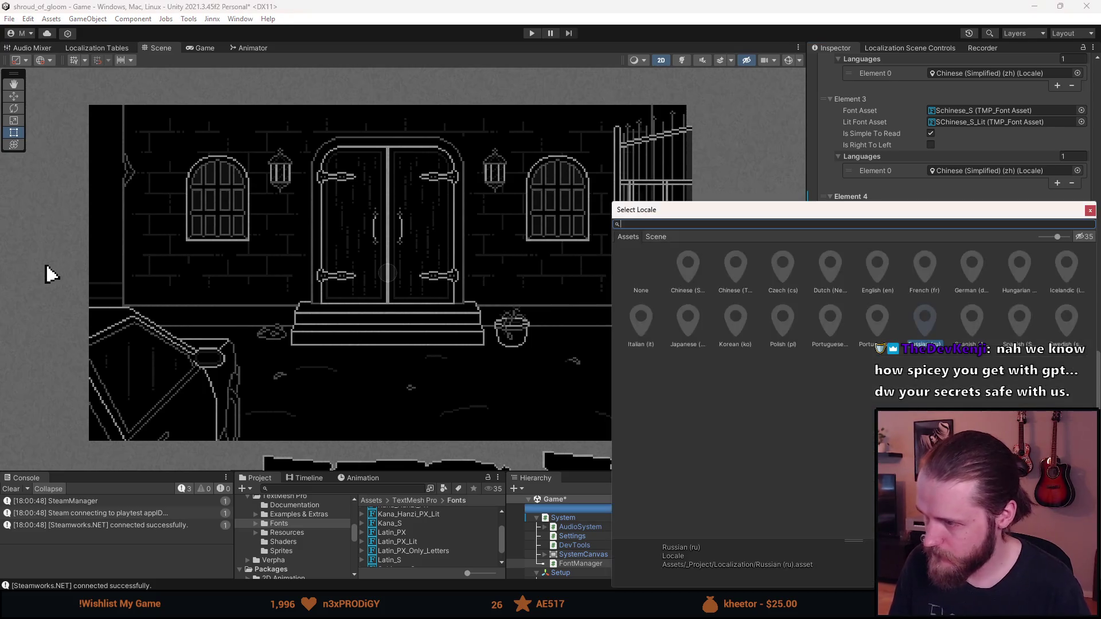
{"action": "type", "text": "japan"}
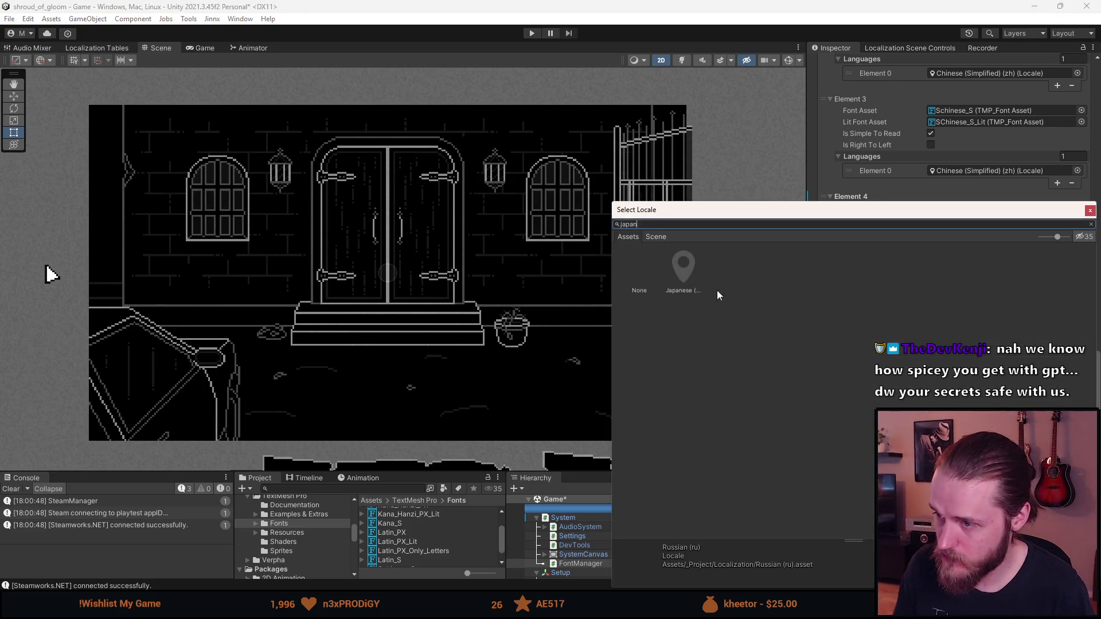
{"action": "double_click", "coordinate": [690, 273]}
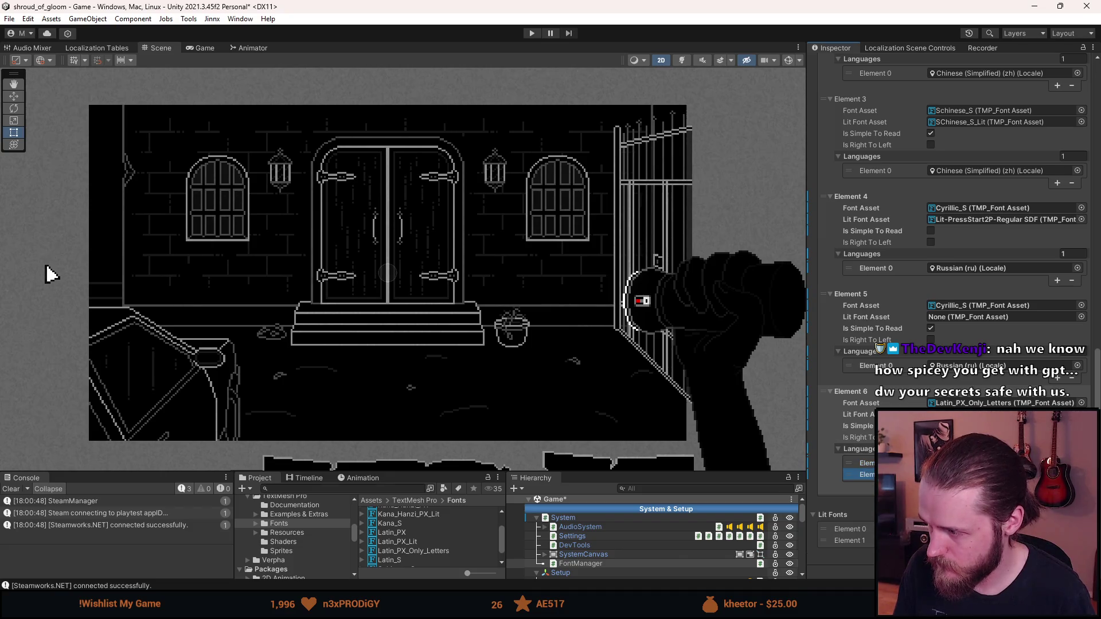
{"action": "left_click", "coordinate": [1077, 474]}
{"action": "type", "text": "tradi"}
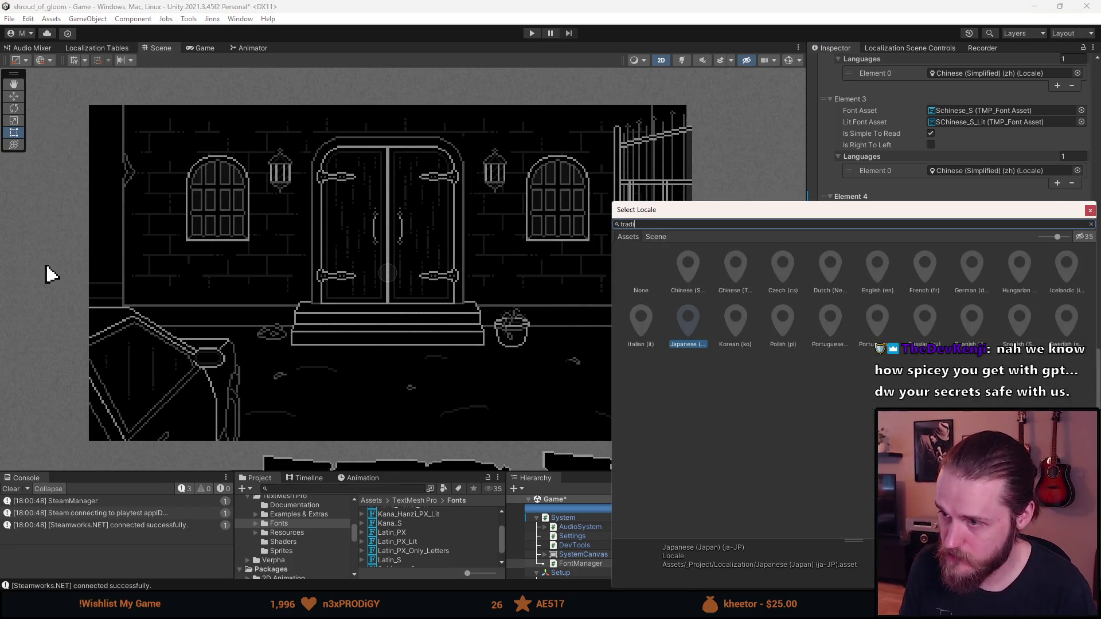
{"action": "double_click", "coordinate": [693, 267]}
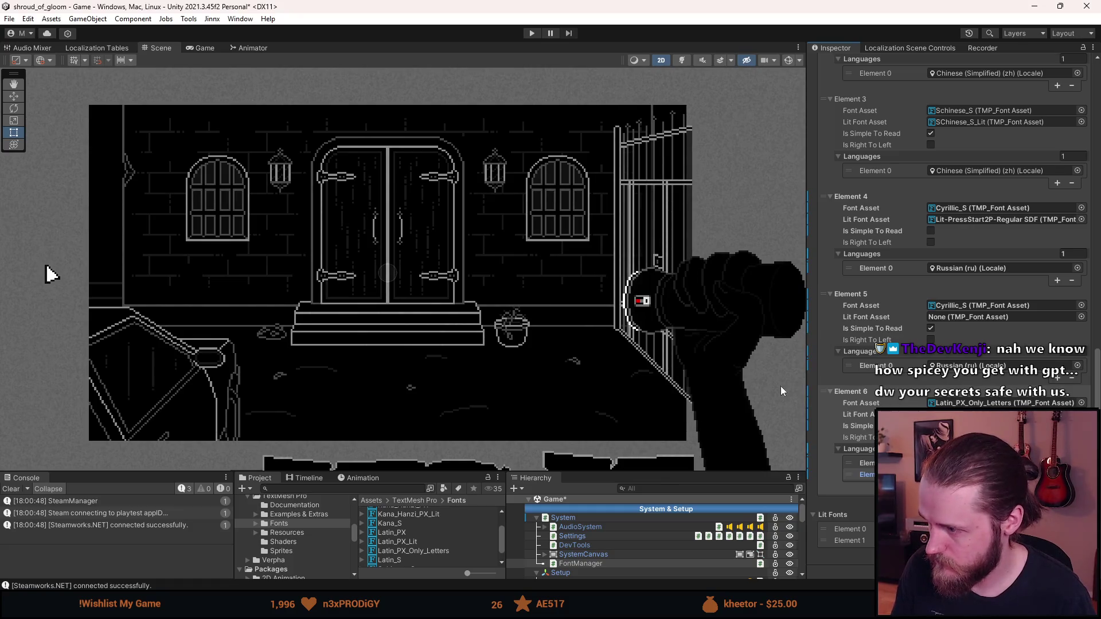
Change Element 6's Is Simple To Read option, save the scene, and play-test to the pause menu.
{"action": "key", "text": "ctrl+s"}
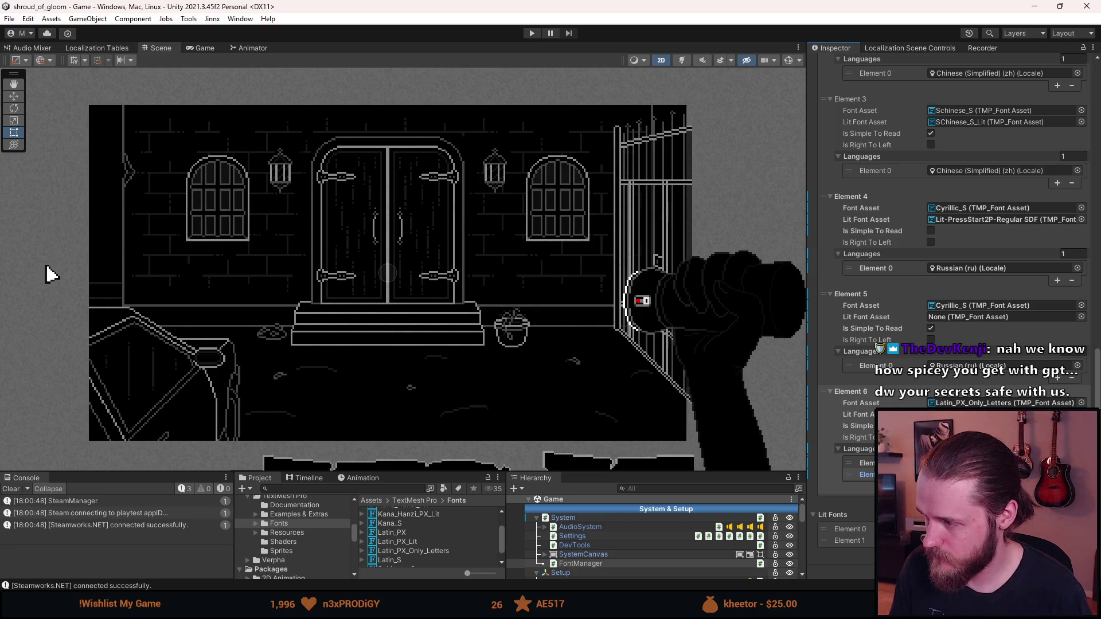
{"action": "left_click", "coordinate": [931, 426]}
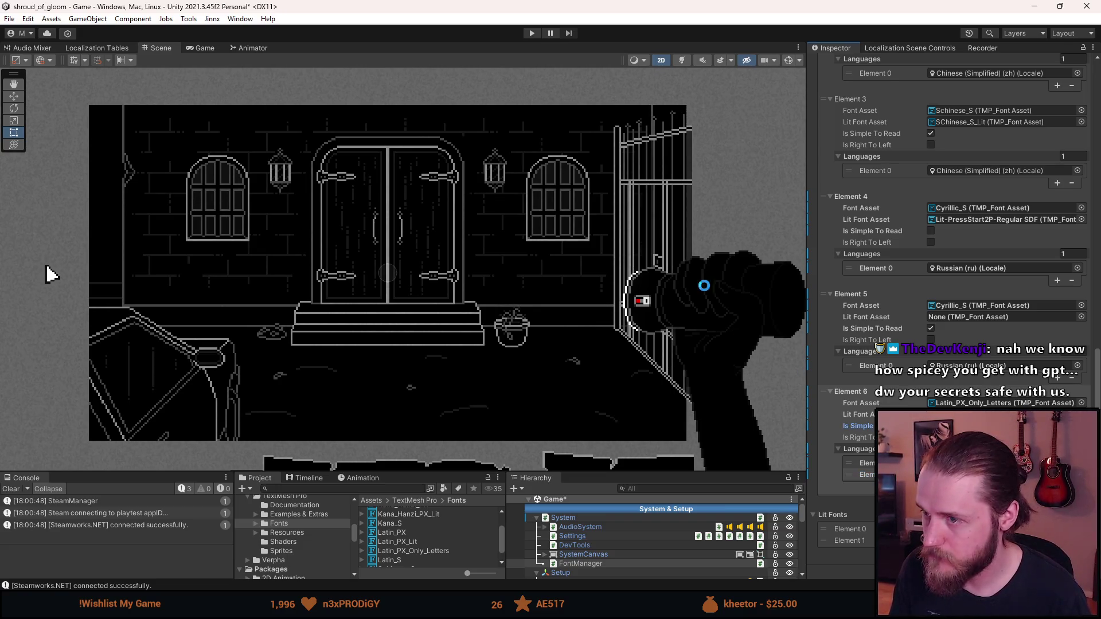
{"action": "key", "text": "ctrl+s"}
{"action": "left_click", "coordinate": [531, 33]}
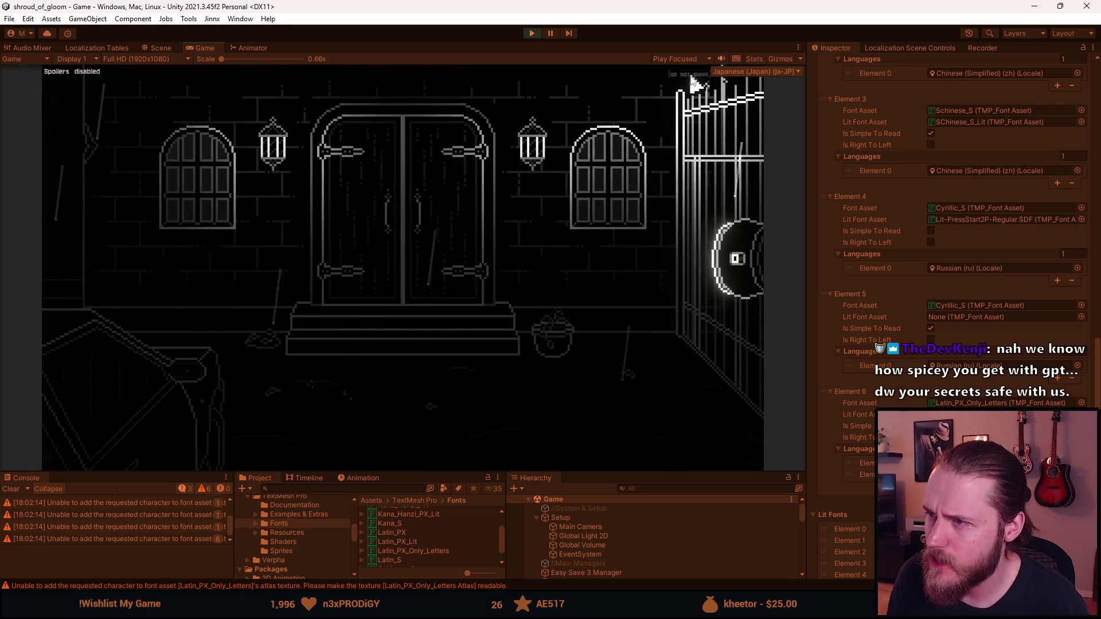
{"action": "key", "text": "Escape"}
In the maximized game, check the inventory and Japanese pause, 設定 and 言語 screens, then stop playing.
{"action": "double_click", "coordinate": [204, 48]}
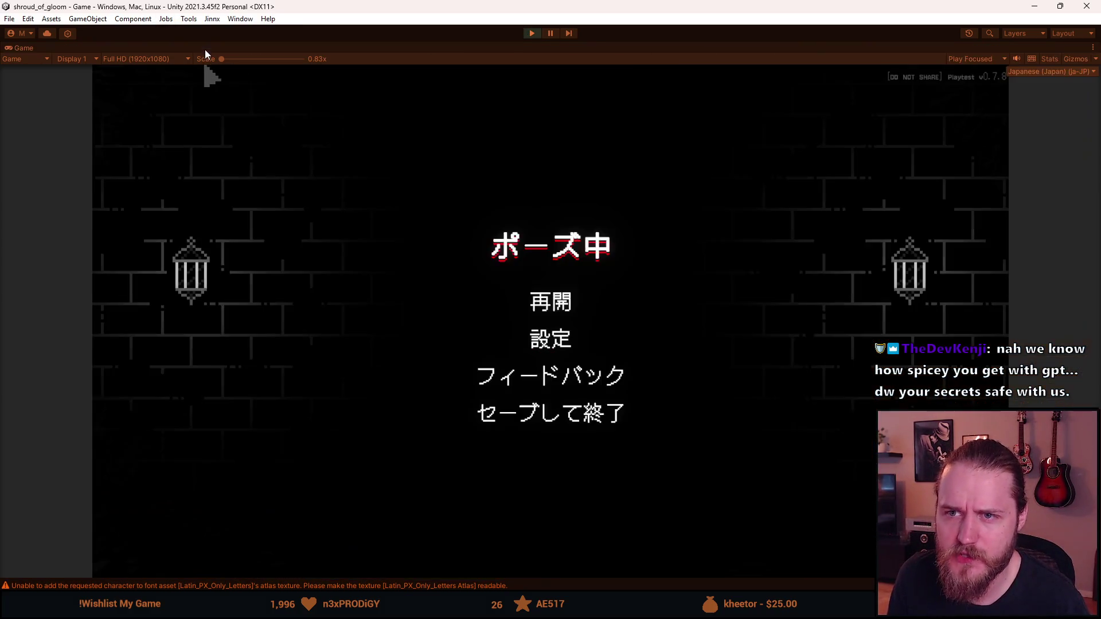
{"action": "key", "text": "Escape"}
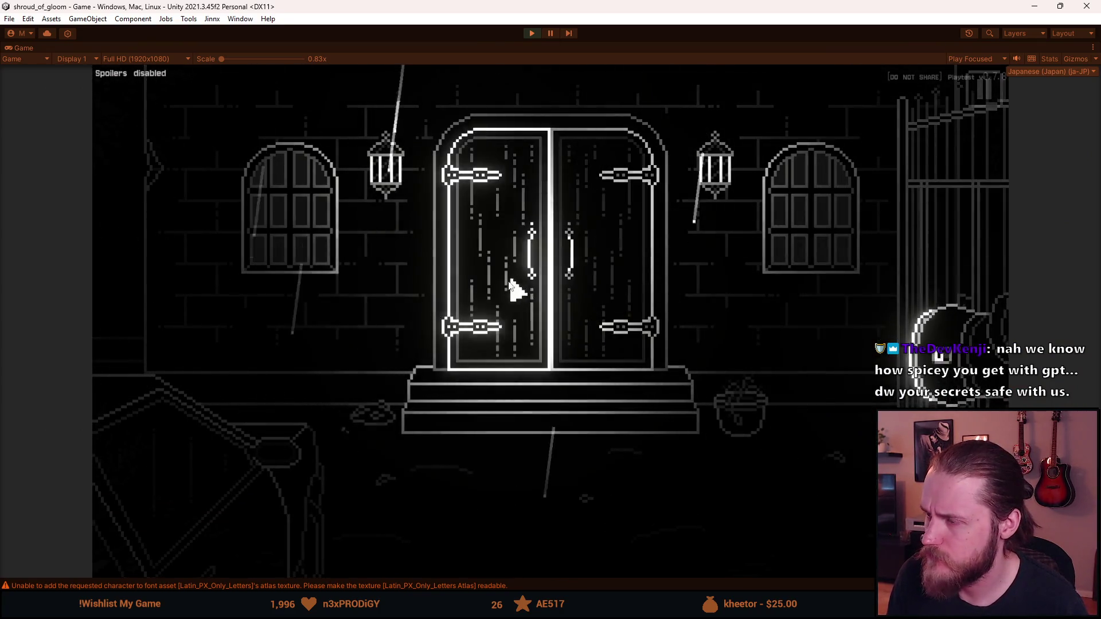
{"action": "key", "text": "Tab"}
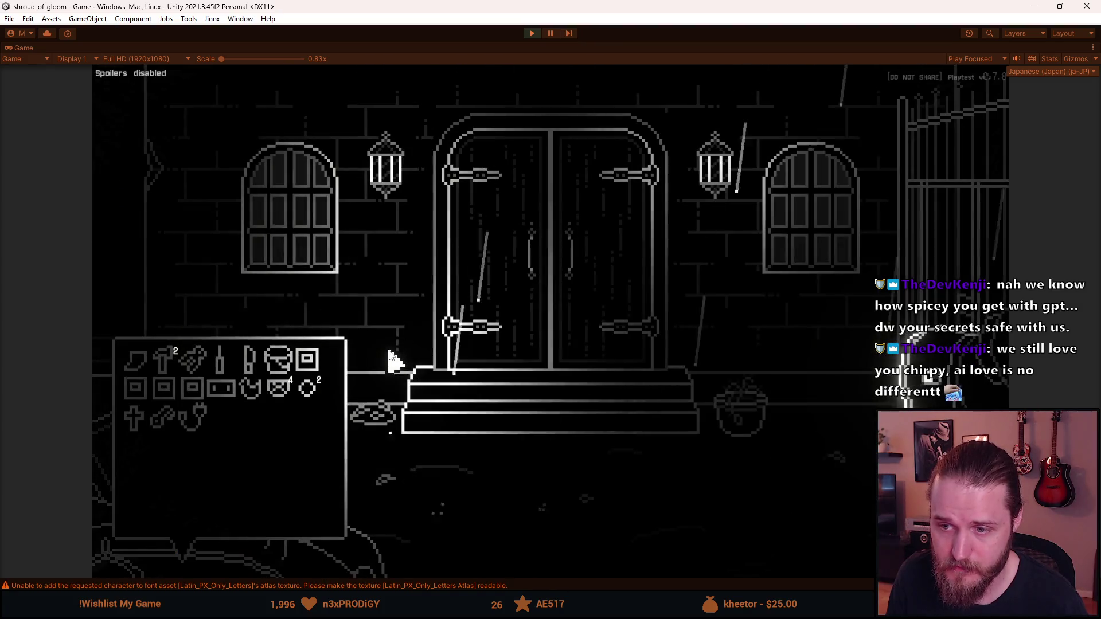
{"action": "key", "text": "Escape"}
{"action": "key", "text": "Escape"}
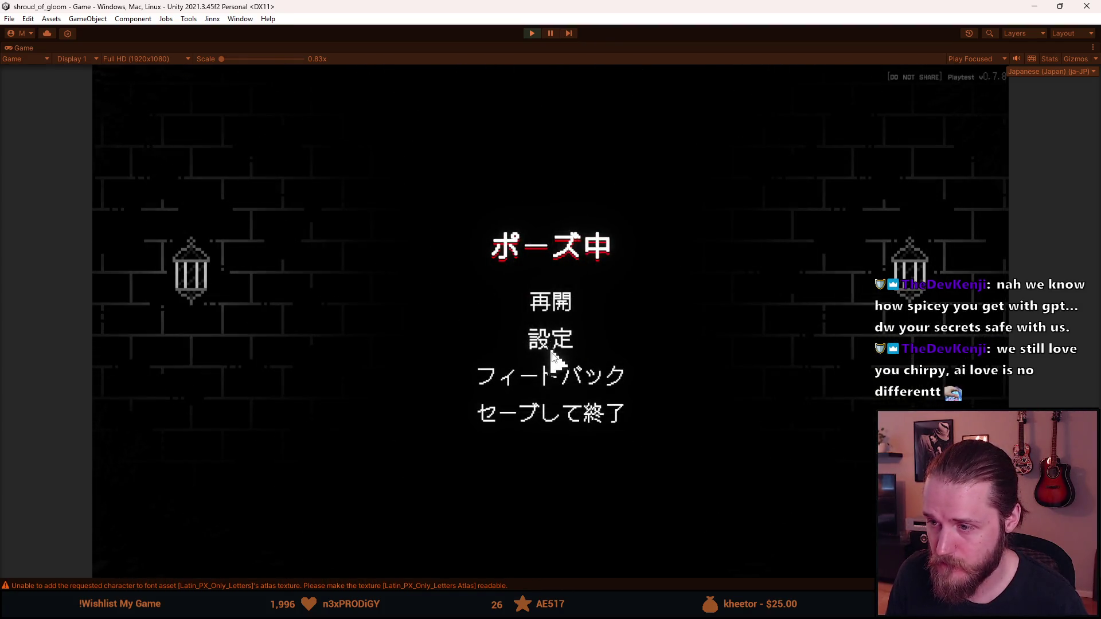
{"action": "left_click", "coordinate": [556, 349]}
{"action": "left_click", "coordinate": [560, 410]}
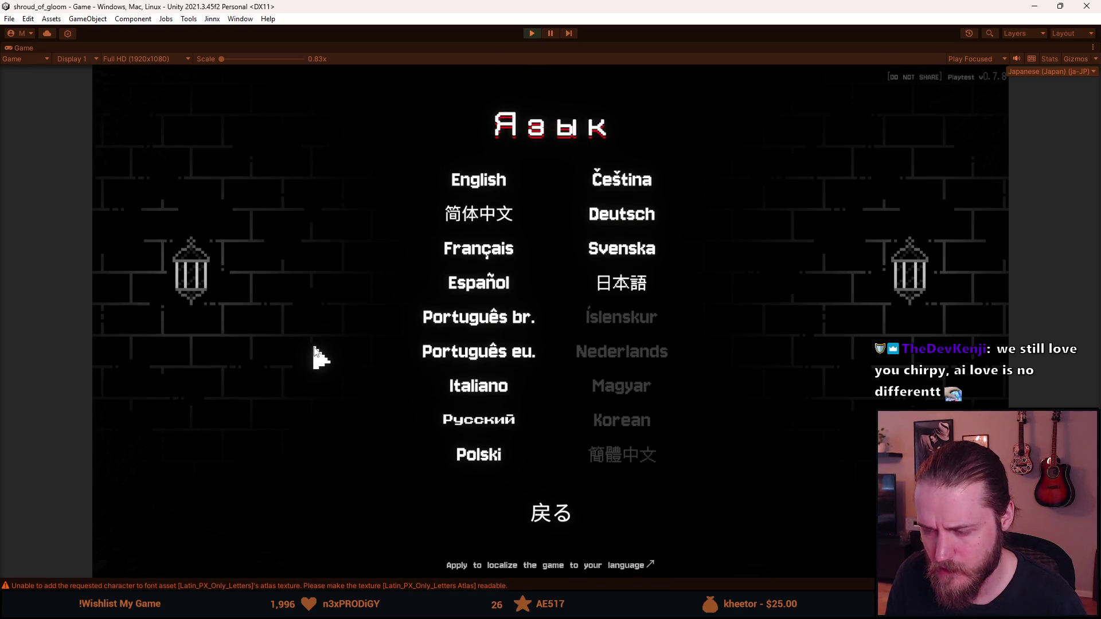
{"action": "key", "text": "Escape"}
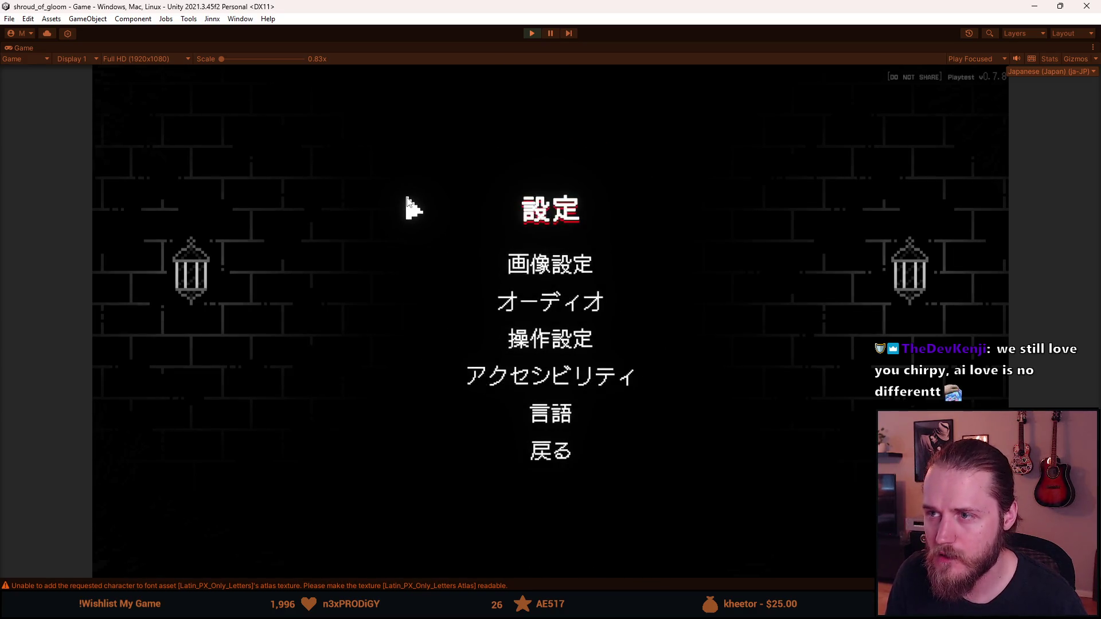
{"action": "key", "text": "Escape"}
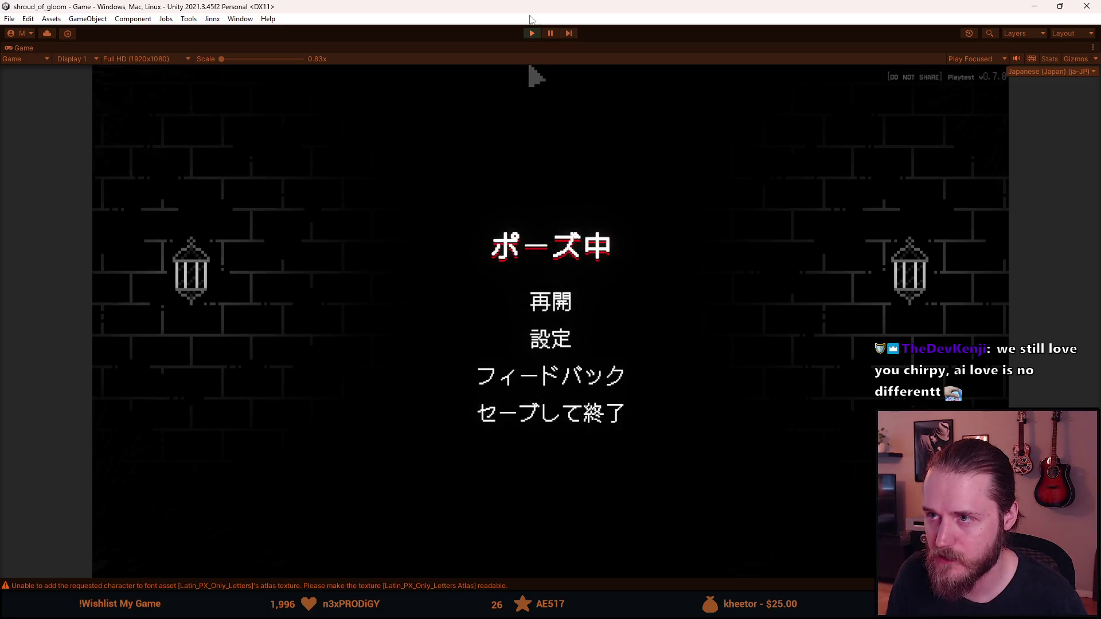
{"action": "left_click", "coordinate": [530, 33]}
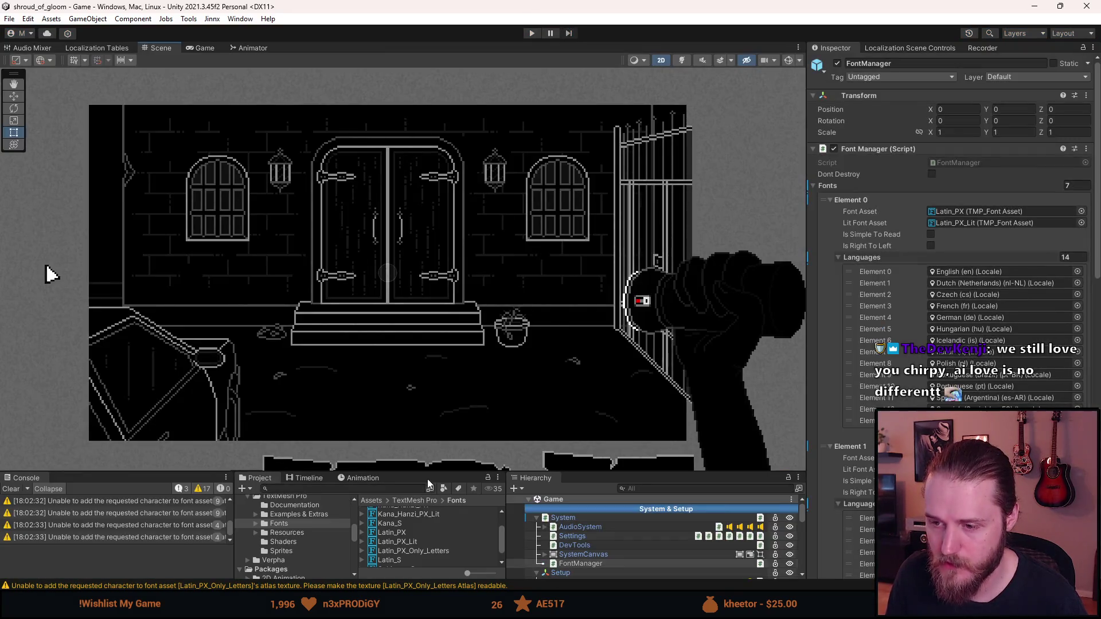
Enlarge the bottom panels and copy Latin_PX's face info Scale values.
{"action": "left_click_drag", "start_coordinate": [428, 473], "coordinate": [420, 401]}
{"action": "left_click", "coordinate": [400, 498]}
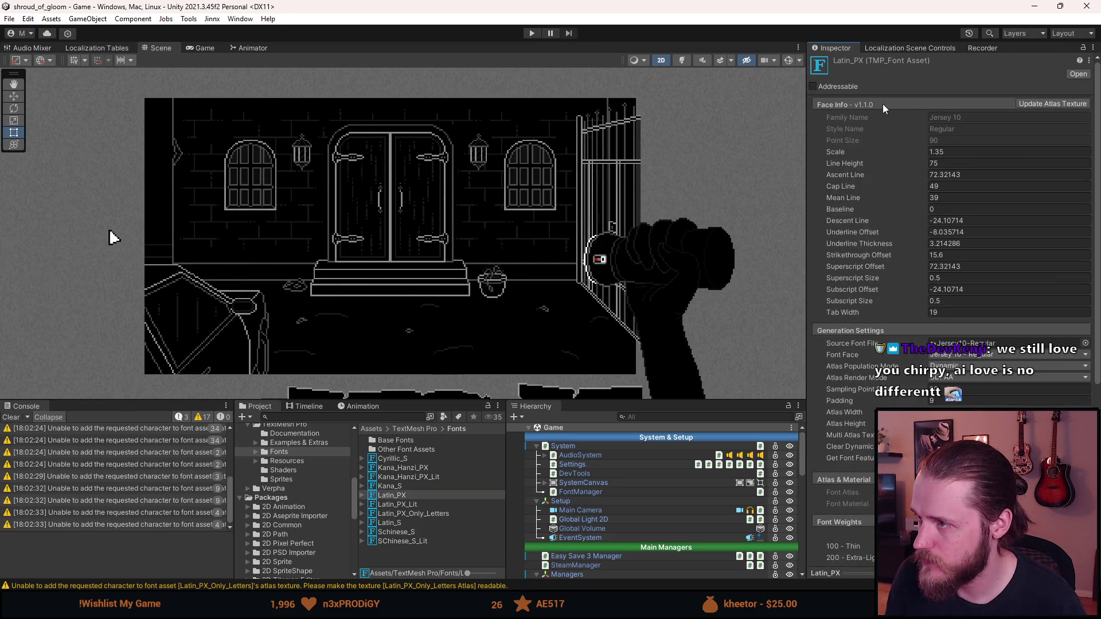
{"action": "right_click", "coordinate": [883, 124]}
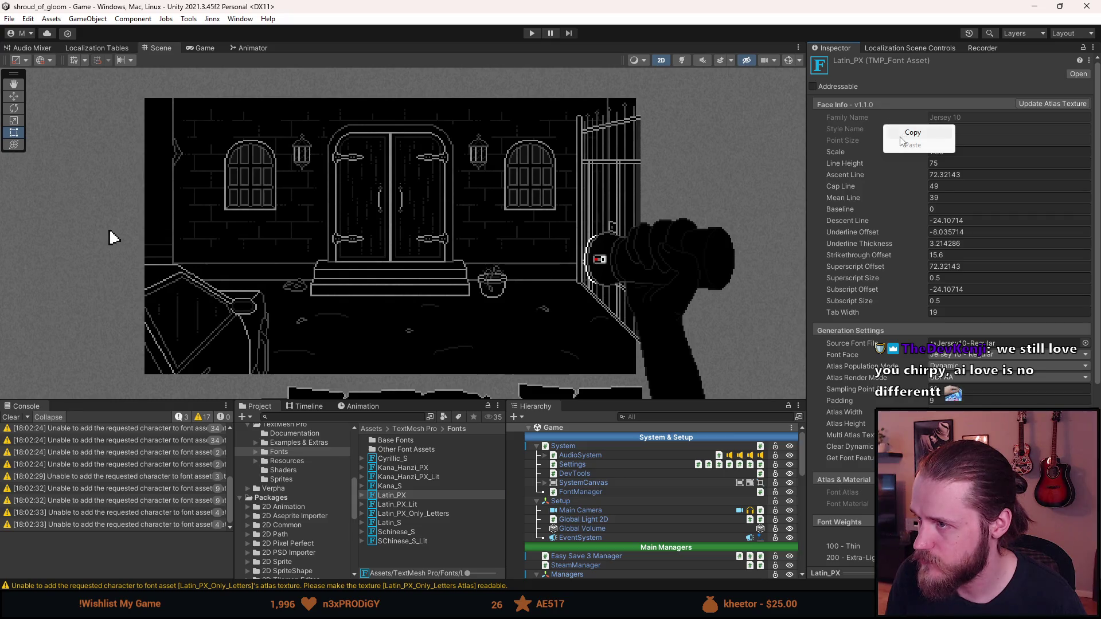
{"action": "left_click", "coordinate": [1089, 61]}
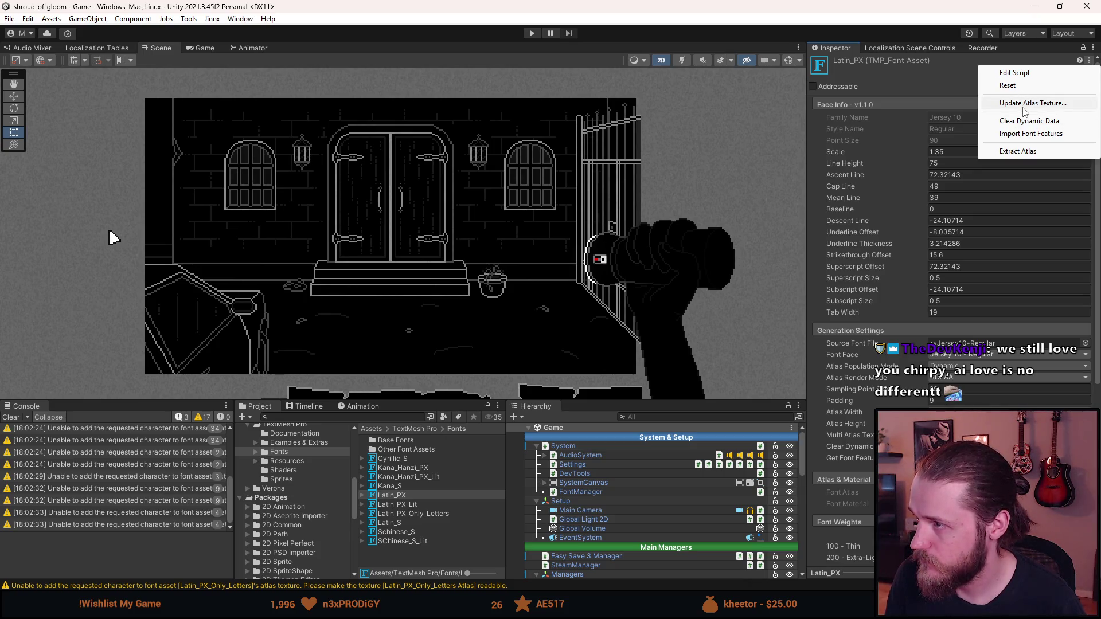
{"action": "left_click", "coordinate": [948, 72]}
{"action": "right_click", "coordinate": [880, 131]}
{"action": "left_click", "coordinate": [892, 136]}
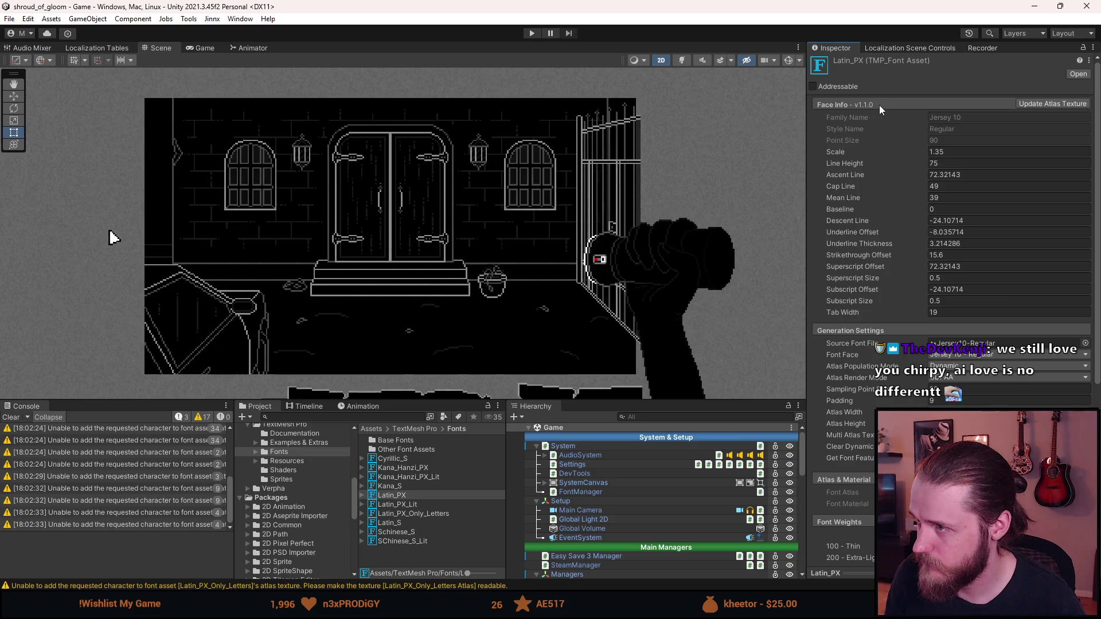
{"action": "right_click", "coordinate": [892, 153]}
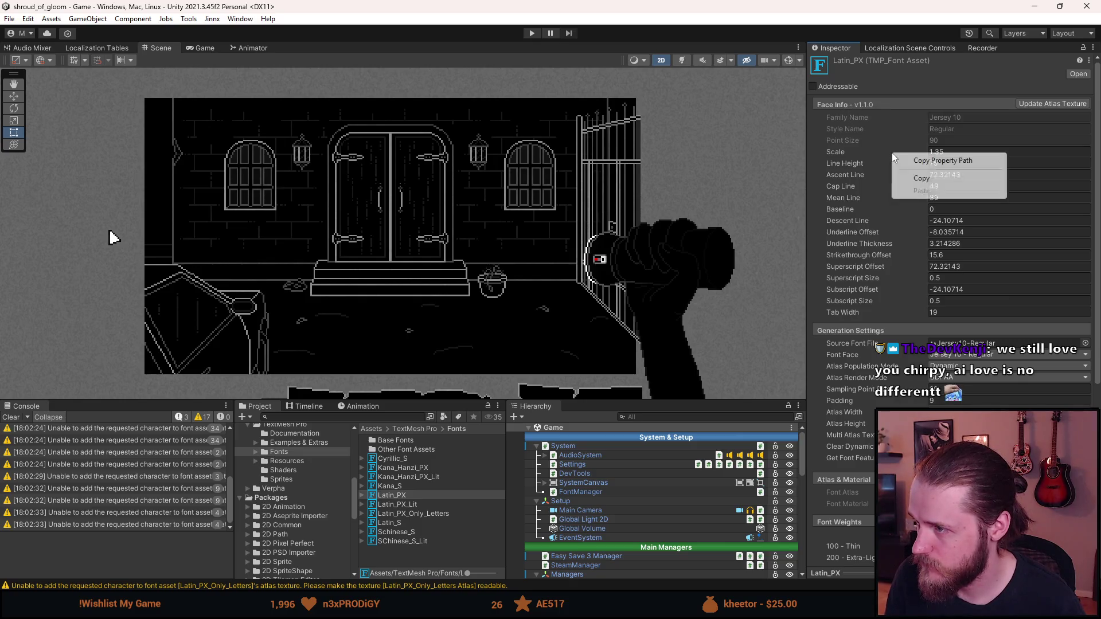
{"action": "left_click", "coordinate": [913, 179]}
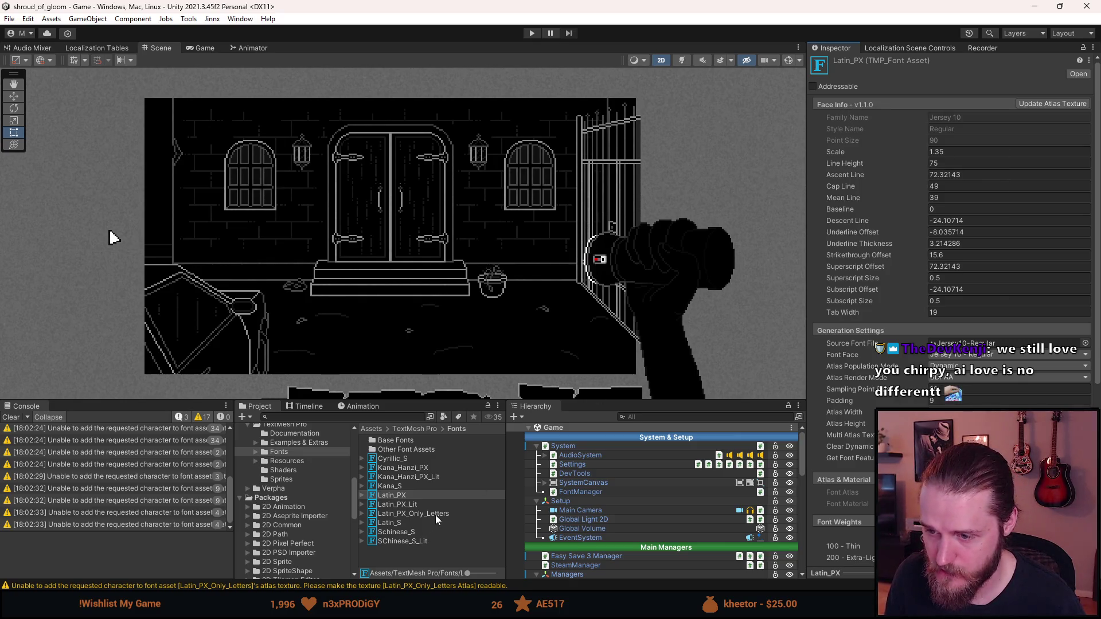
Paste the face info into Latin_PX_Only_Letters and compare its values against Latin_PX.
{"action": "left_click", "coordinate": [435, 514]}
{"action": "right_click", "coordinate": [897, 152]}
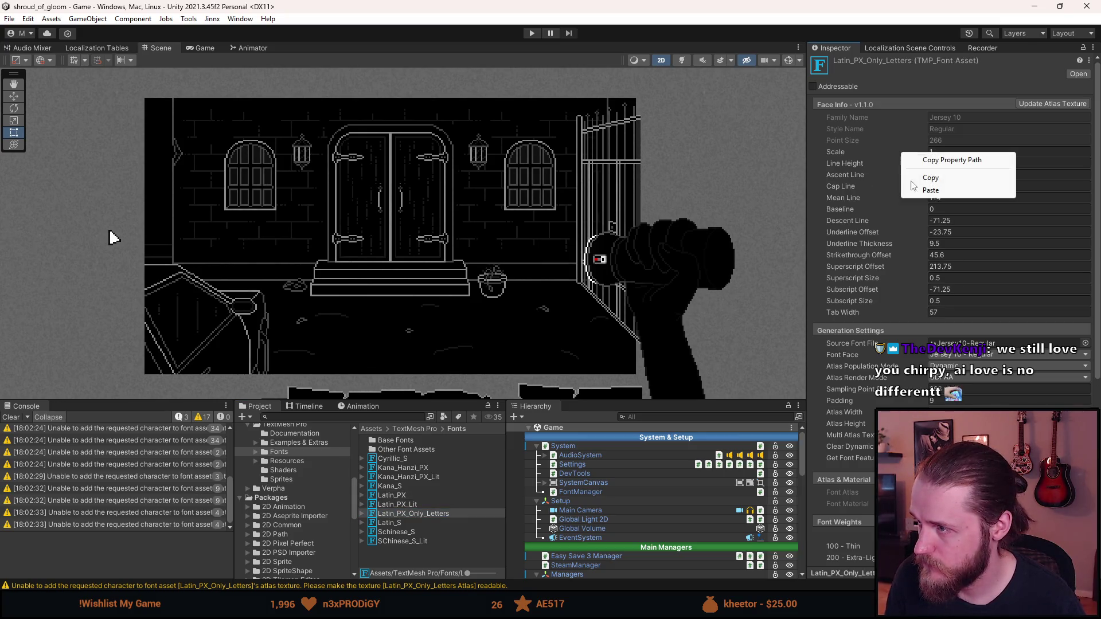
{"action": "left_click", "coordinate": [927, 190]}
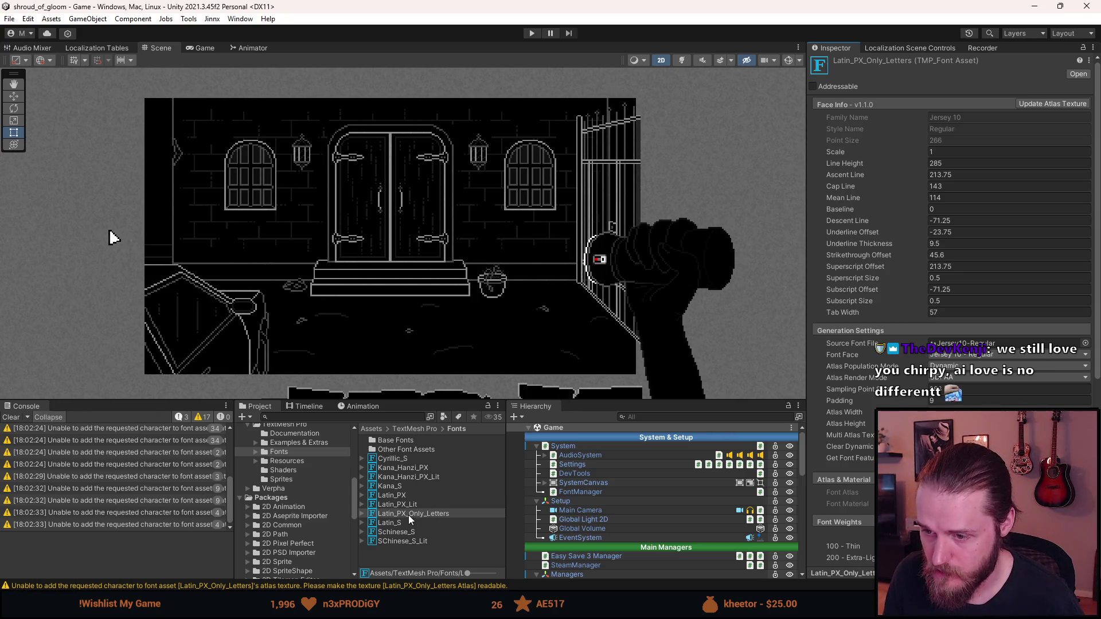
{"action": "left_click", "coordinate": [401, 496]}
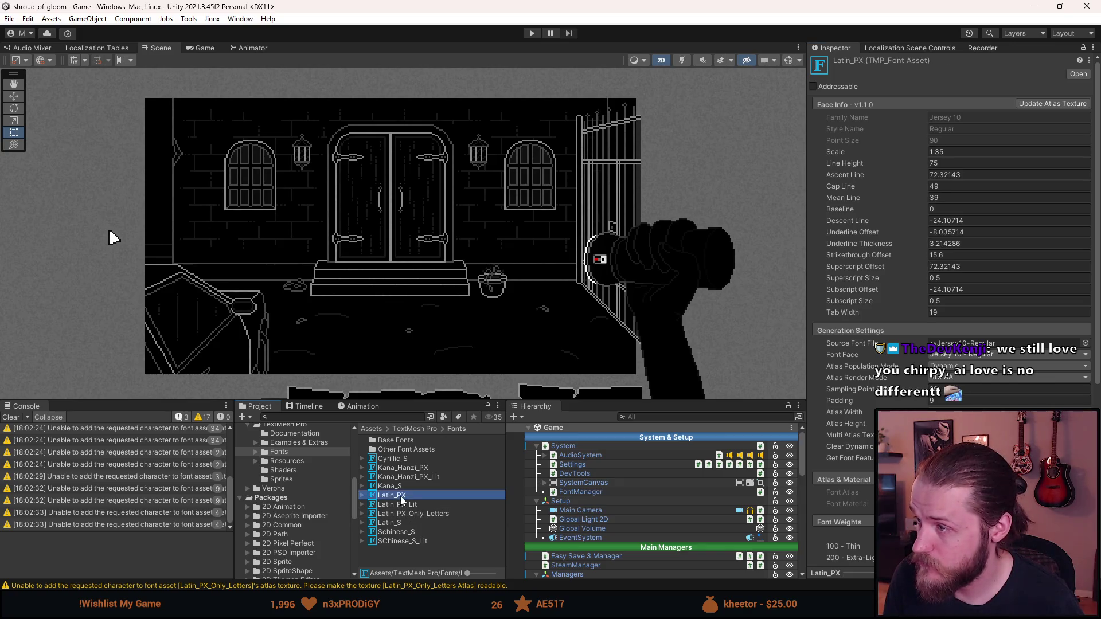
{"action": "left_click", "coordinate": [406, 514]}
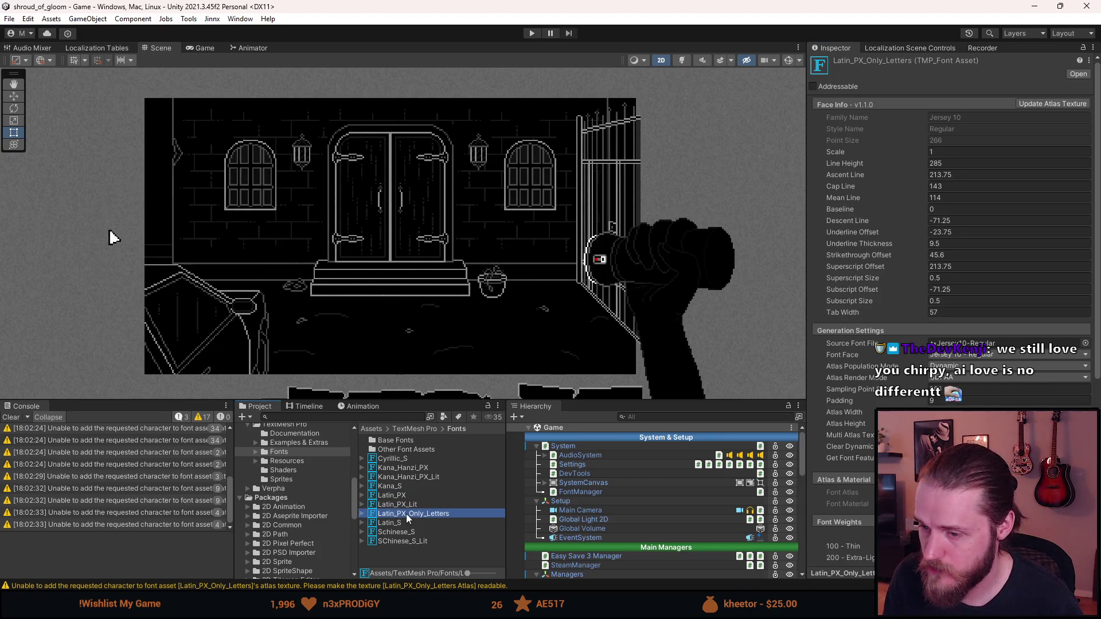
{"action": "left_click", "coordinate": [402, 496]}
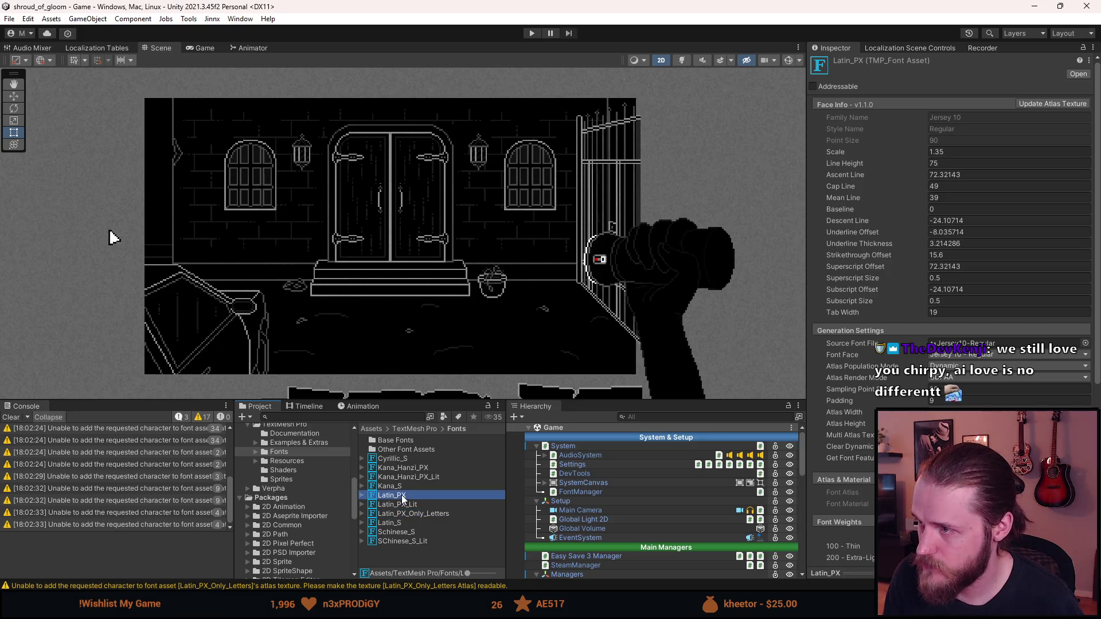
{"action": "left_click", "coordinate": [403, 513]}
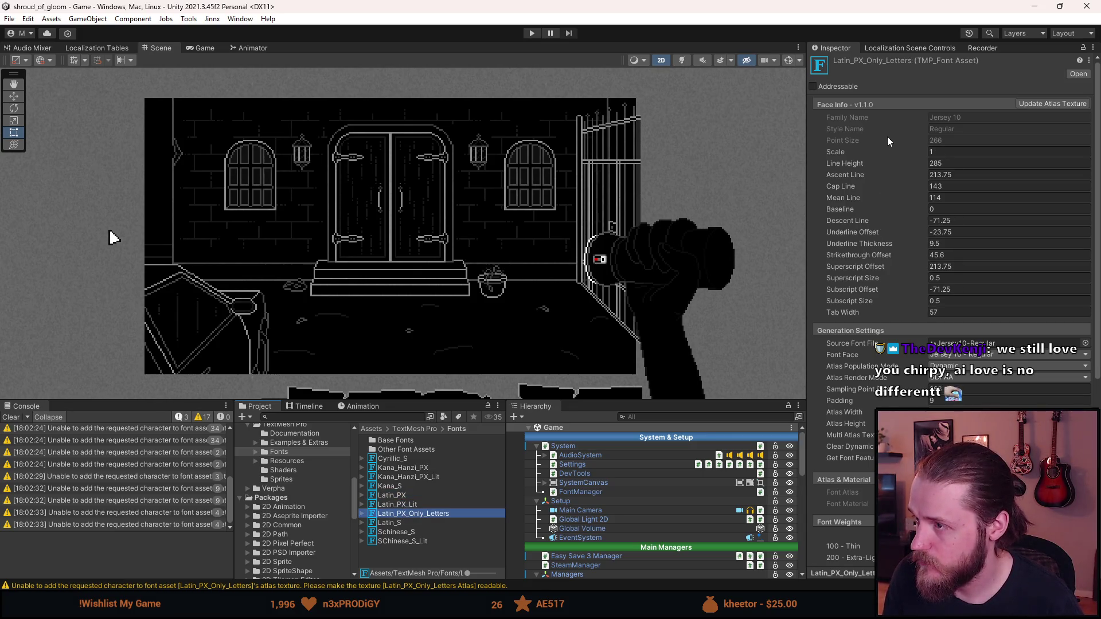
{"action": "right_click", "coordinate": [887, 139]}
{"action": "left_click", "coordinate": [869, 135]}
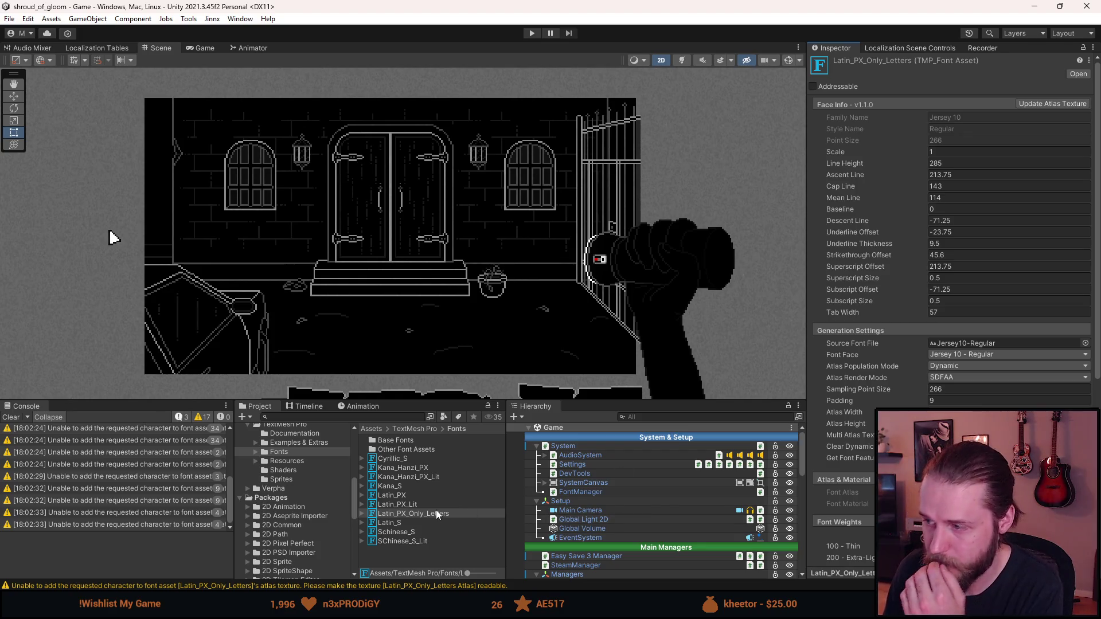
Set Latin_PX_Only_Letters' atlas population mode to Static.
{"action": "left_click", "coordinate": [950, 365]}
{"action": "left_click", "coordinate": [953, 379]}
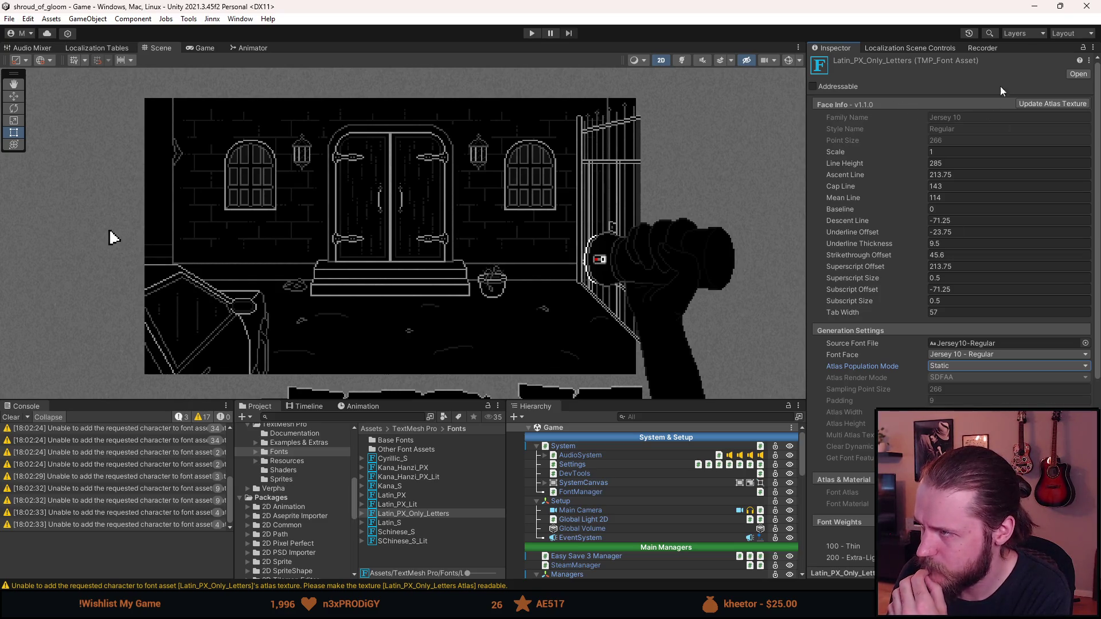
{"action": "left_click", "coordinate": [1087, 60]}
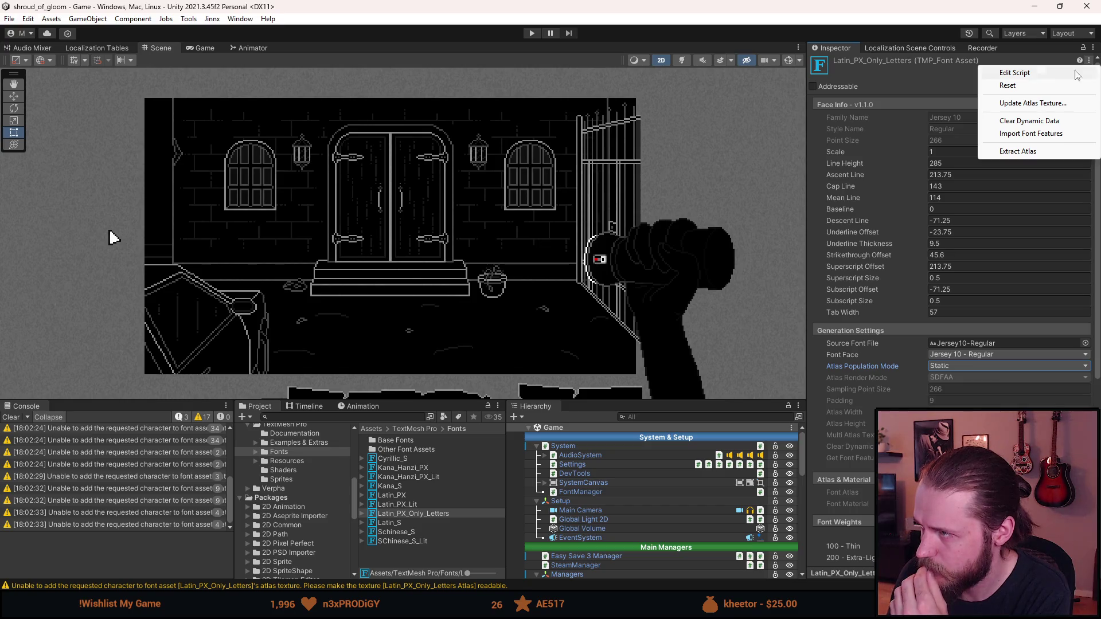
{"action": "left_click", "coordinate": [910, 74]}
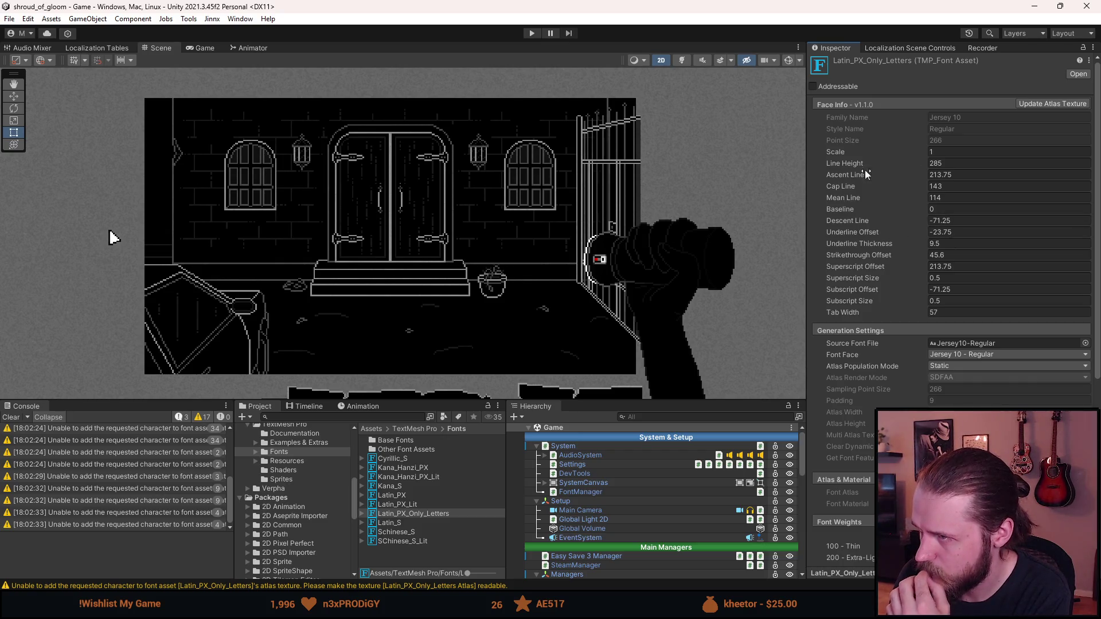
Compare Latin_PX with Latin_PX_Only_Letters and open Latin_PX's Font Asset Creator via Update Atlas Texture.
{"action": "right_click", "coordinate": [838, 151]}
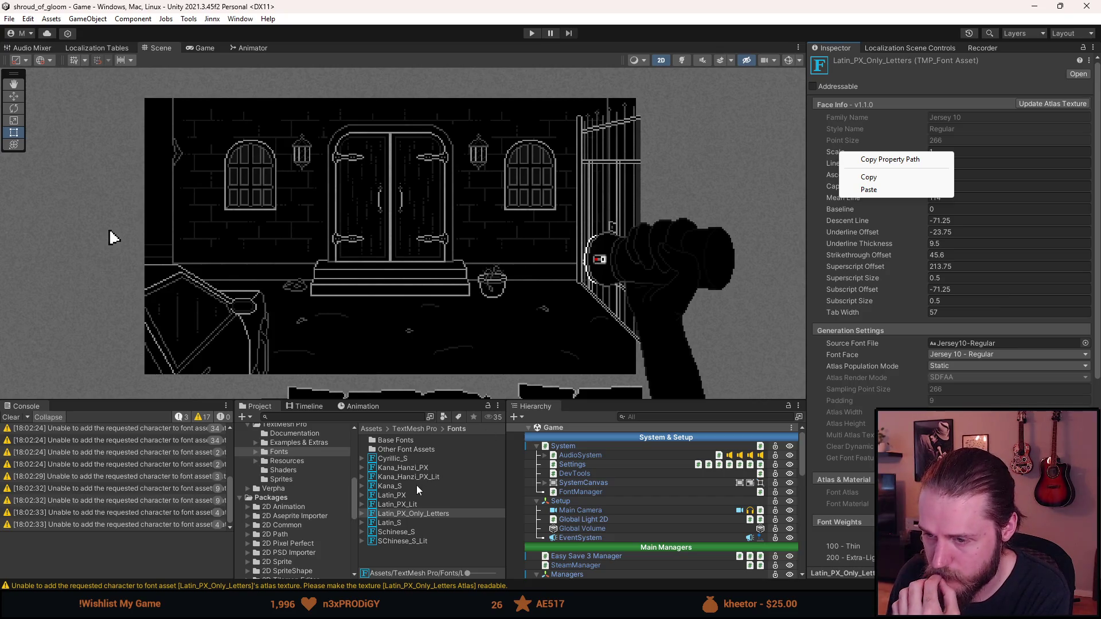
{"action": "left_click", "coordinate": [404, 496]}
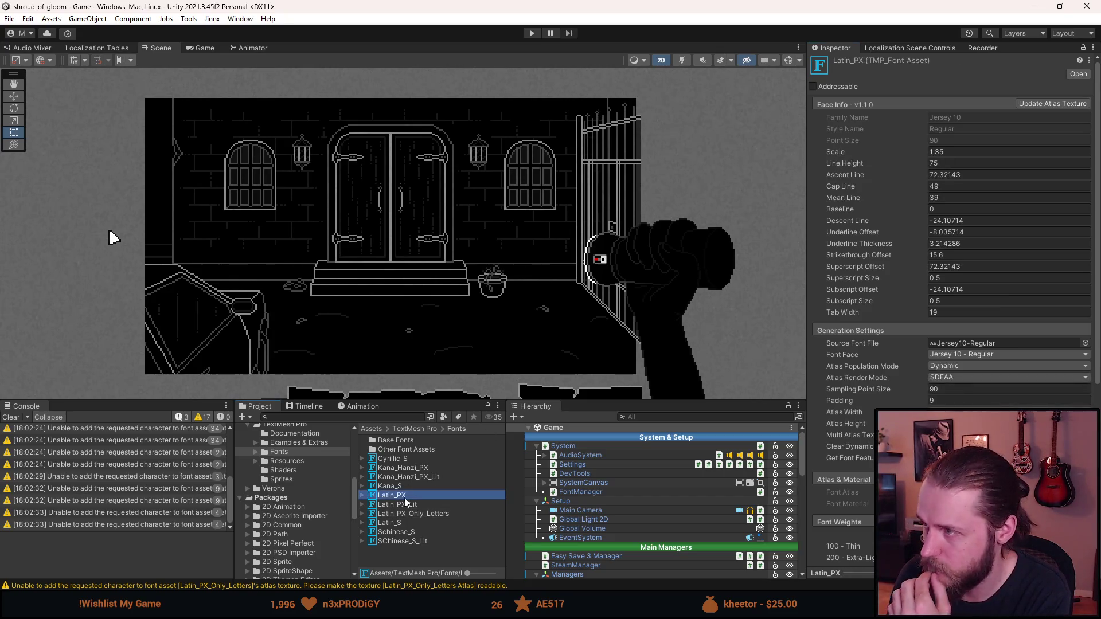
{"action": "left_click", "coordinate": [406, 515]}
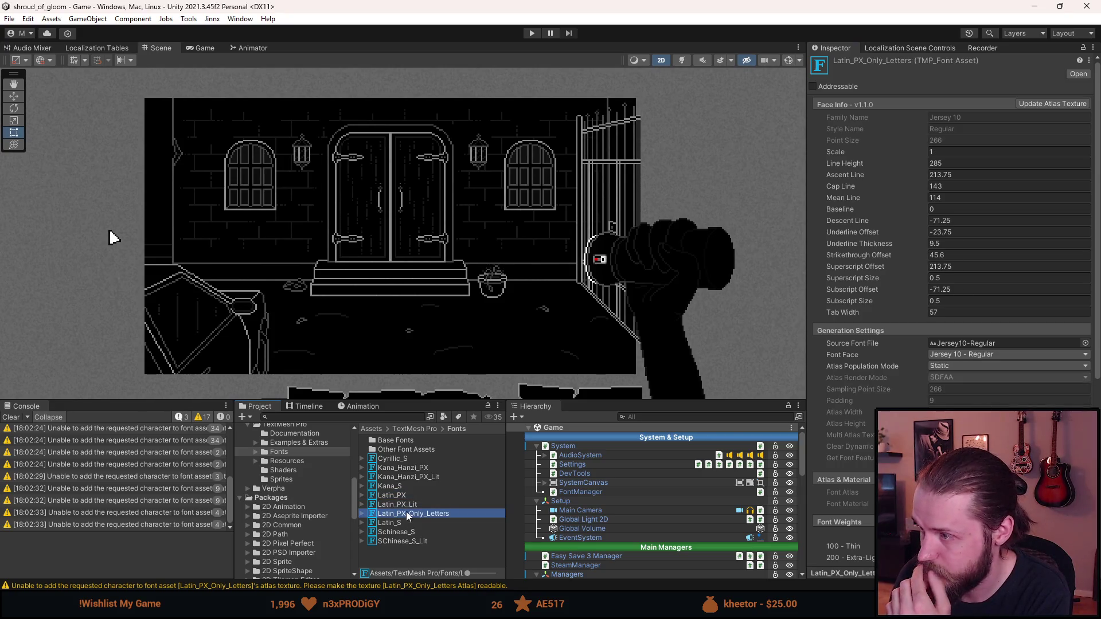
{"action": "left_click", "coordinate": [403, 496]}
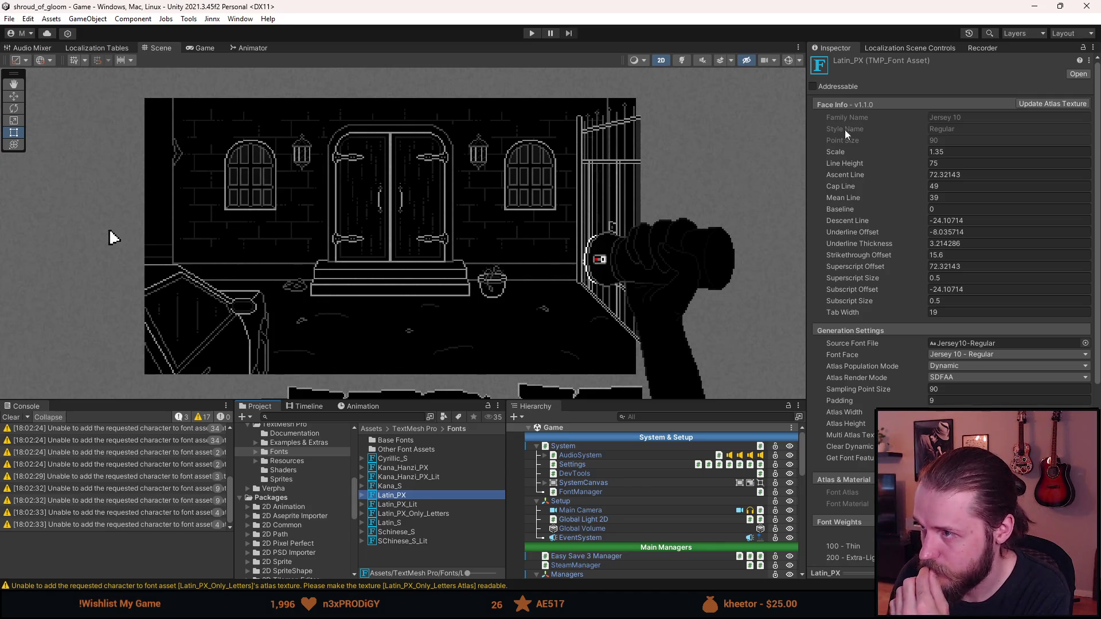
{"action": "left_click", "coordinate": [1029, 105]}
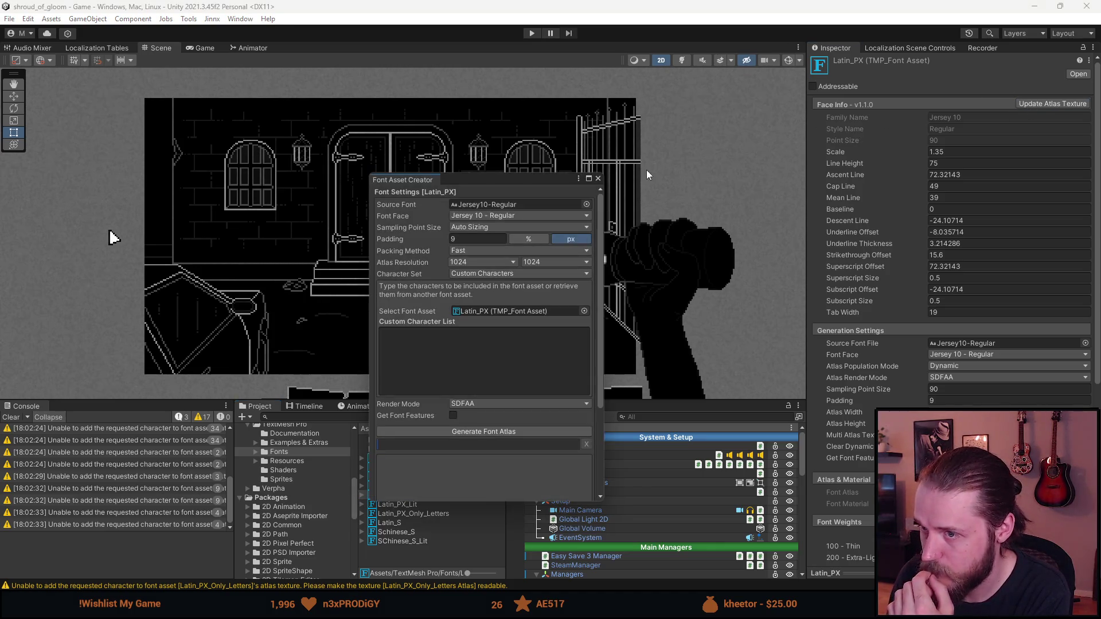
Close the Font Asset Creator and compare Latin_PX against Latin_PX_Only_Letters' settings.
{"action": "left_click", "coordinate": [597, 179]}
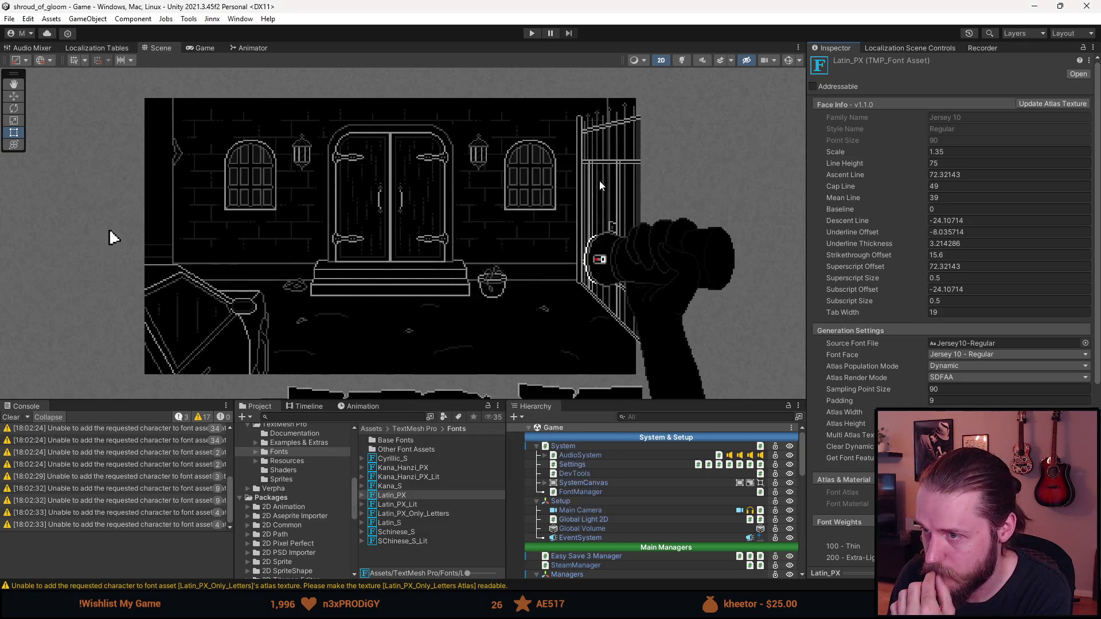
{"action": "right_click", "coordinate": [880, 199]}
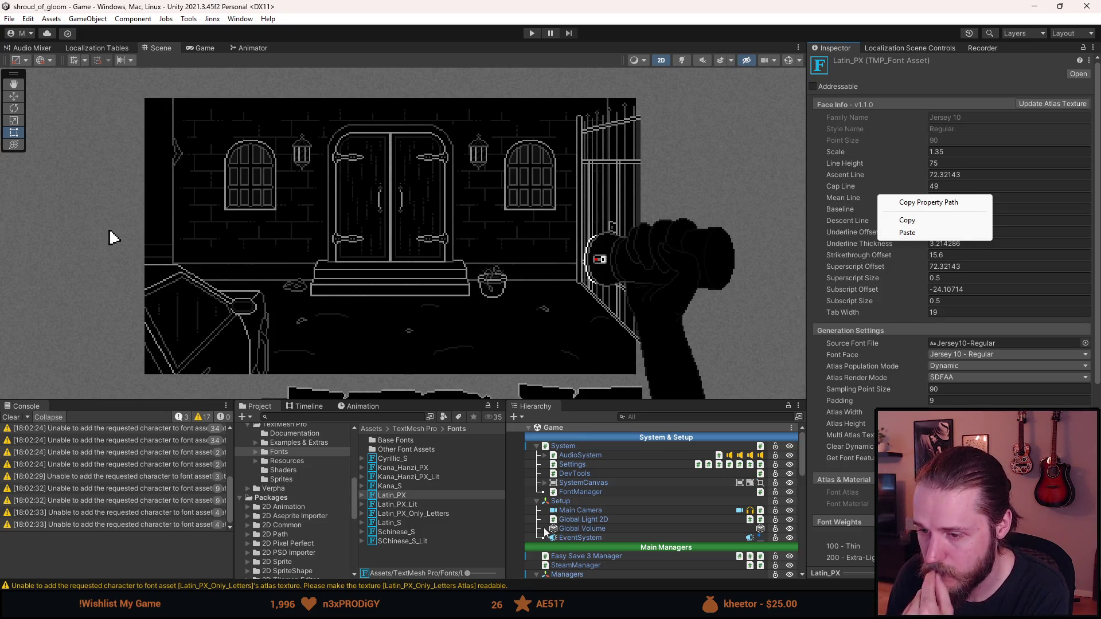
{"action": "left_click", "coordinate": [414, 513]}
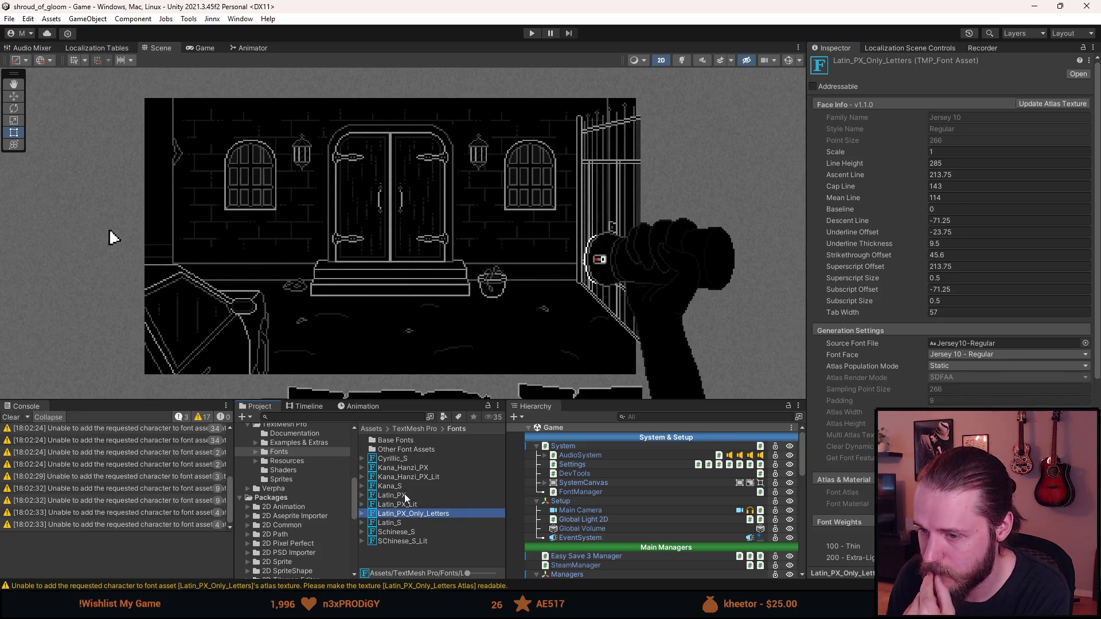
{"action": "left_click", "coordinate": [404, 495]}
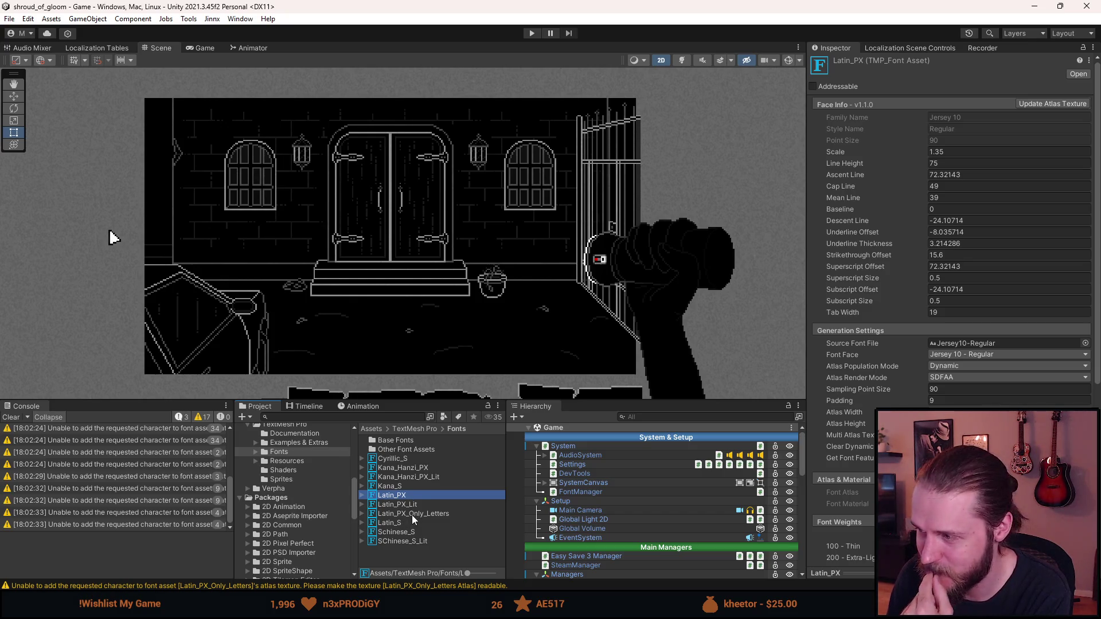
{"action": "left_click", "coordinate": [412, 514]}
{"action": "scroll", "coordinate": [841, 502], "scroll_direction": "down", "scroll_amount": 10}
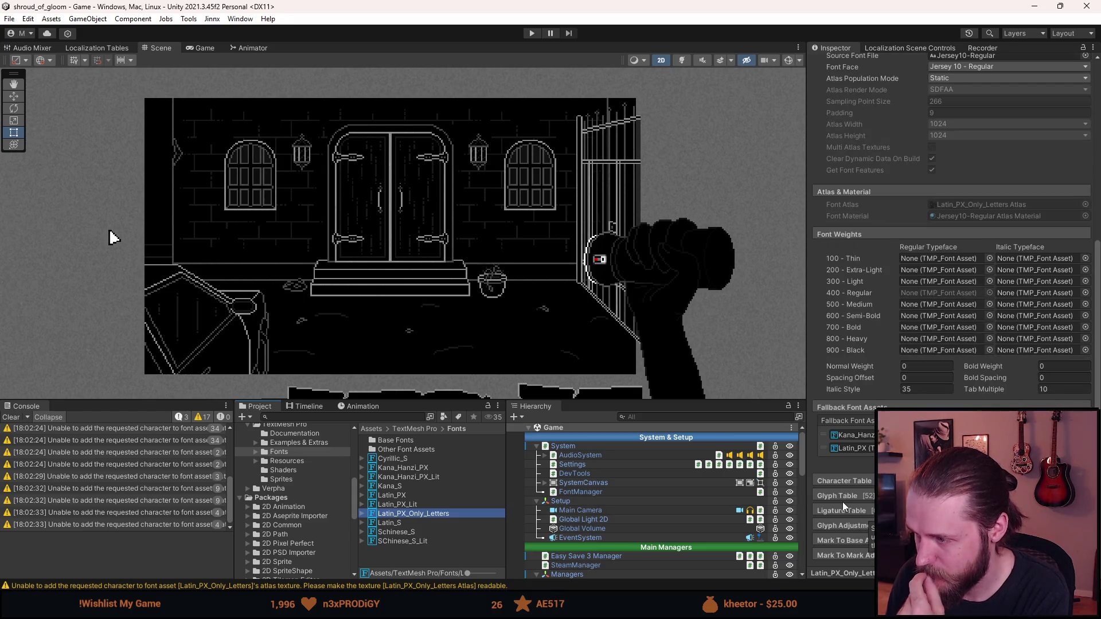
Show Latin_PX's Face Info (scale 1.35, line height 75) and open the Inspector's options menu.
{"action": "left_click", "coordinate": [407, 495]}
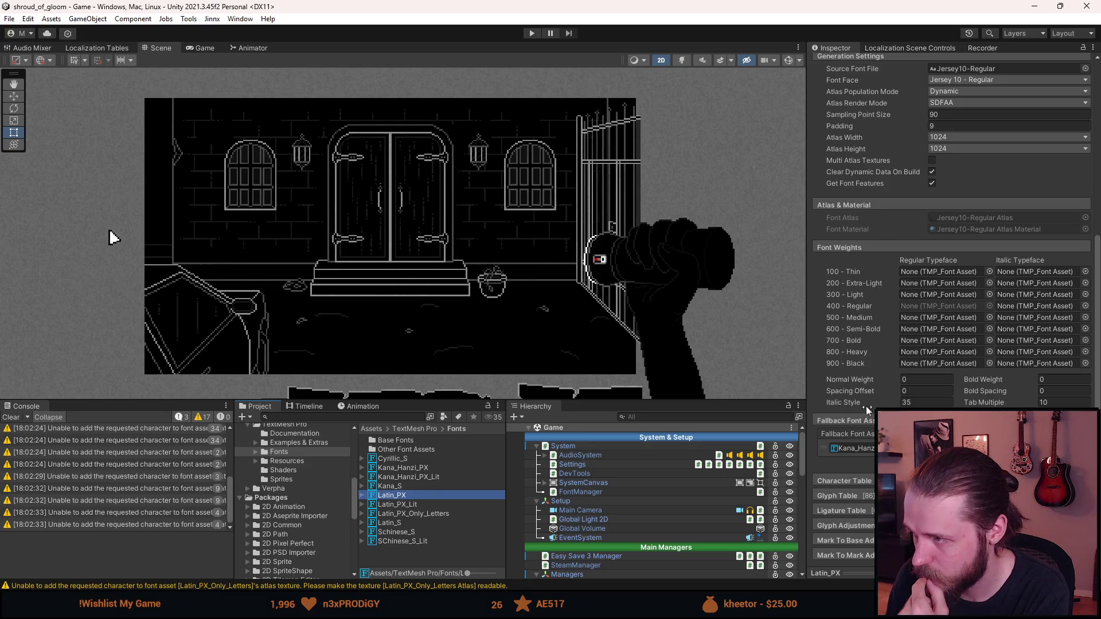
{"action": "scroll", "coordinate": [894, 399], "scroll_direction": "up", "scroll_amount": 5}
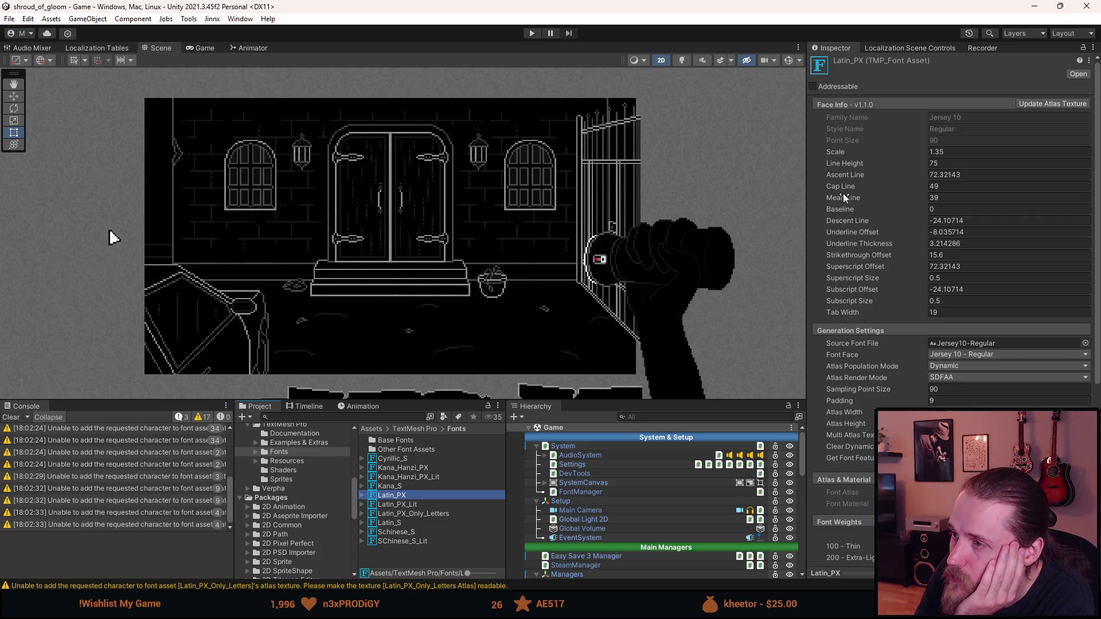
{"action": "left_click", "coordinate": [842, 104]}
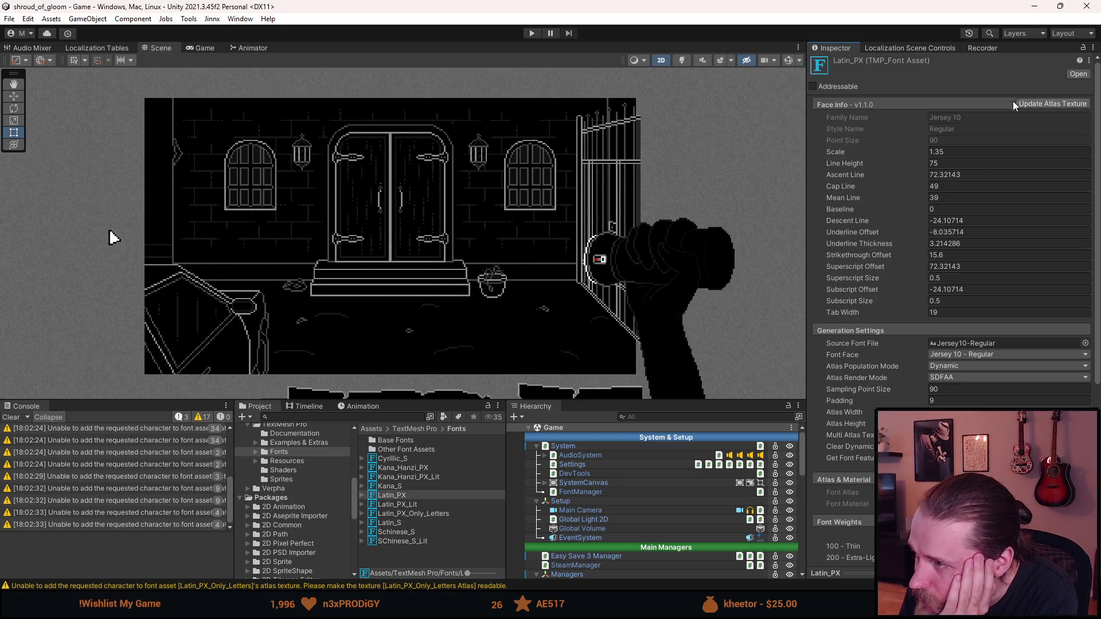
{"action": "left_click", "coordinate": [1088, 60]}
{"action": "left_click", "coordinate": [1094, 48]}
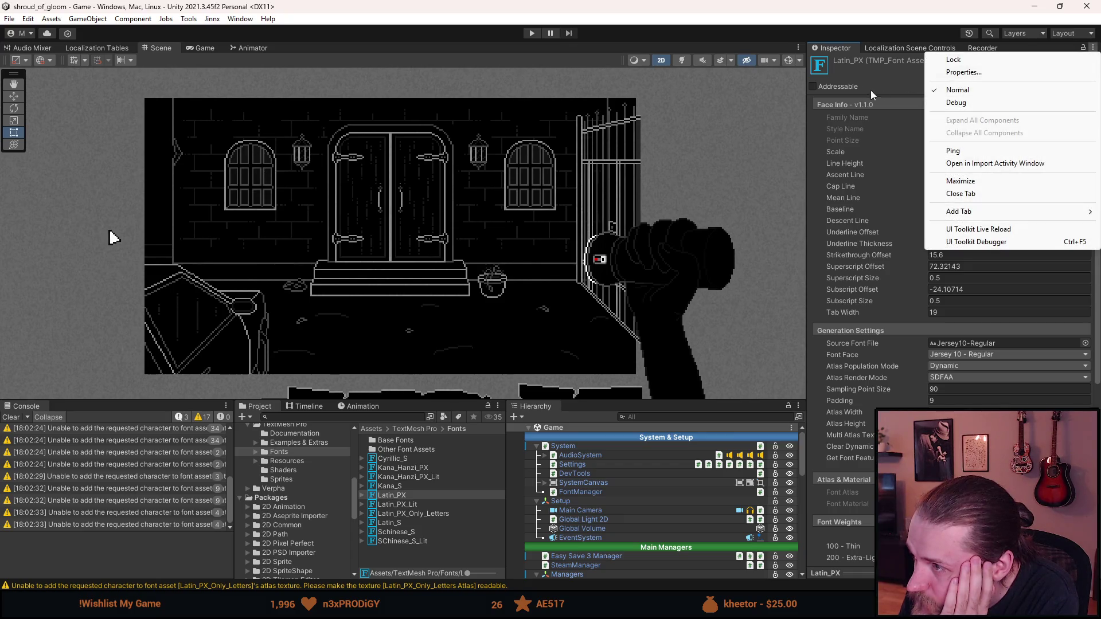
Lock the Inspector on Latin_PX, then select Latin_PX_Only_Letters for comparison.
{"action": "left_click", "coordinate": [898, 83]}
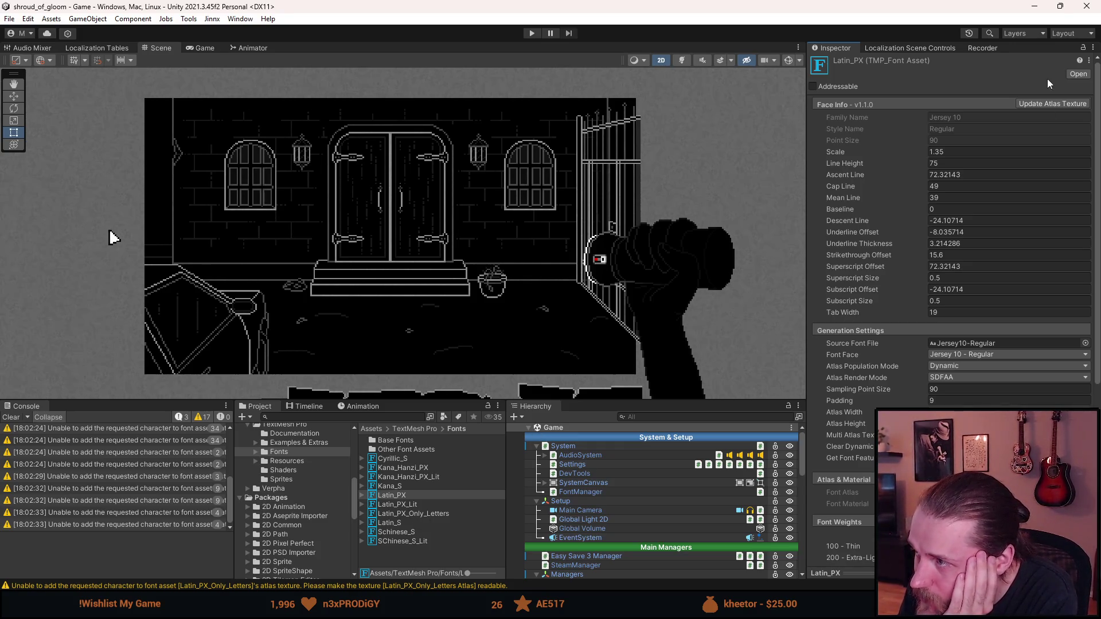
{"action": "right_click", "coordinate": [843, 51]}
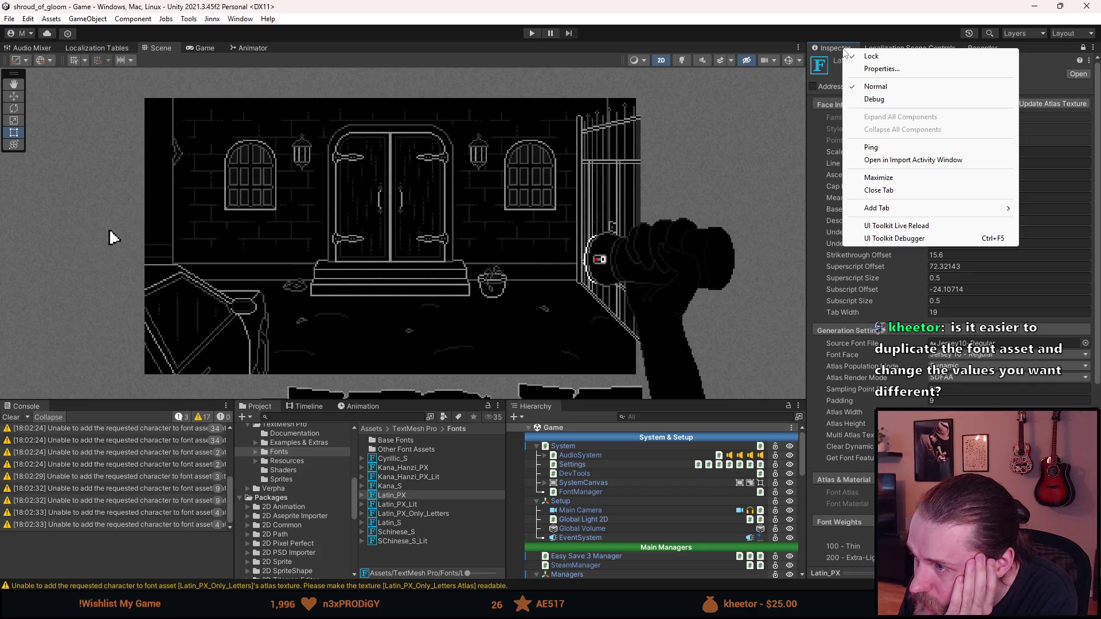
{"action": "left_click", "coordinate": [808, 20]}
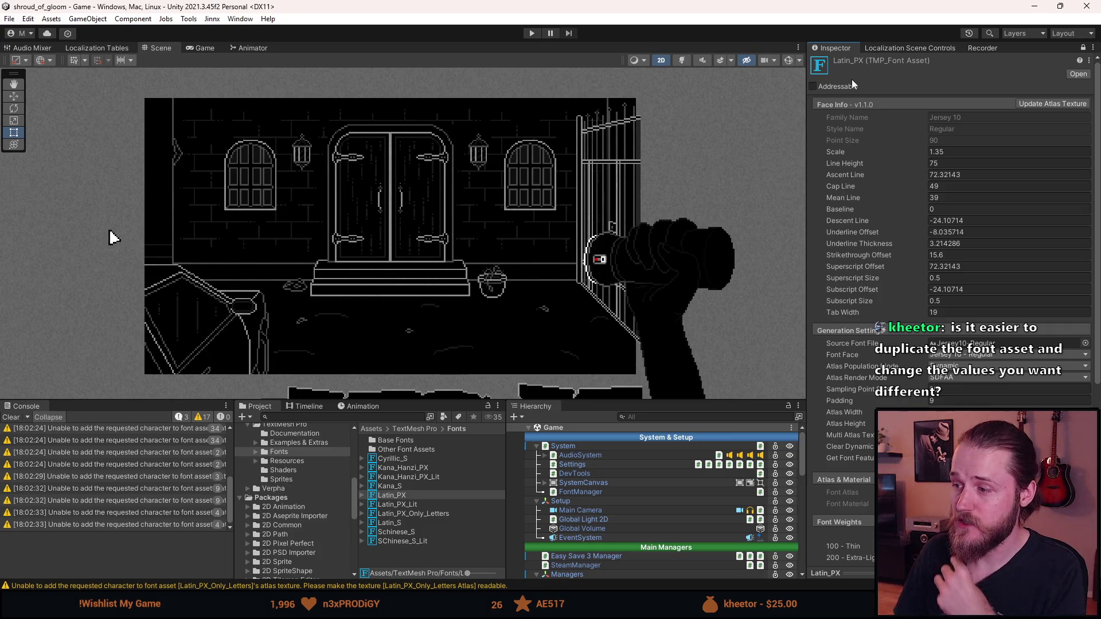
{"action": "left_click", "coordinate": [401, 513]}
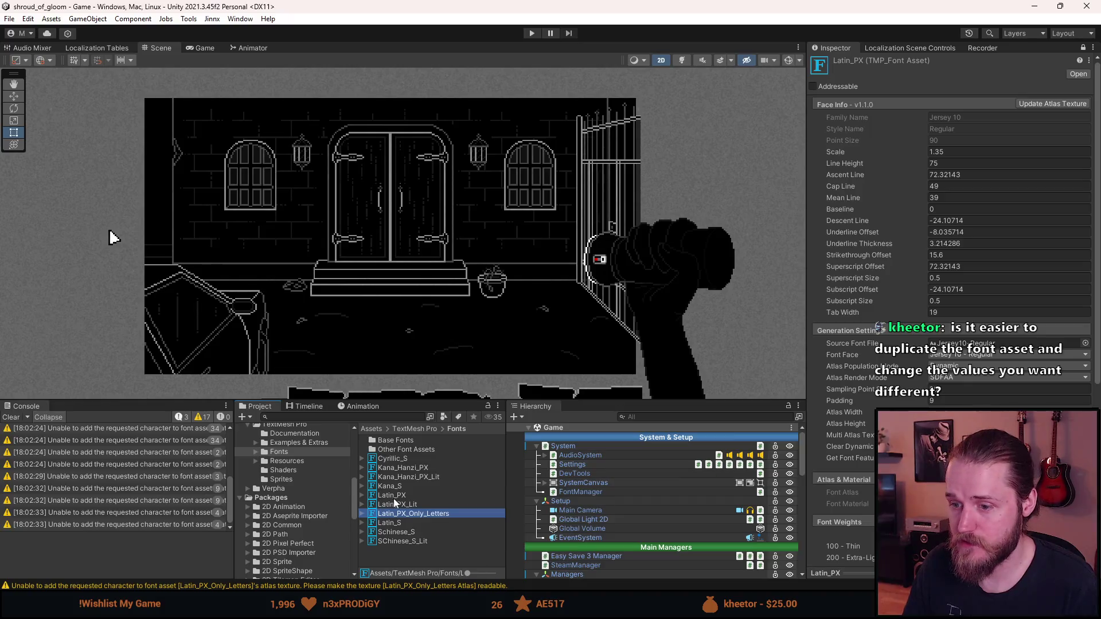
Unlock the Inspector, compare both fonts, ping the source font, and open Latin_PX_Only_Letters' Font Asset Creator.
{"action": "left_click", "coordinate": [1081, 49]}
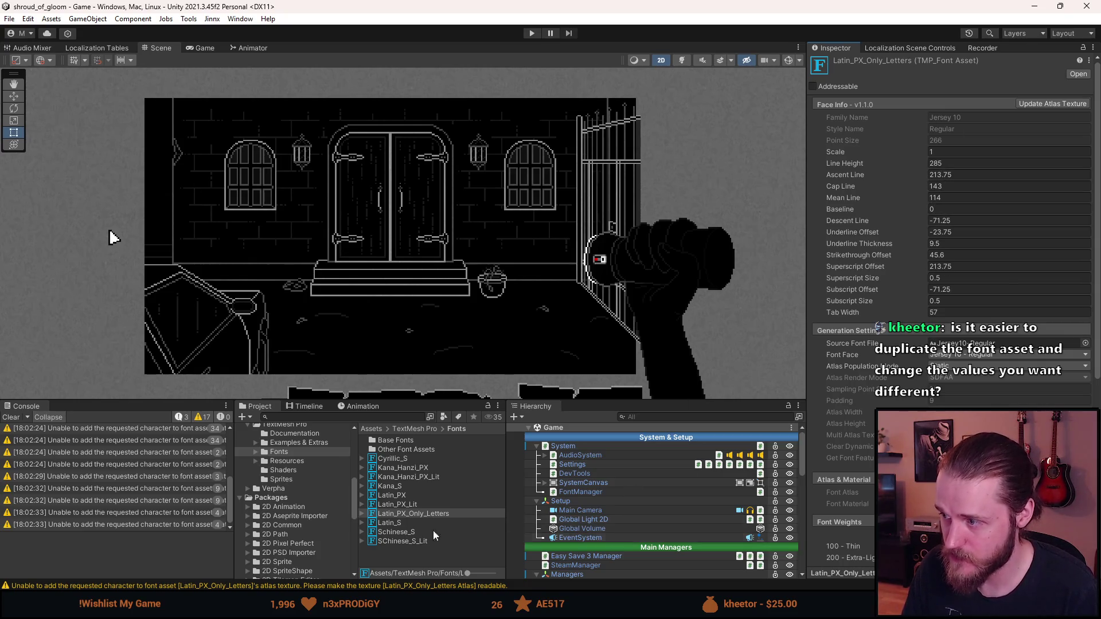
{"action": "left_click", "coordinate": [401, 497]}
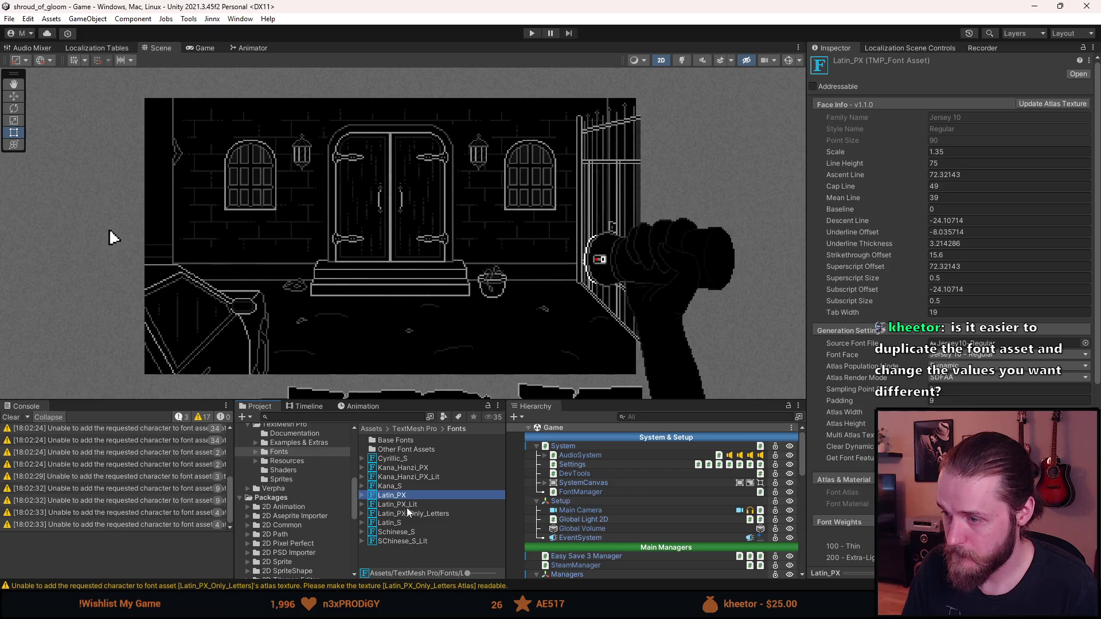
{"action": "left_click", "coordinate": [414, 515]}
{"action": "left_click", "coordinate": [986, 344]}
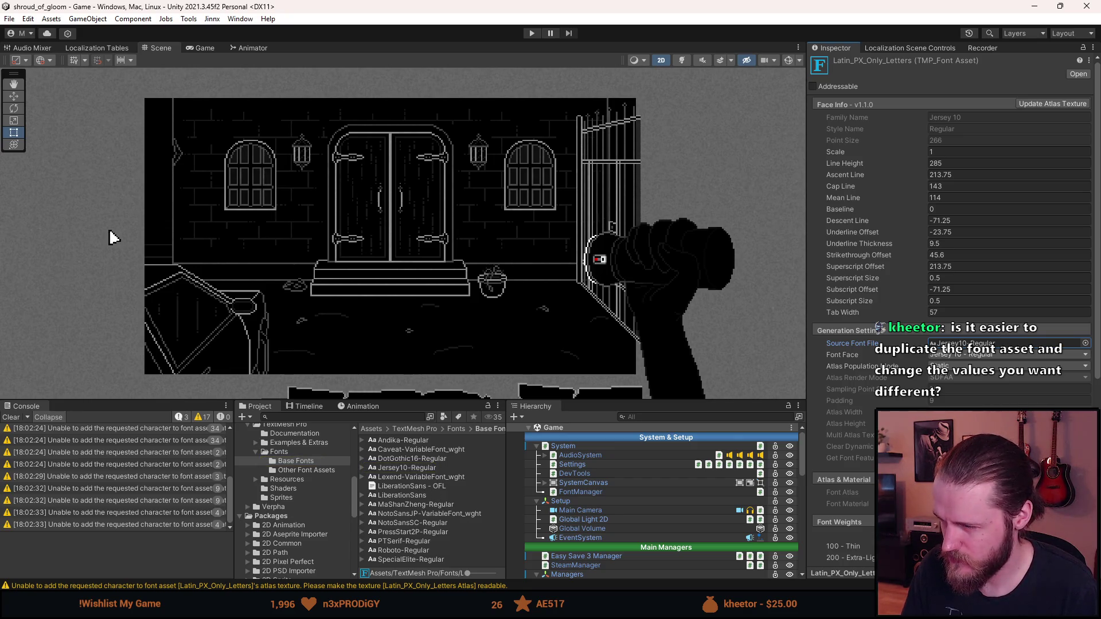
{"action": "left_click", "coordinate": [1040, 106]}
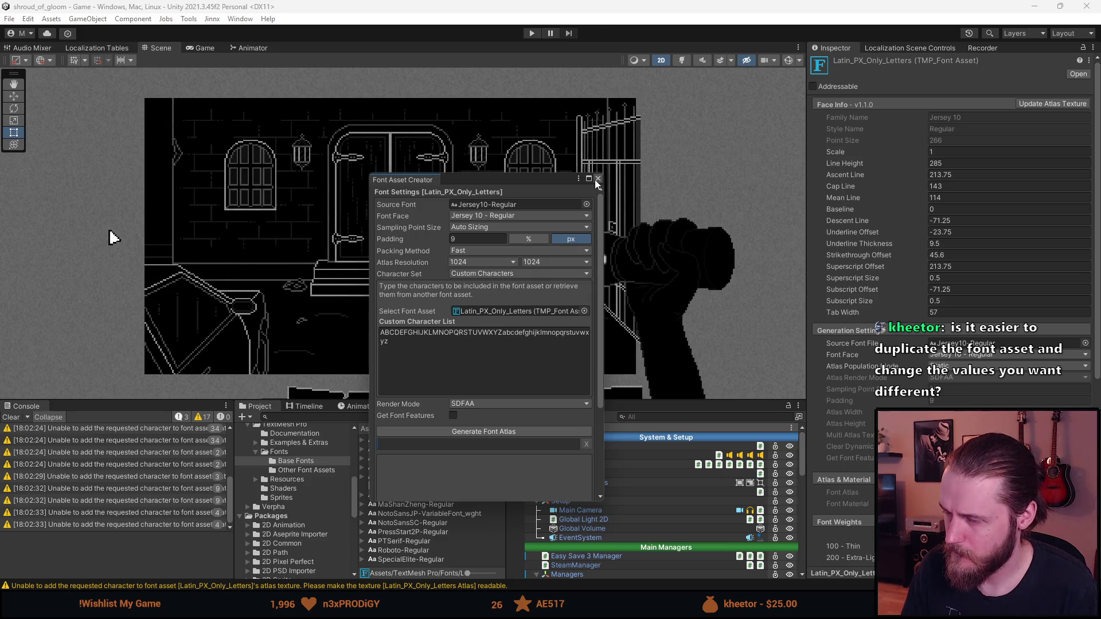
Try Custom Size for sampling point size, revert to Auto Sizing, and close the Font Asset Creator.
{"action": "left_click", "coordinate": [488, 226]}
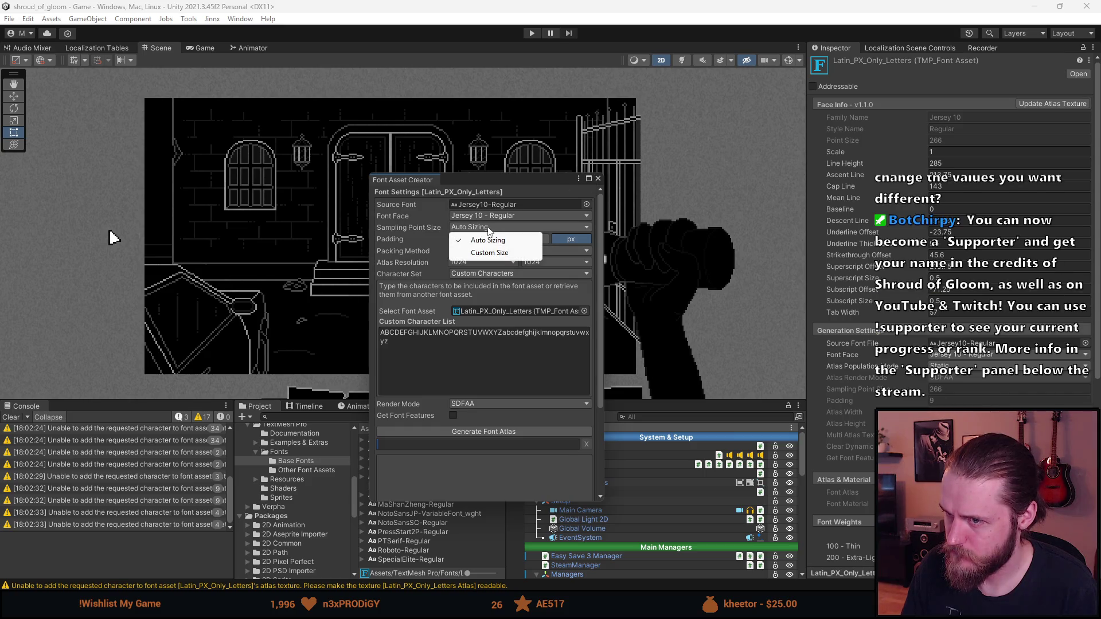
{"action": "left_click", "coordinate": [503, 184]}
{"action": "left_click", "coordinate": [476, 226]}
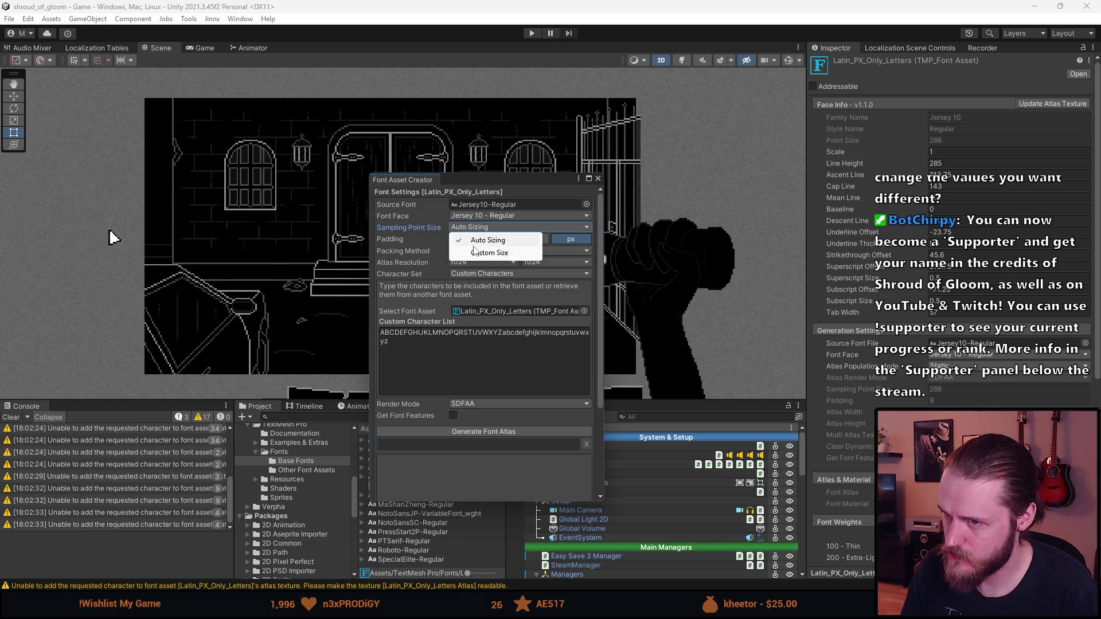
{"action": "left_click", "coordinate": [472, 252]}
{"action": "left_click", "coordinate": [472, 225]}
{"action": "left_click", "coordinate": [473, 240]}
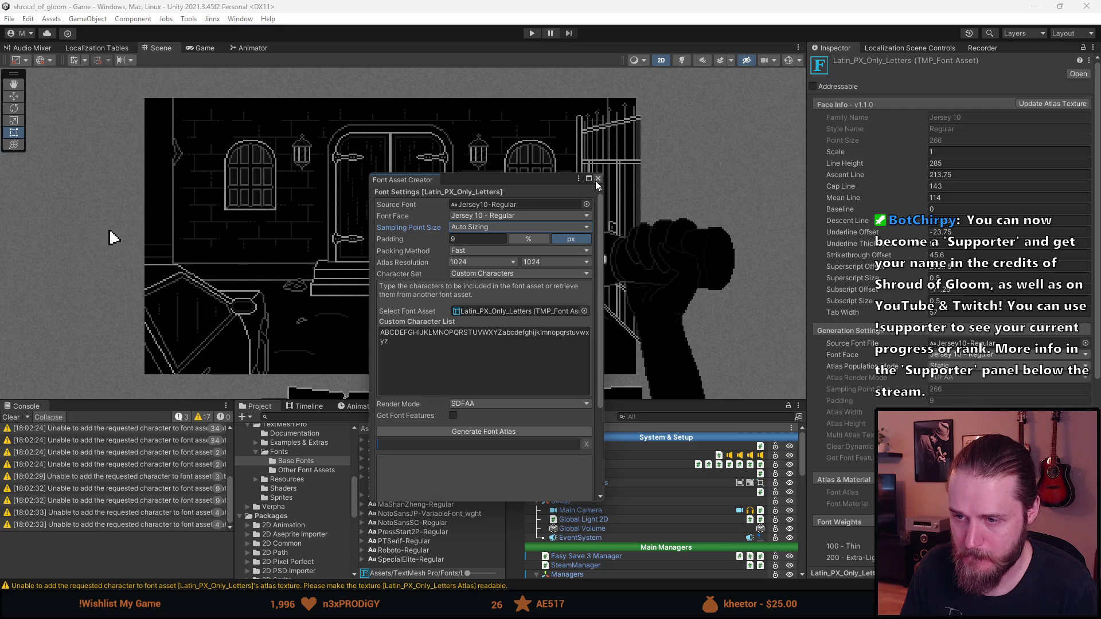
{"action": "scroll", "coordinate": [503, 384], "scroll_direction": "down", "scroll_amount": 5}
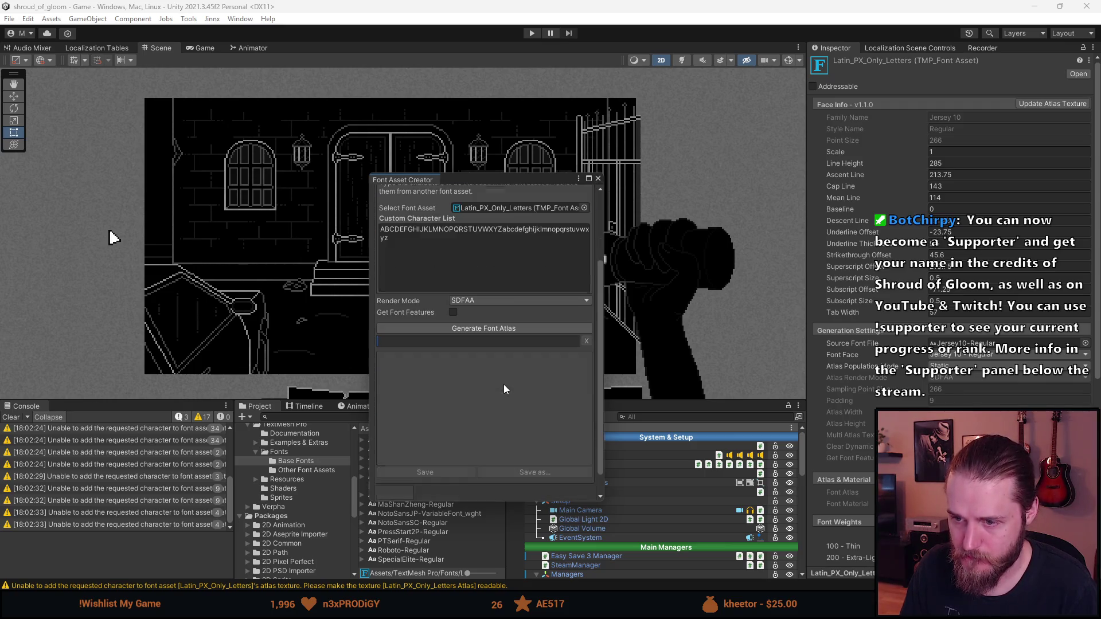
{"action": "scroll", "coordinate": [503, 385], "scroll_direction": "up", "scroll_amount": 2}
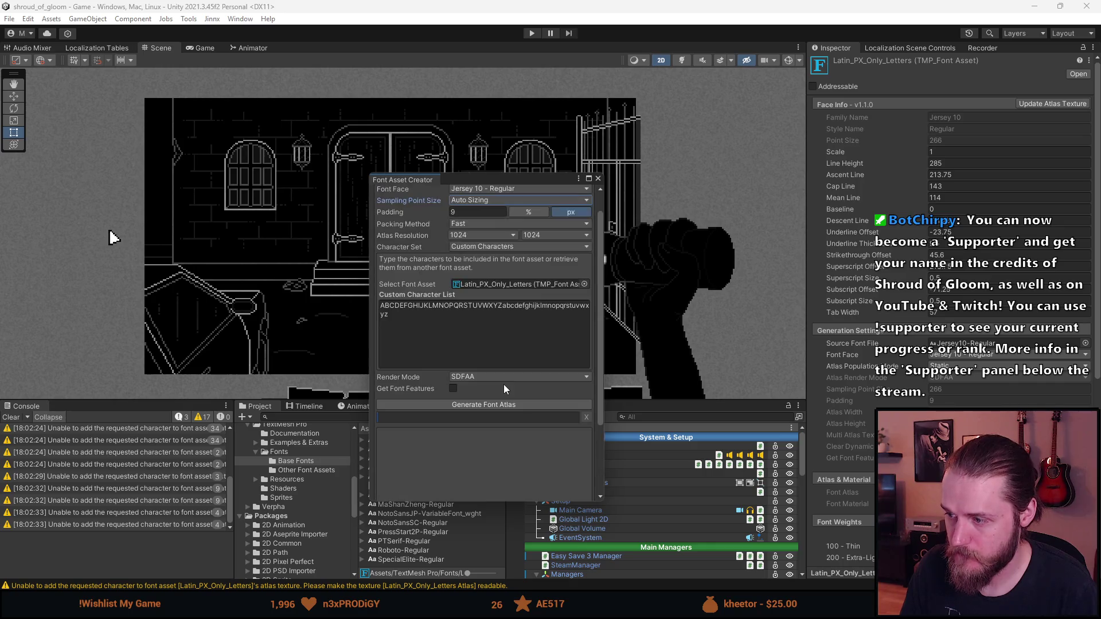
{"action": "scroll", "coordinate": [503, 384], "scroll_direction": "up", "scroll_amount": 2}
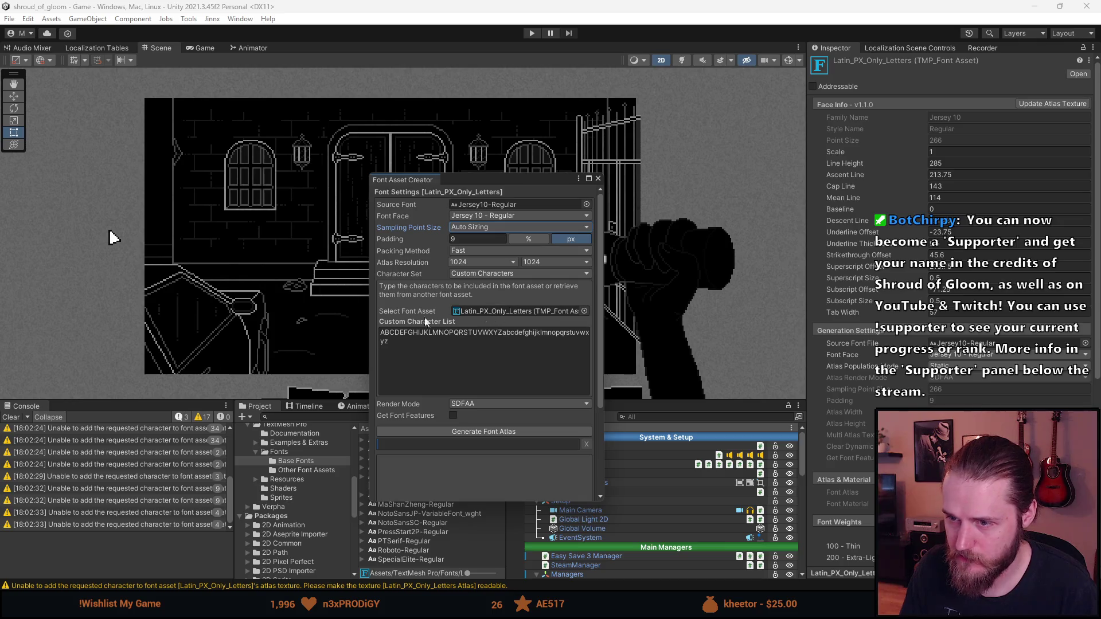
{"action": "left_click", "coordinate": [597, 179]}
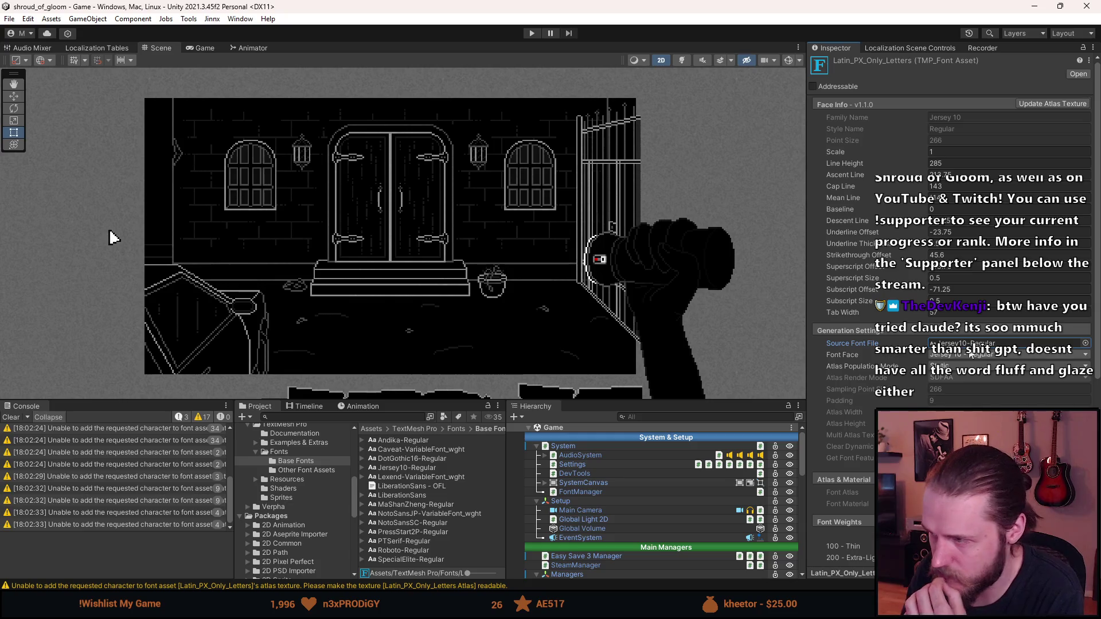
Enlarge the lower panels under the scene view and clear the Console's font-asset warnings.
{"action": "scroll", "coordinate": [964, 349], "scroll_direction": "down", "scroll_amount": 8}
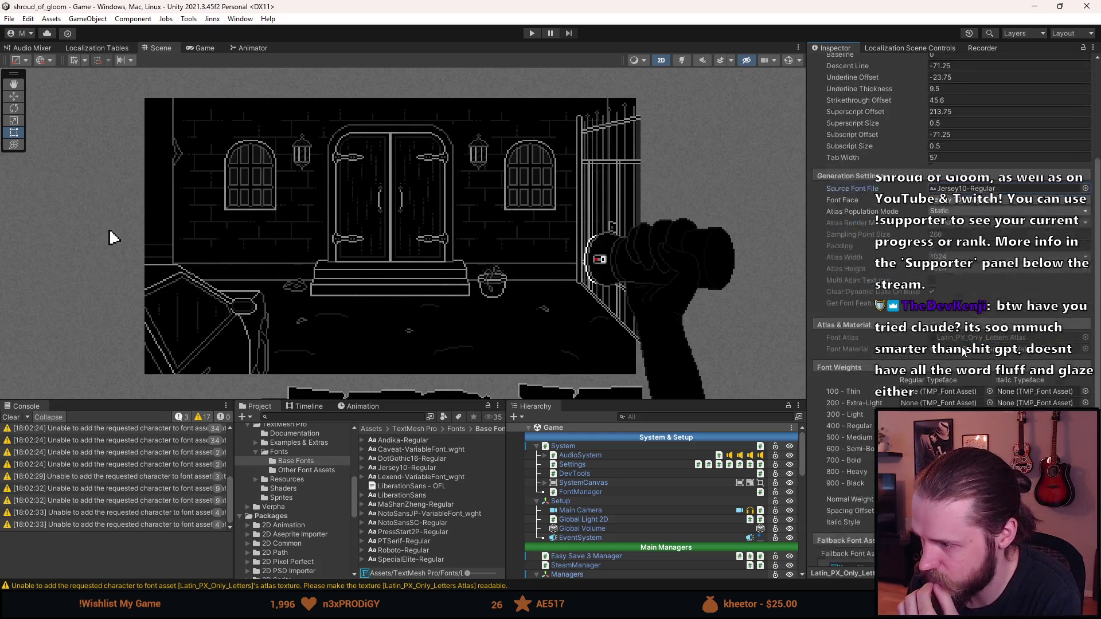
{"action": "scroll", "coordinate": [963, 352], "scroll_direction": "up", "scroll_amount": 10}
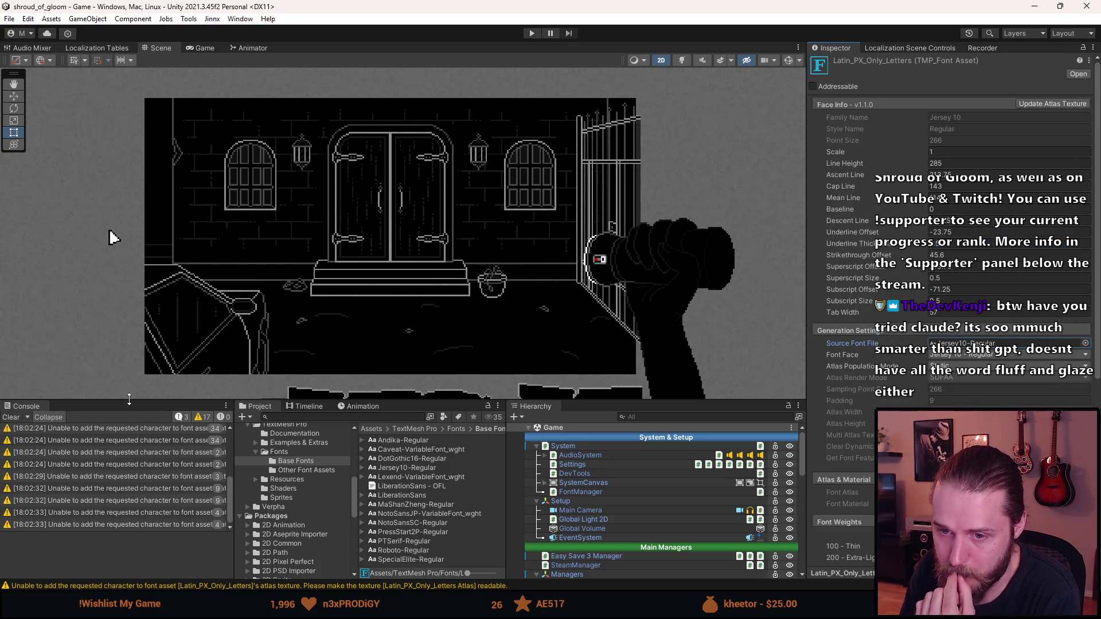
{"action": "left_click_drag", "start_coordinate": [125, 399], "coordinate": [118, 358]}
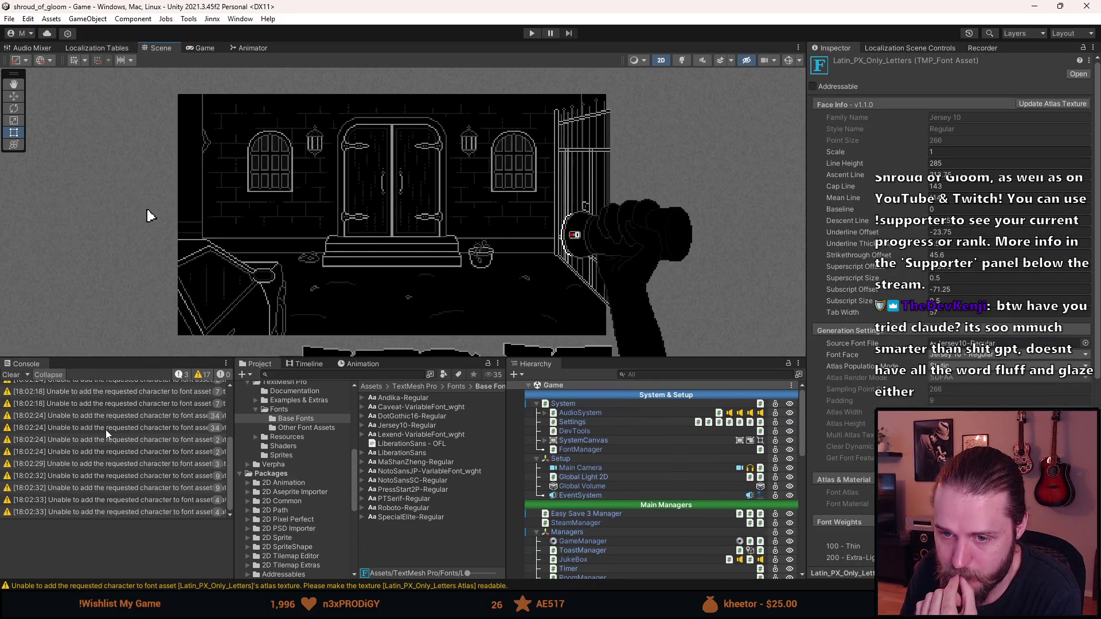
{"action": "scroll", "coordinate": [106, 434], "scroll_direction": "up", "scroll_amount": 2}
{"action": "left_click", "coordinate": [10, 375]}
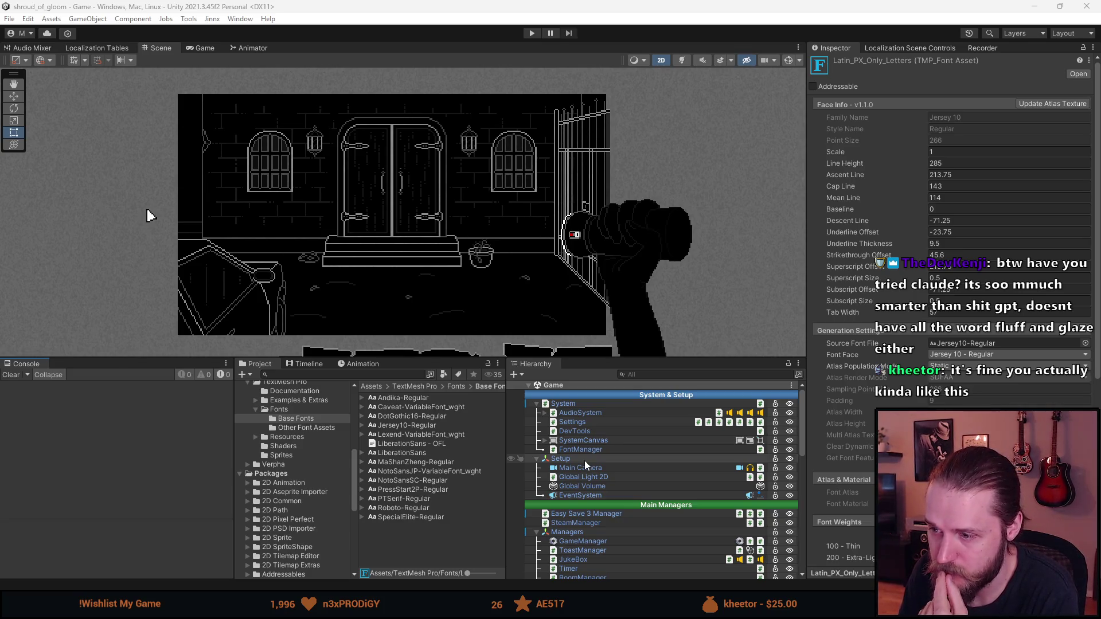
{"action": "scroll", "coordinate": [583, 460], "scroll_direction": "down", "scroll_amount": 5}
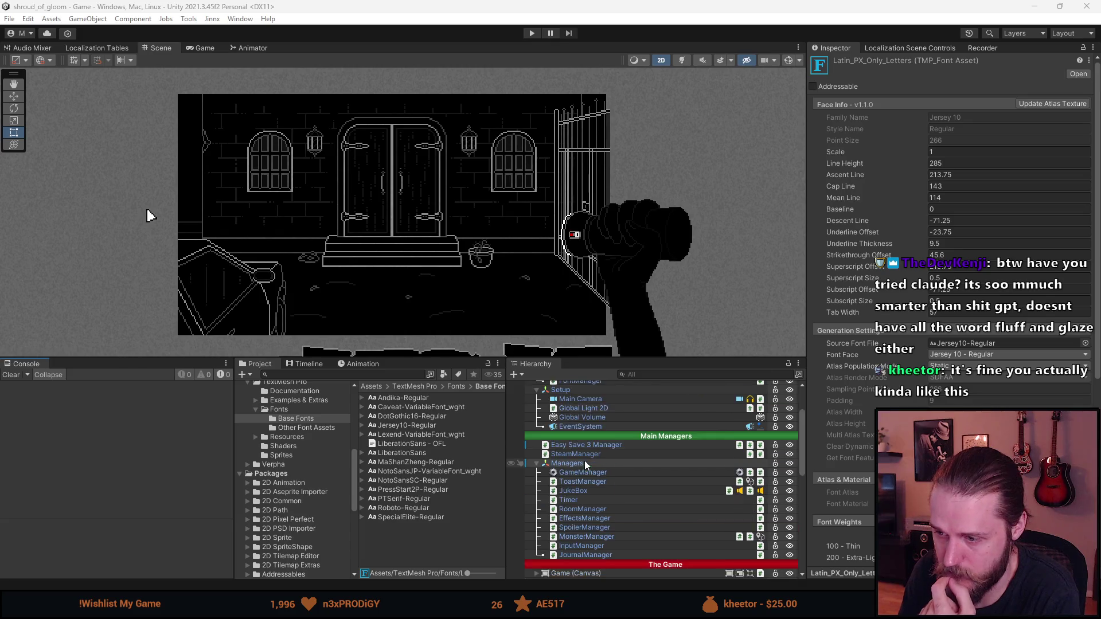
{"action": "scroll", "coordinate": [583, 460], "scroll_direction": "down", "scroll_amount": 2}
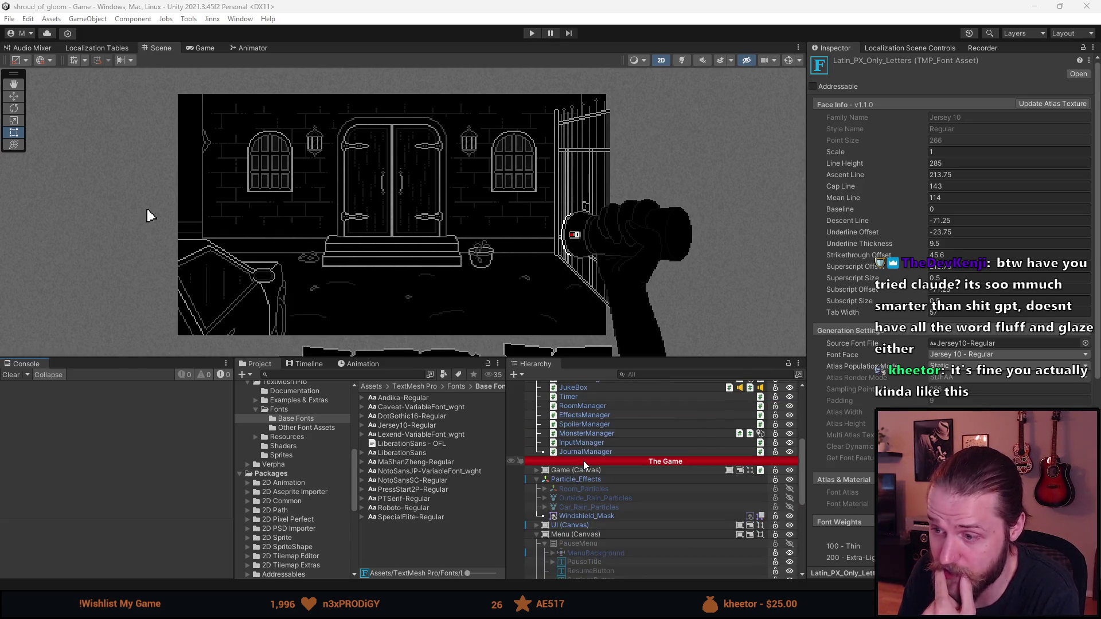
{"action": "scroll", "coordinate": [596, 515], "scroll_direction": "down", "scroll_amount": 1}
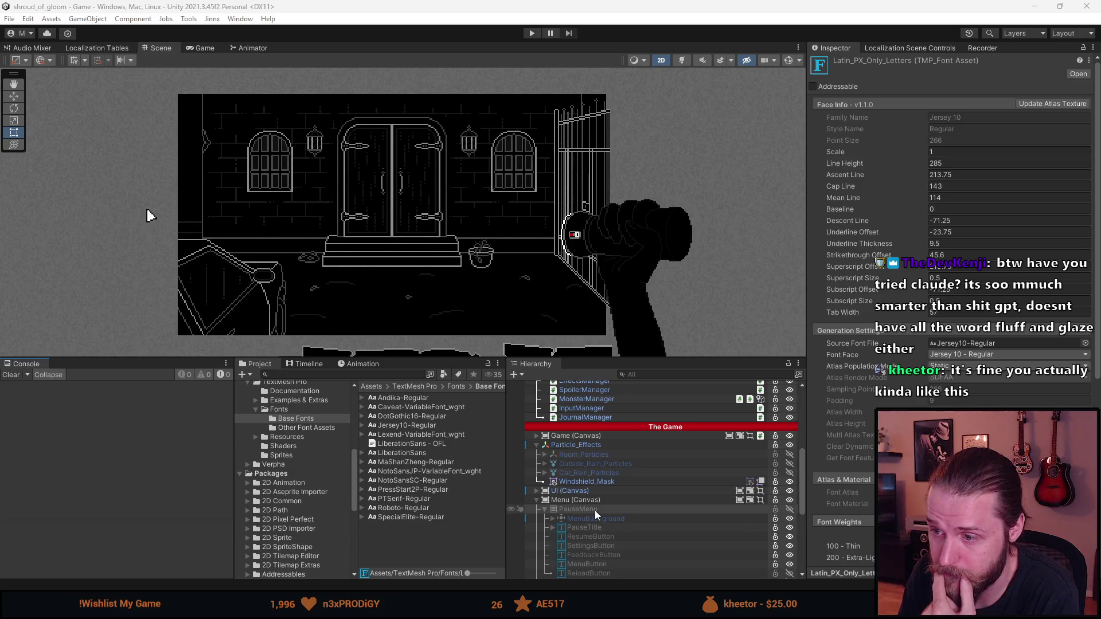
{"action": "scroll", "coordinate": [596, 515], "scroll_direction": "down", "scroll_amount": 1}
{"action": "scroll", "coordinate": [595, 511], "scroll_direction": "down", "scroll_amount": 4}
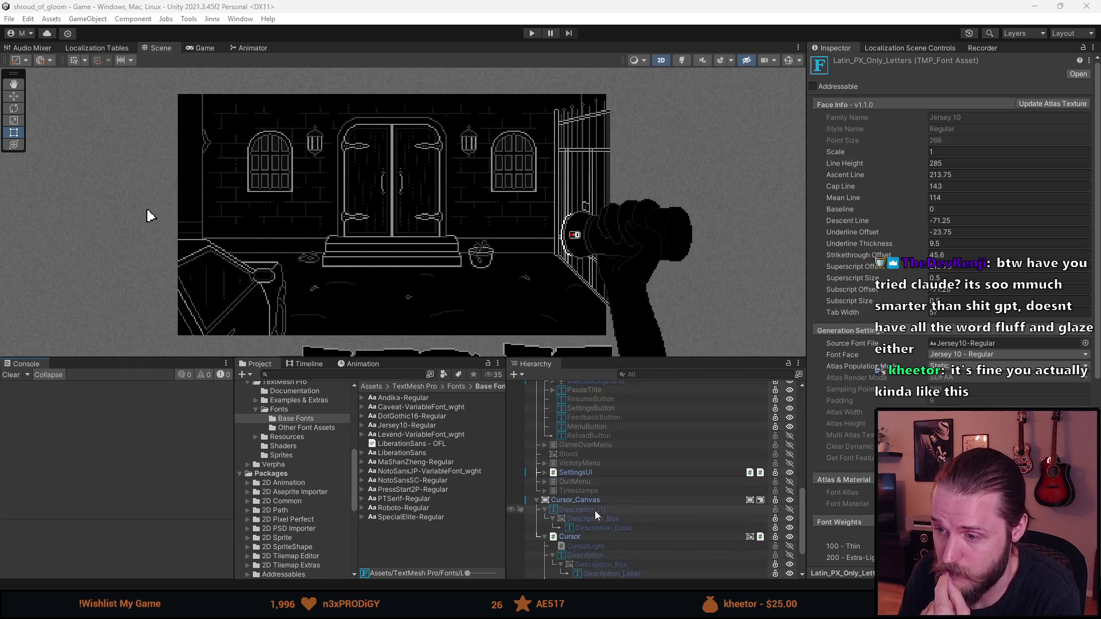
{"action": "scroll", "coordinate": [594, 511], "scroll_direction": "up", "scroll_amount": 5}
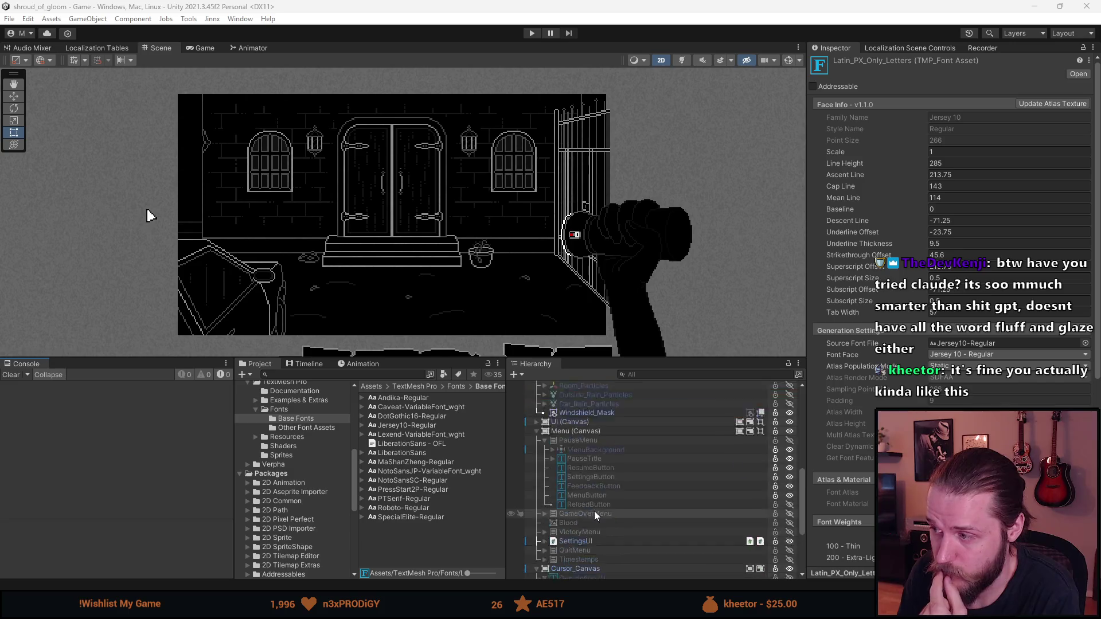
{"action": "scroll", "coordinate": [593, 511], "scroll_direction": "up", "scroll_amount": 2}
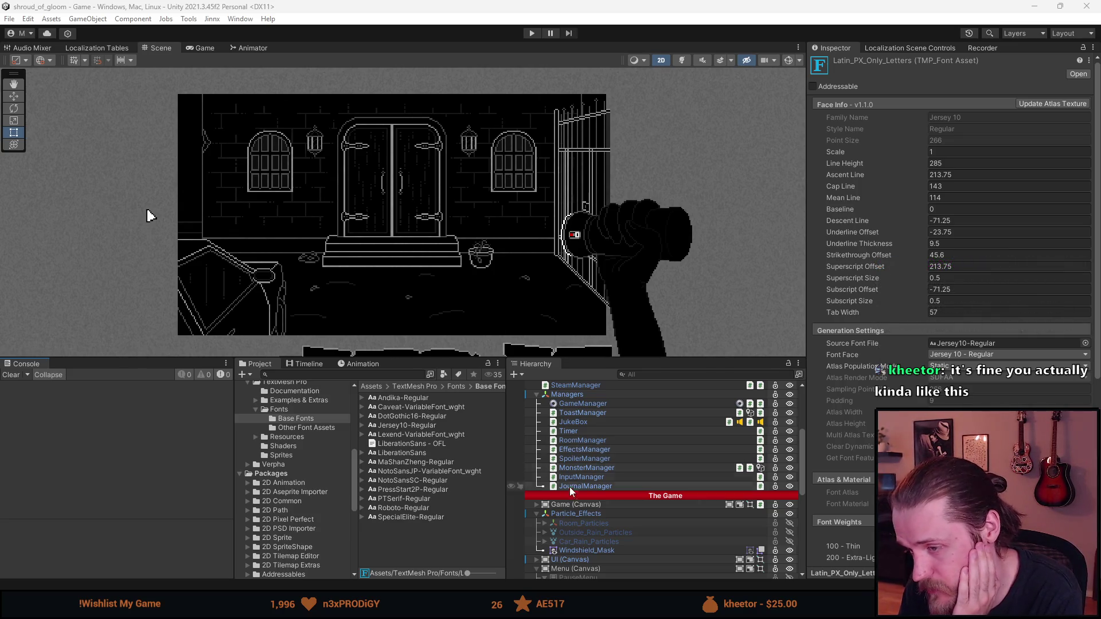
{"action": "left_click", "coordinate": [457, 387]}
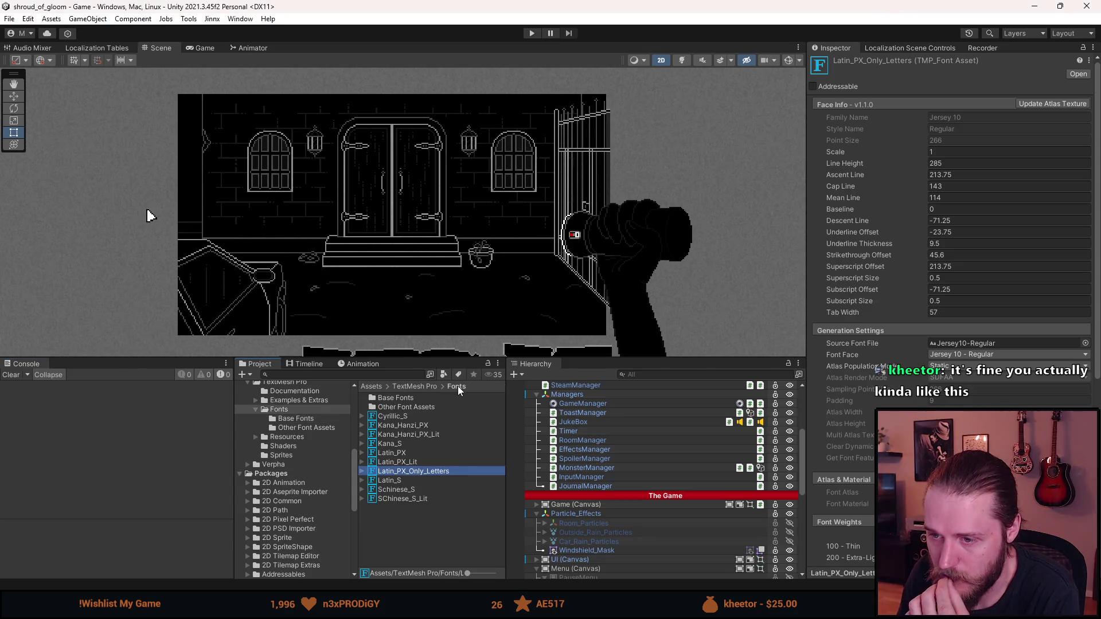
Copy Latin_PX's Scale 1.35 and Line Height 75 into Latin_PX_Only_Letters.
{"action": "left_click", "coordinate": [410, 453]}
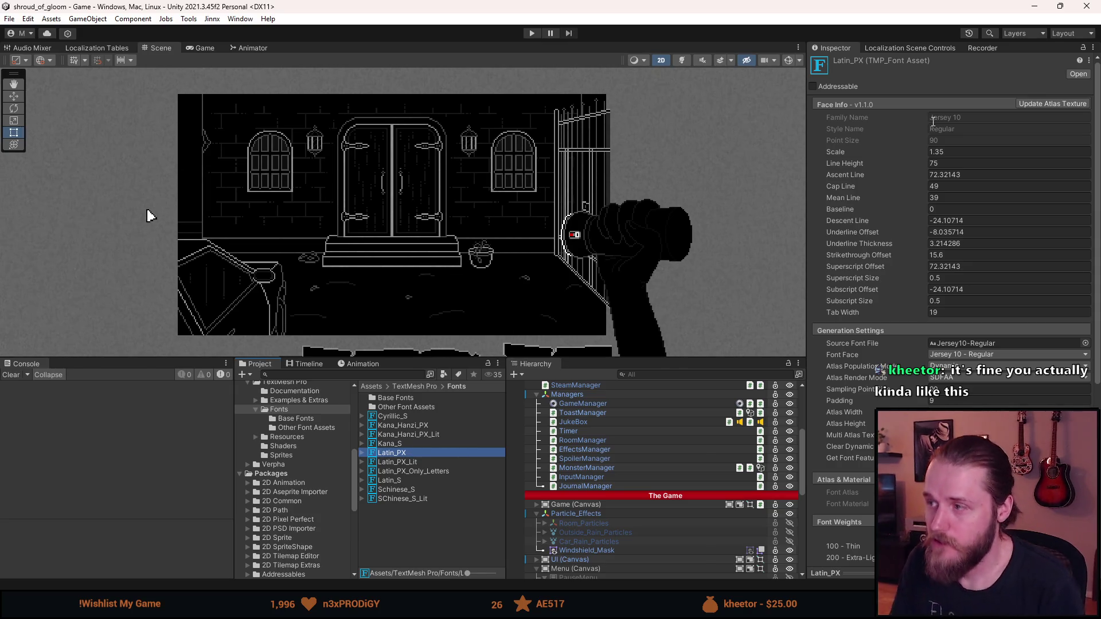
{"action": "left_click", "coordinate": [952, 151]}
{"action": "left_click", "coordinate": [425, 471]}
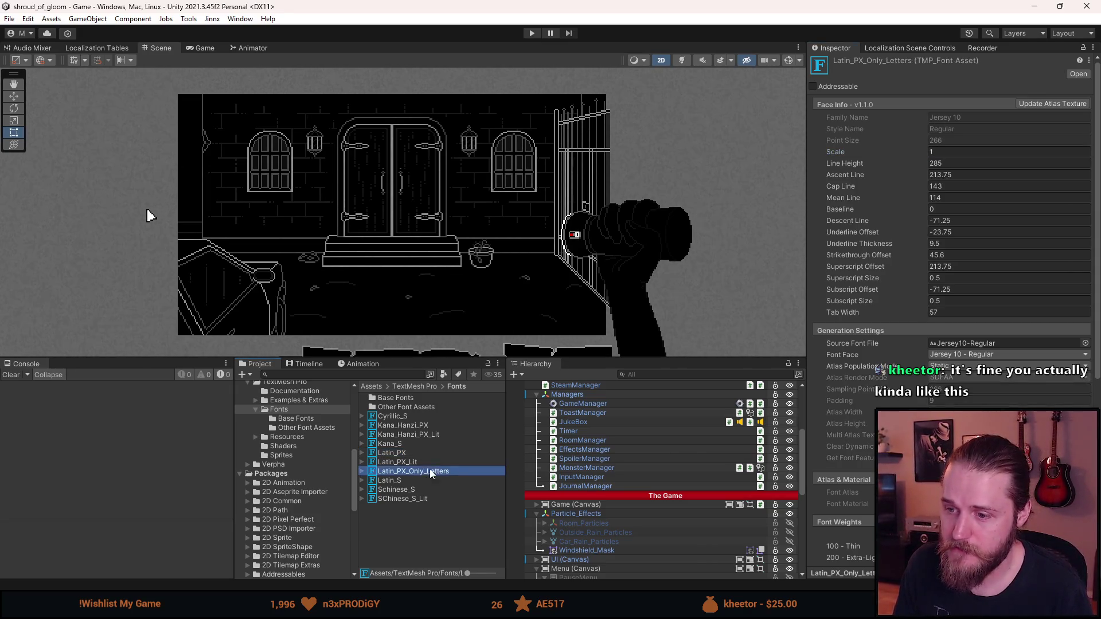
{"action": "left_click", "coordinate": [969, 150]}
{"action": "type", "text": "1.35"}
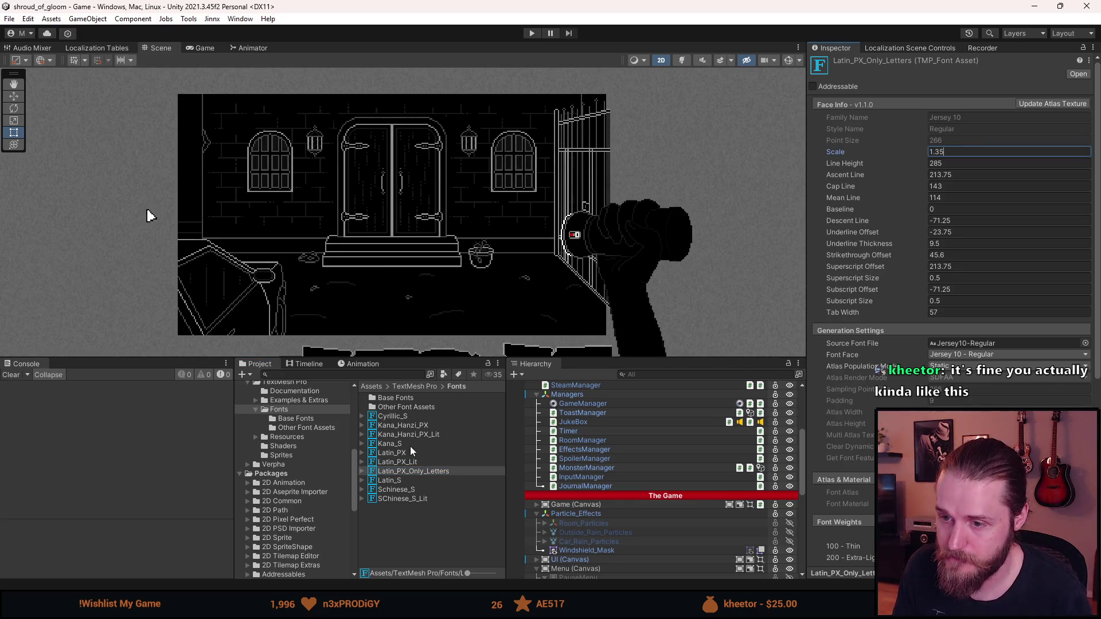
{"action": "left_click", "coordinate": [404, 453]}
{"action": "key", "text": "Tab"}
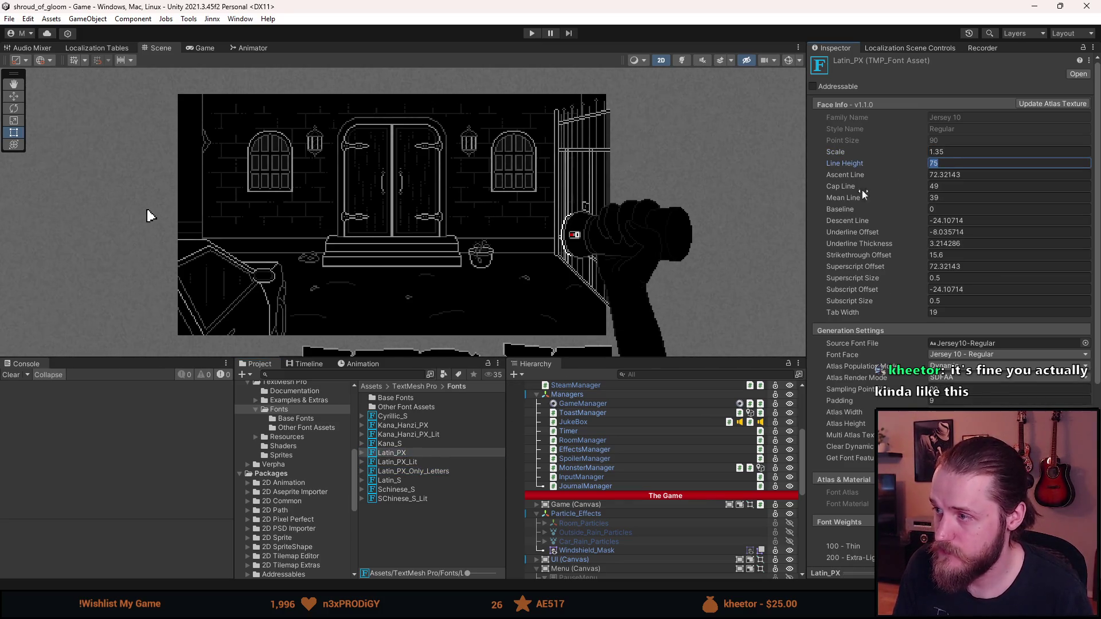
{"action": "left_click", "coordinate": [414, 471]}
{"action": "left_click", "coordinate": [974, 164]}
{"action": "key", "text": "ctrl+v"}
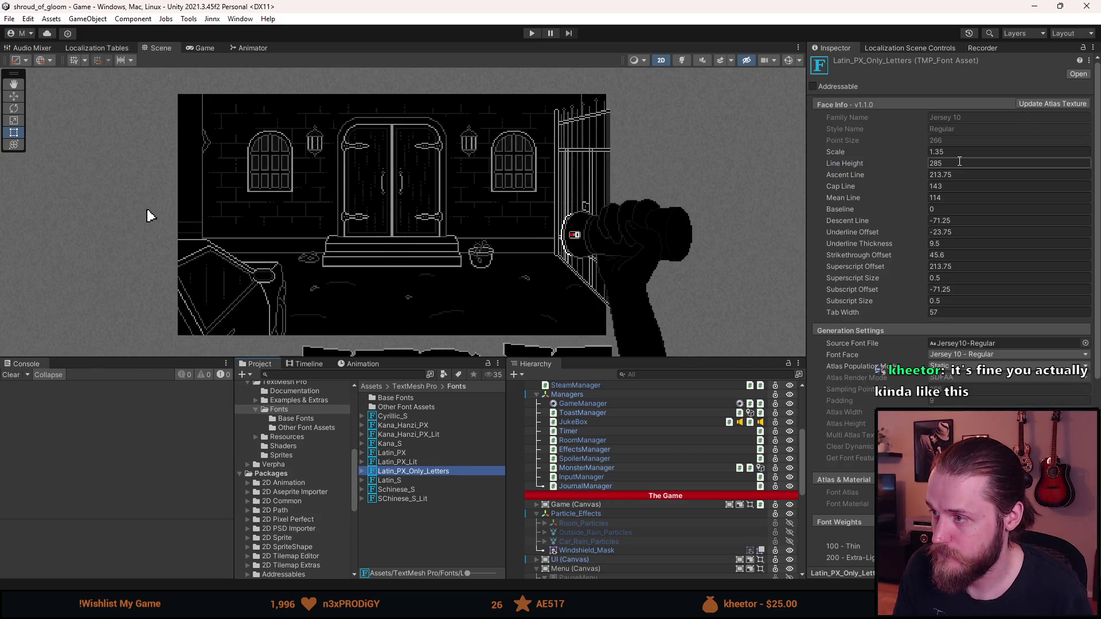
Set Latin_PX_Only_Letters' Ascent Line to 72.32143 and Cap Line to 49, matching Latin_PX.
{"action": "left_click", "coordinate": [403, 454]}
{"action": "left_click", "coordinate": [978, 175]}
{"action": "left_click", "coordinate": [978, 178]}
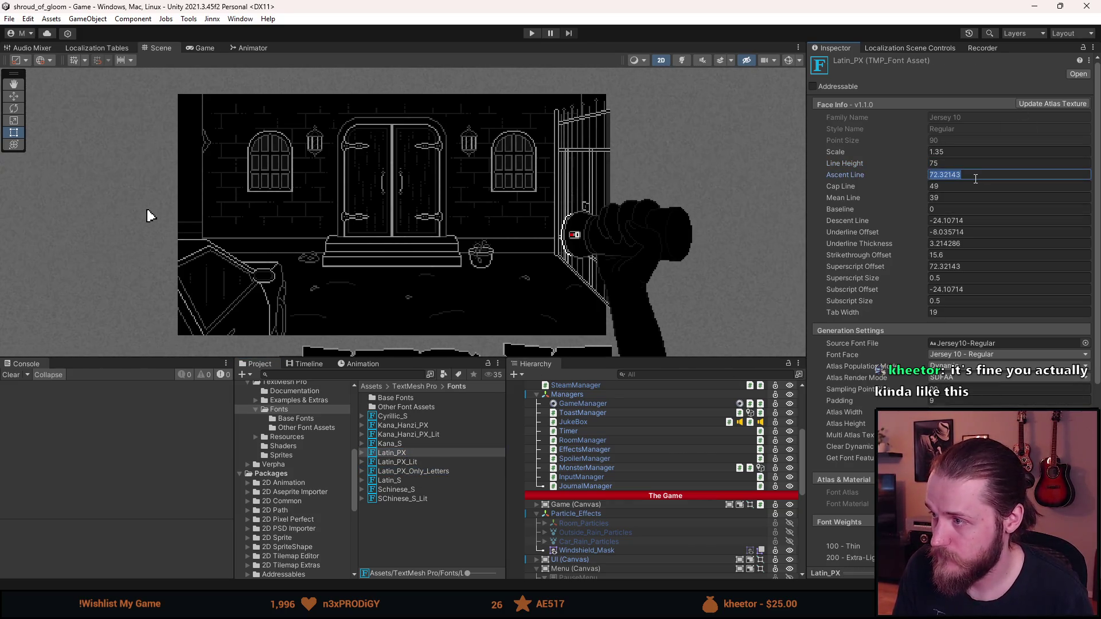
{"action": "left_click", "coordinate": [426, 471]}
{"action": "left_click", "coordinate": [978, 175]}
{"action": "type", "text": "72.32143"}
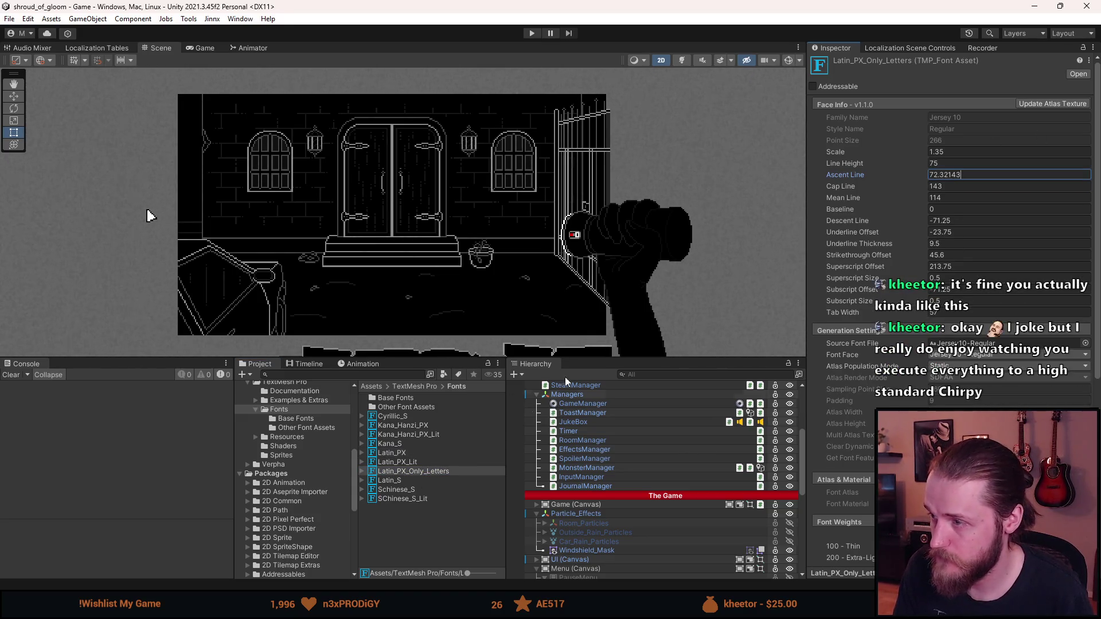
{"action": "left_click", "coordinate": [403, 452]}
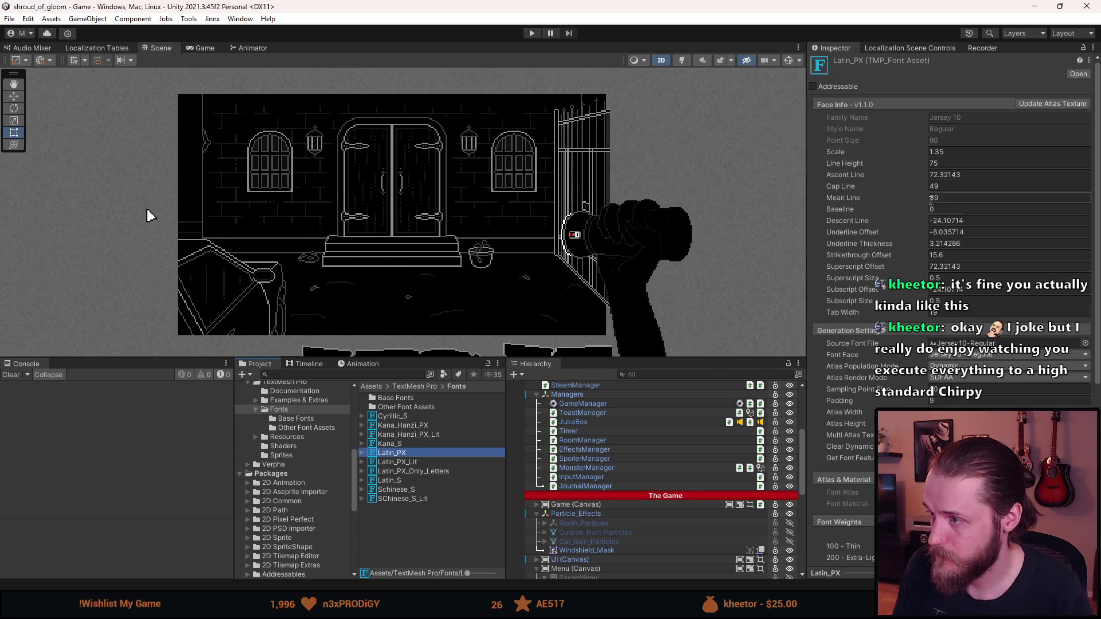
{"action": "left_click", "coordinate": [946, 187]}
{"action": "left_click", "coordinate": [427, 471]}
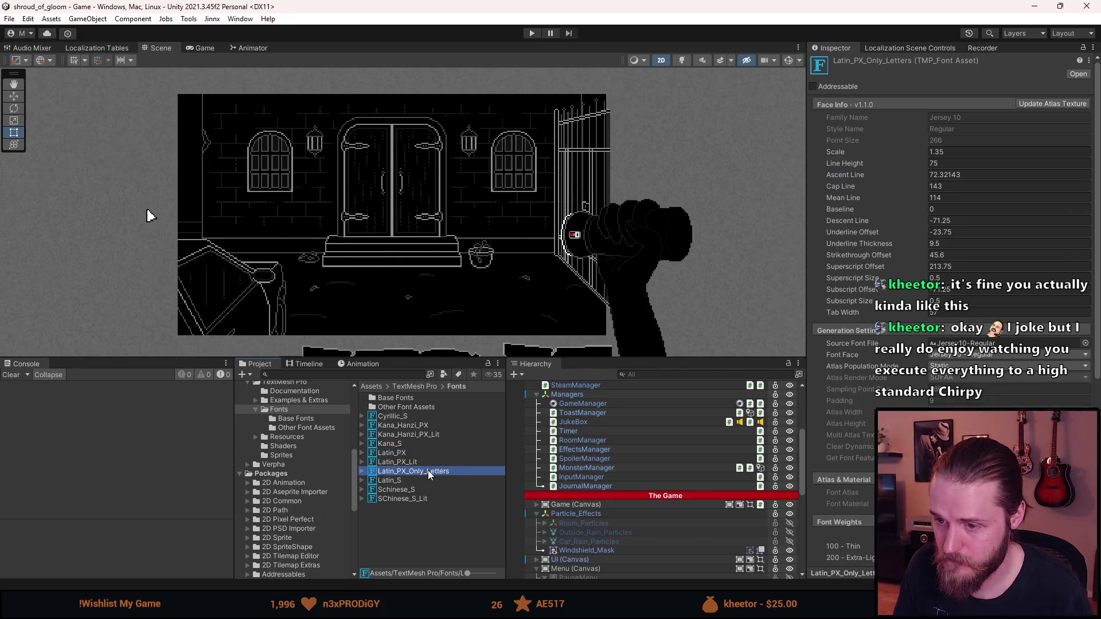
{"action": "left_click", "coordinate": [954, 185]}
{"action": "type", "text": "49"}
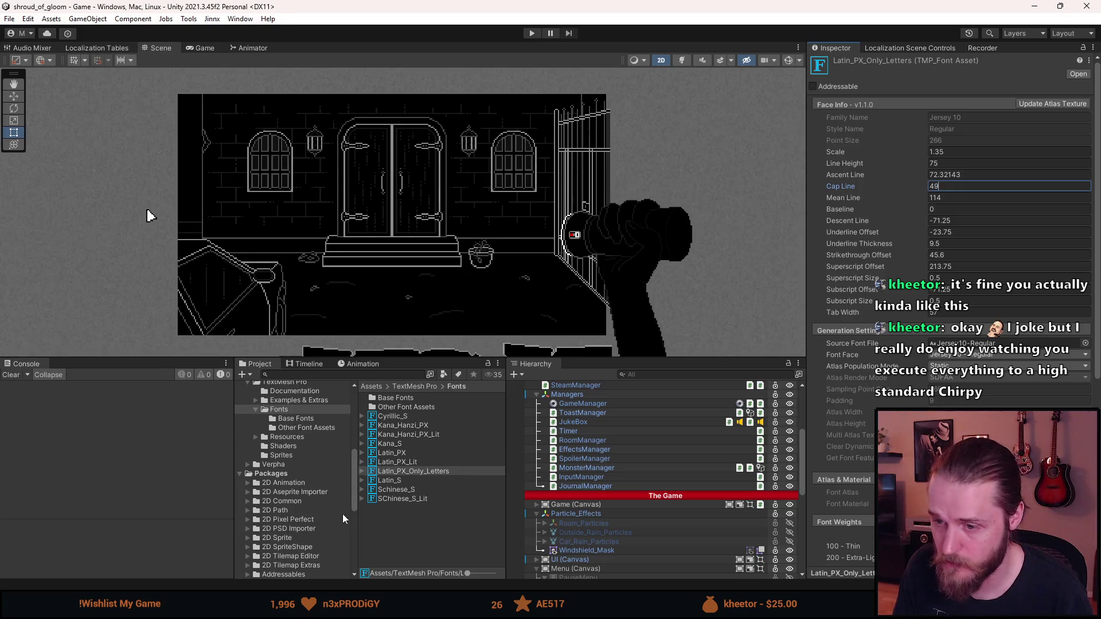
Set the letters-only Mean Line to 39 and compare Baseline and Descent Line with Latin_PX.
{"action": "left_click", "coordinate": [409, 453]}
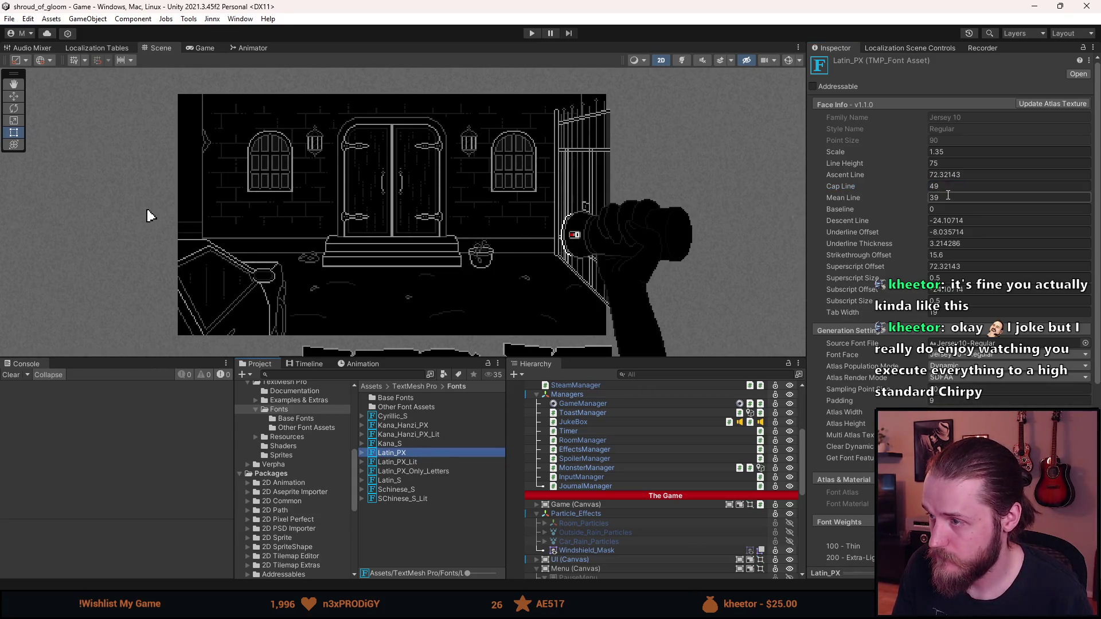
{"action": "left_click", "coordinate": [948, 197]}
{"action": "left_click", "coordinate": [403, 471]}
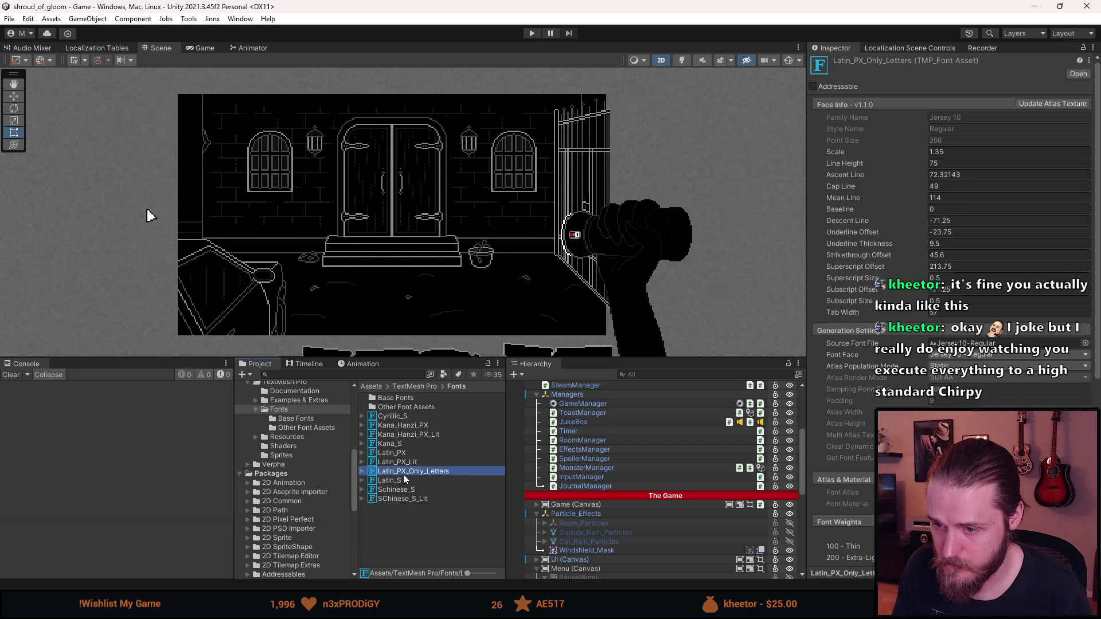
{"action": "left_click", "coordinate": [951, 198]}
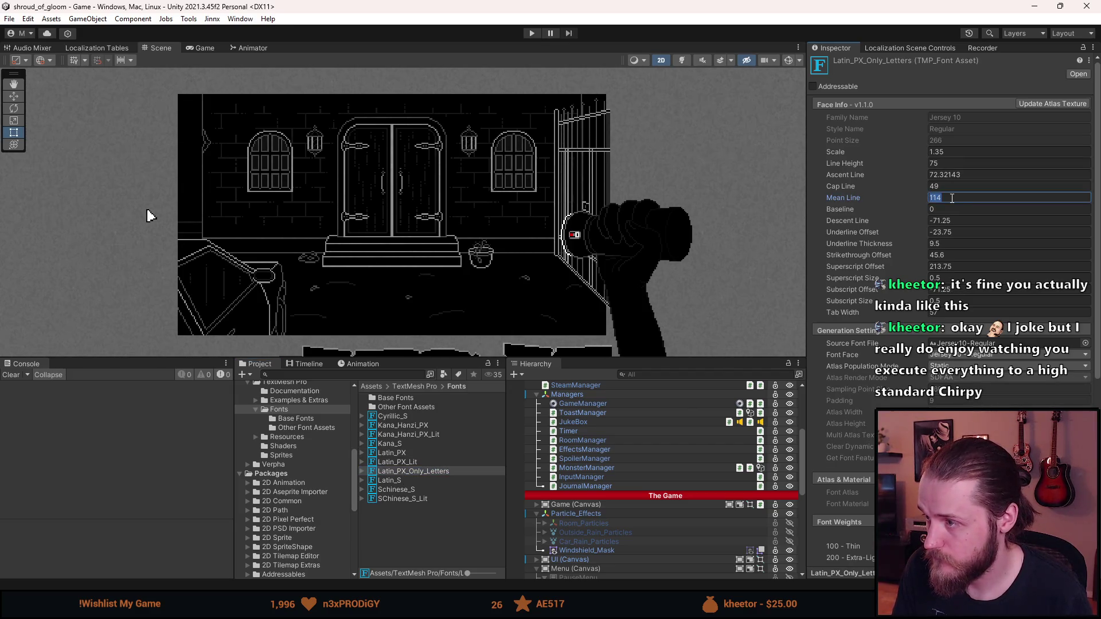
{"action": "type", "text": "39"}
{"action": "left_click", "coordinate": [428, 452]}
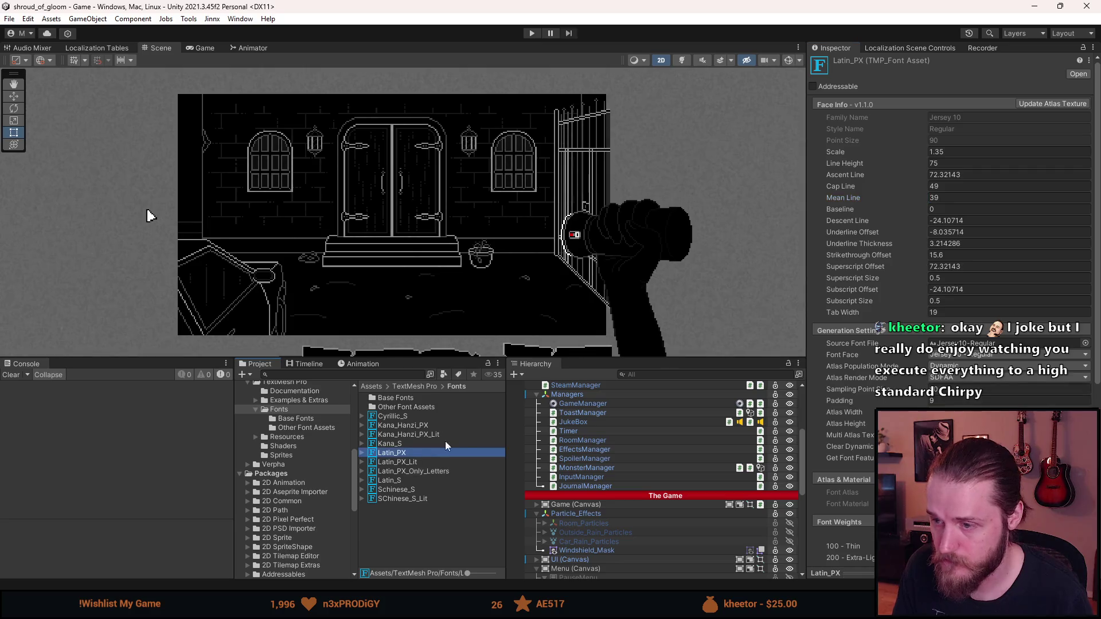
{"action": "left_click", "coordinate": [917, 211]}
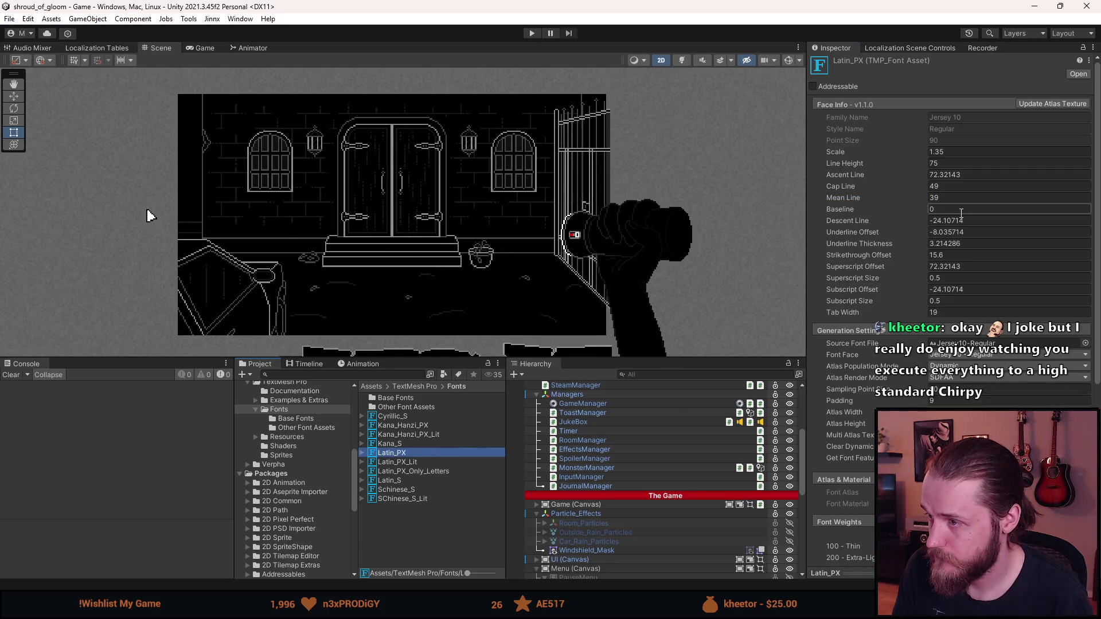
{"action": "left_click", "coordinate": [434, 472]}
{"action": "left_click", "coordinate": [425, 452]}
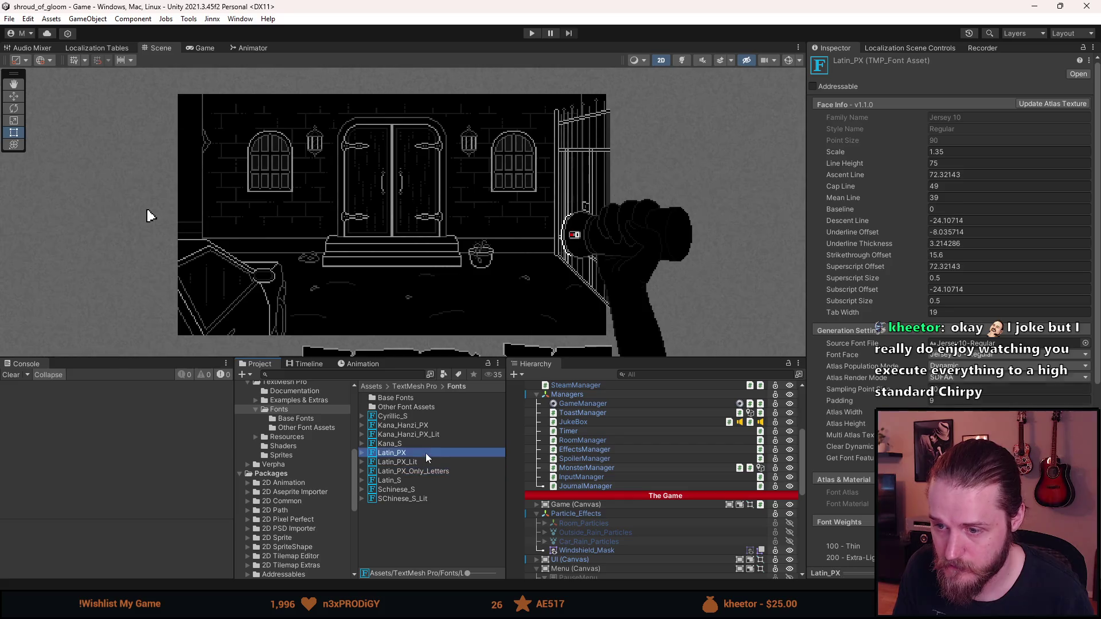
{"action": "left_click", "coordinate": [950, 219]}
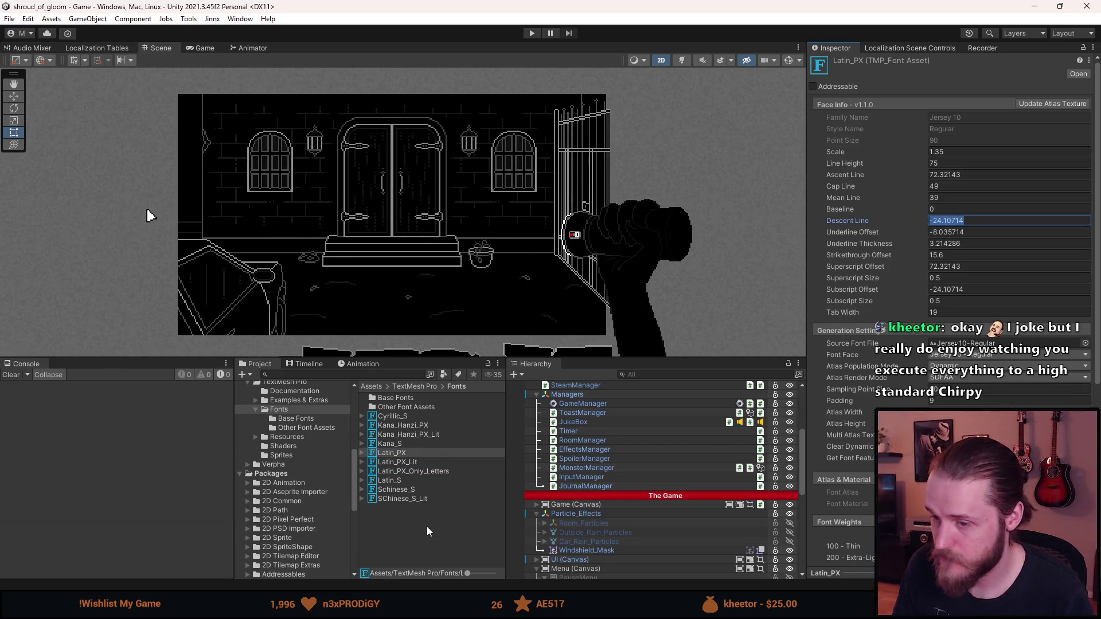
{"action": "left_click", "coordinate": [428, 470]}
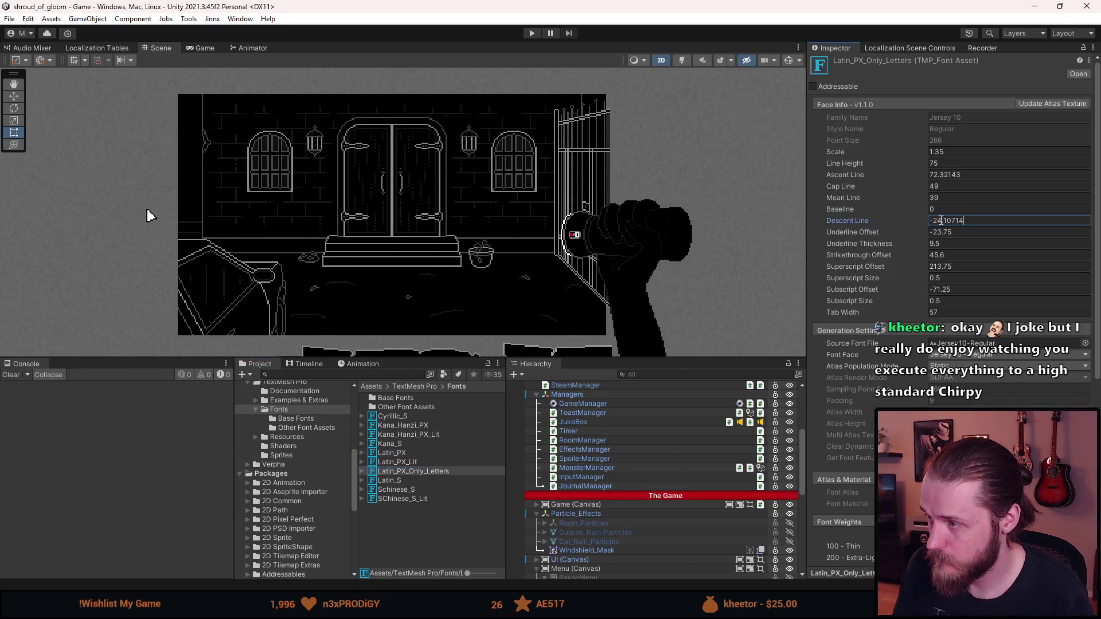
Set the letters-only Underline Offset to -8.035714 and Underline Thickness to 3.214286.
{"action": "left_click", "coordinate": [417, 454]}
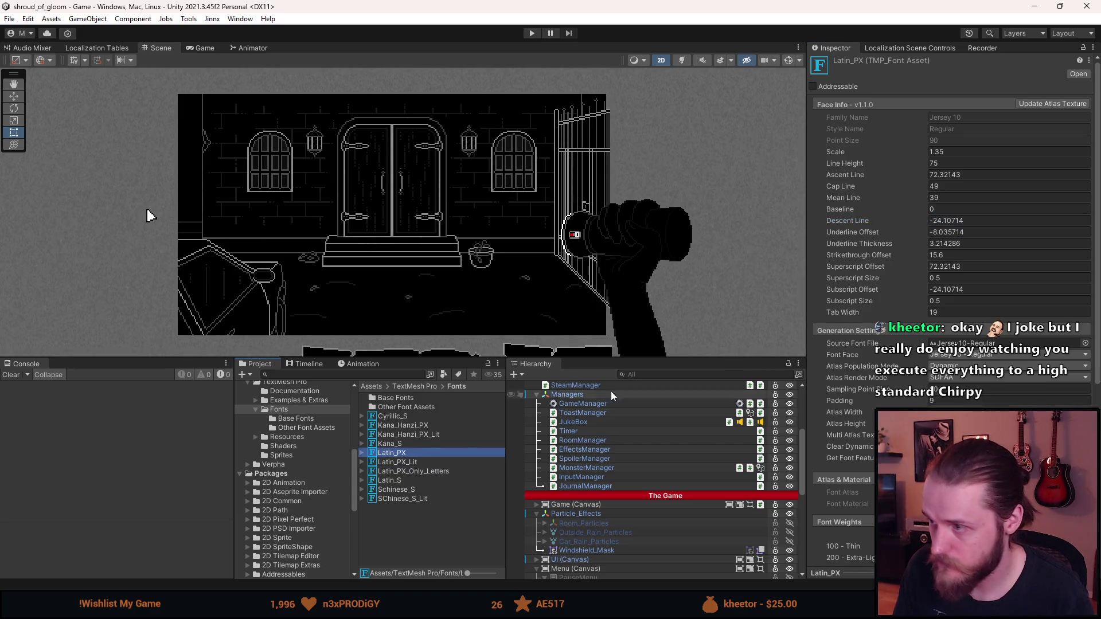
{"action": "left_click", "coordinate": [961, 232]}
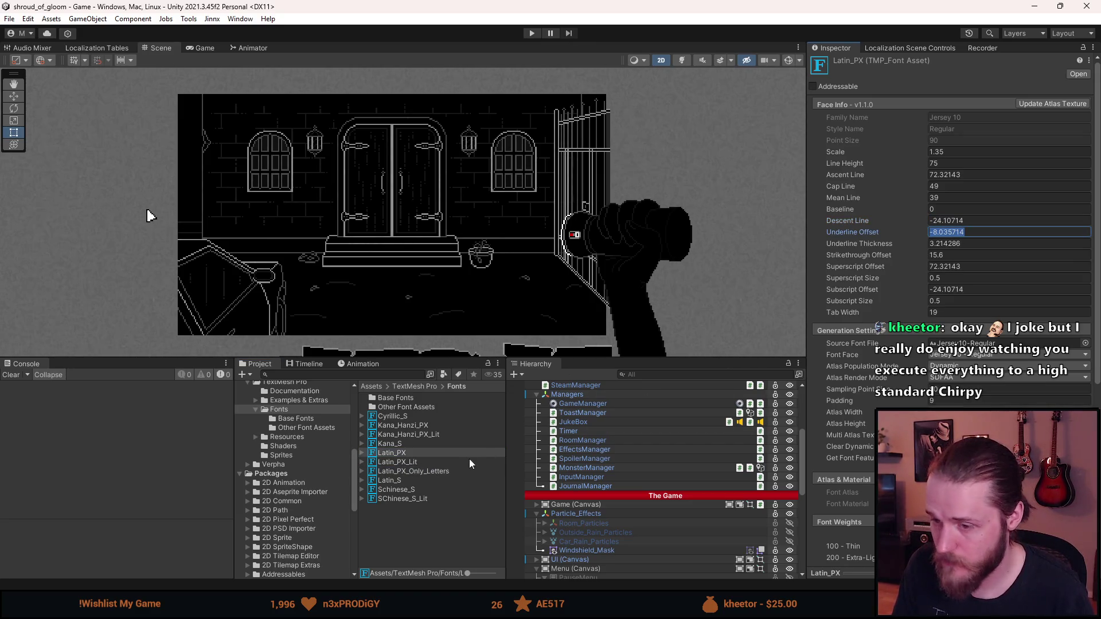
{"action": "left_click", "coordinate": [447, 471]}
{"action": "left_click", "coordinate": [956, 232]}
{"action": "type", "text": "-8.035714"}
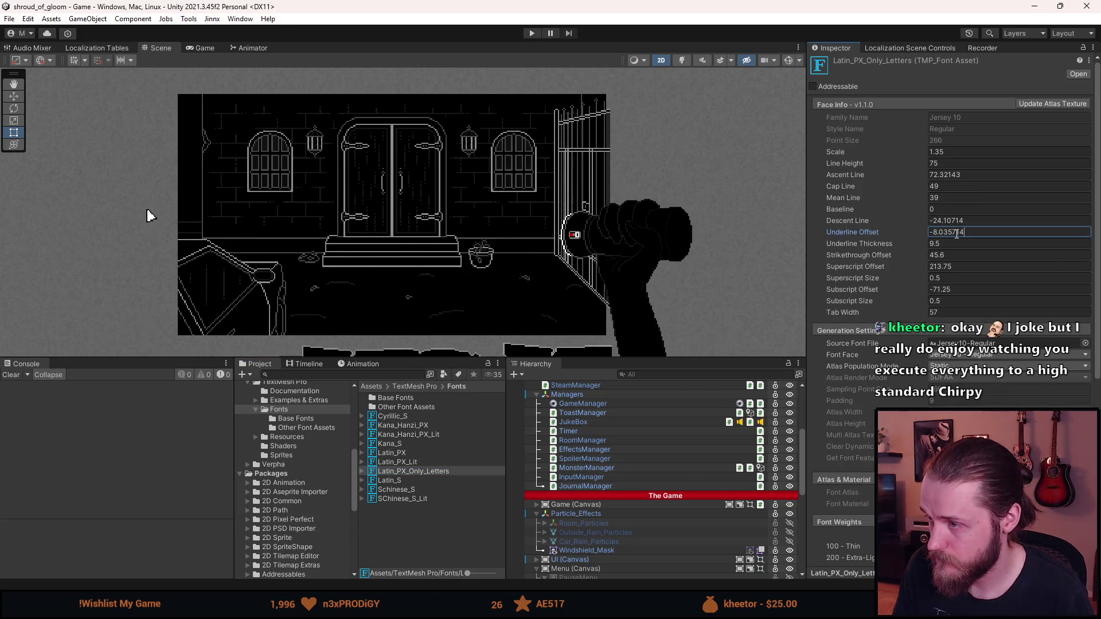
{"action": "left_click", "coordinate": [395, 453]}
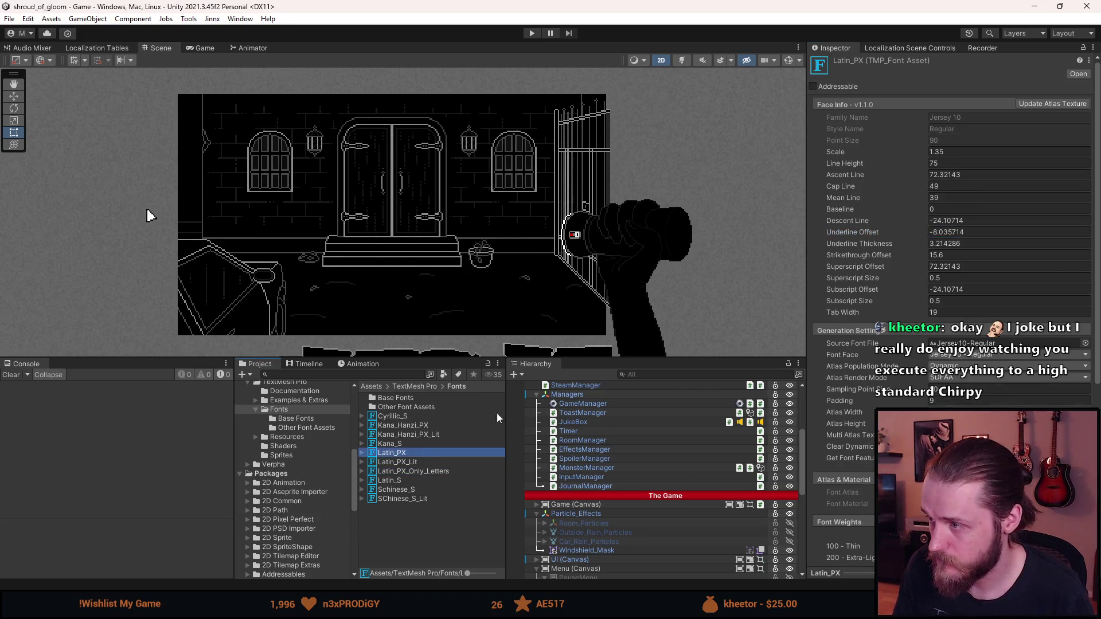
{"action": "left_click", "coordinate": [937, 243]}
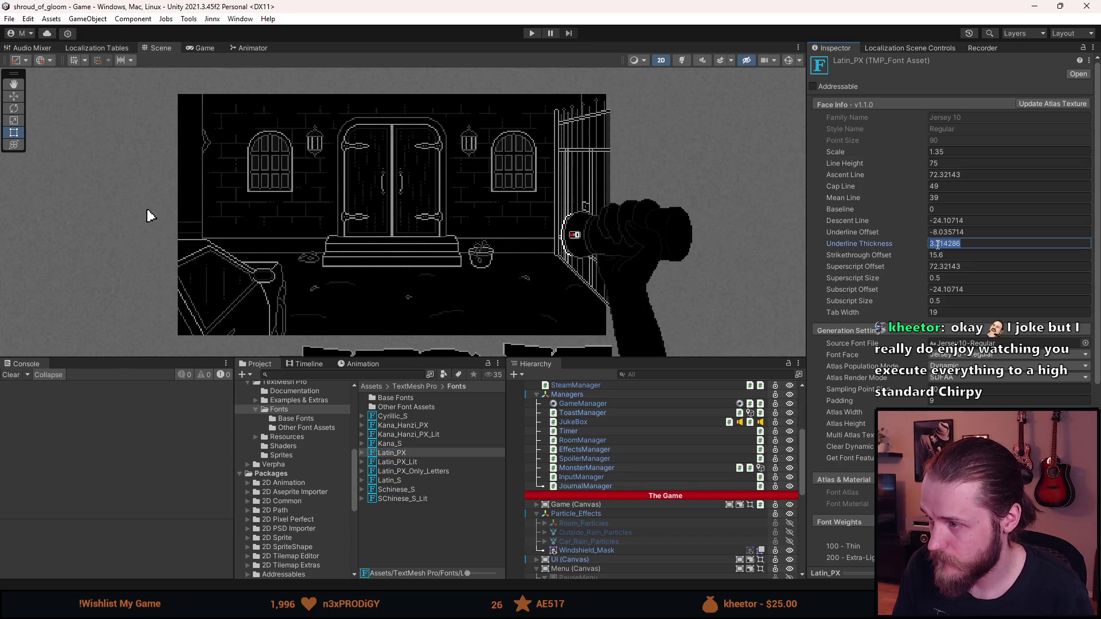
{"action": "left_click", "coordinate": [421, 471]}
{"action": "left_click", "coordinate": [952, 243]}
{"action": "type", "text": "3.214286"}
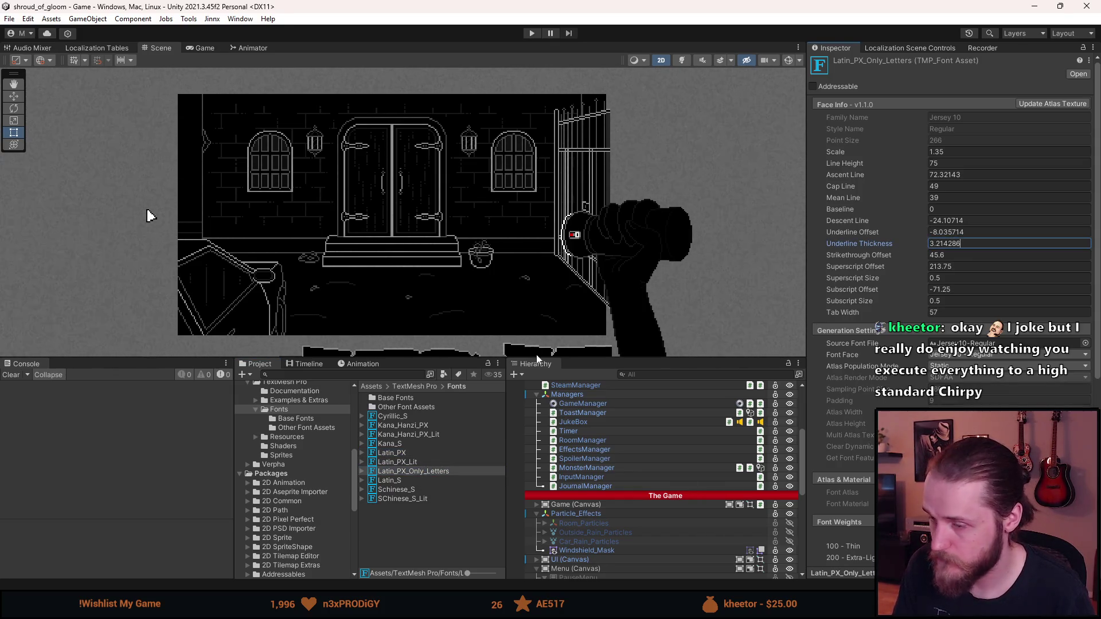
Set the letters-only Strikethrough Offset to 15.6 and Superscript Offset to 72.32143.
{"action": "left_click", "coordinate": [395, 453]}
{"action": "left_click", "coordinate": [936, 254]}
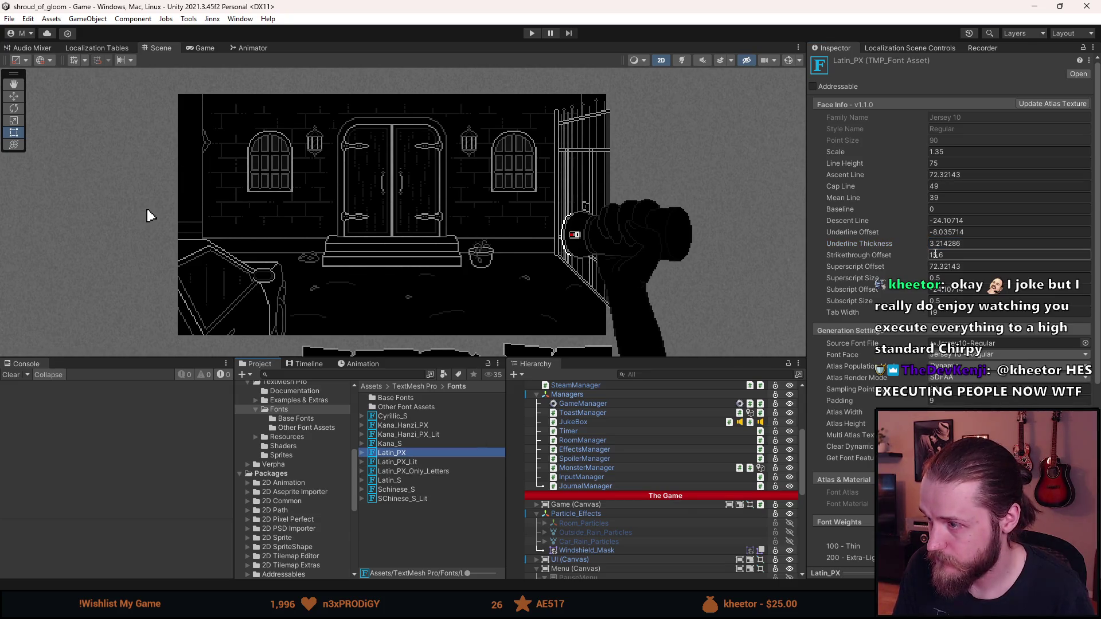
{"action": "left_click", "coordinate": [446, 471]}
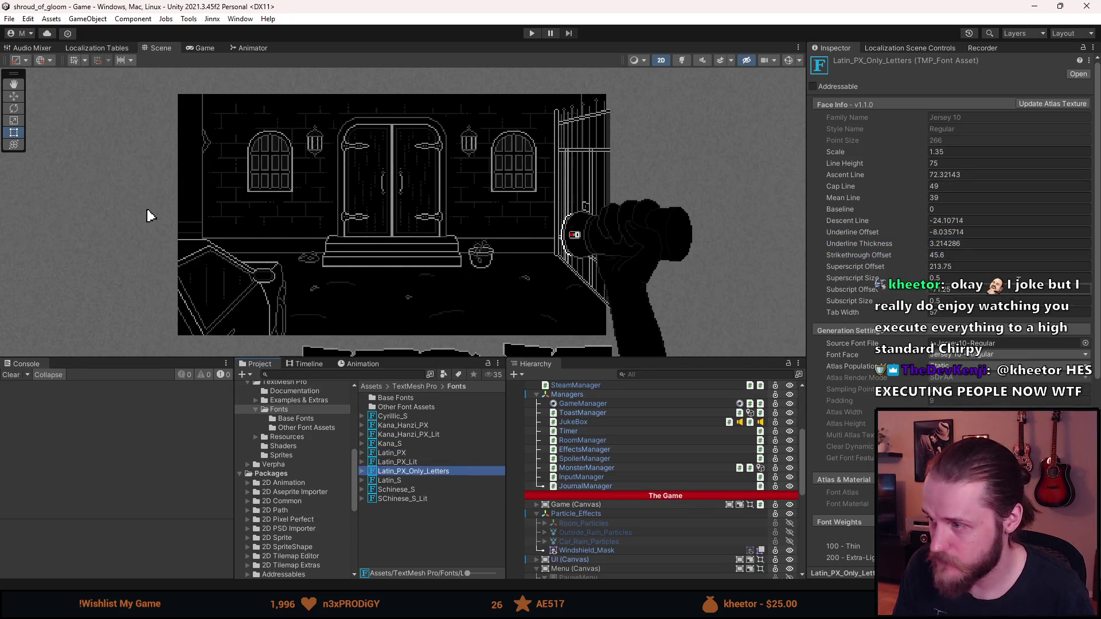
{"action": "type", "text": "15.6"}
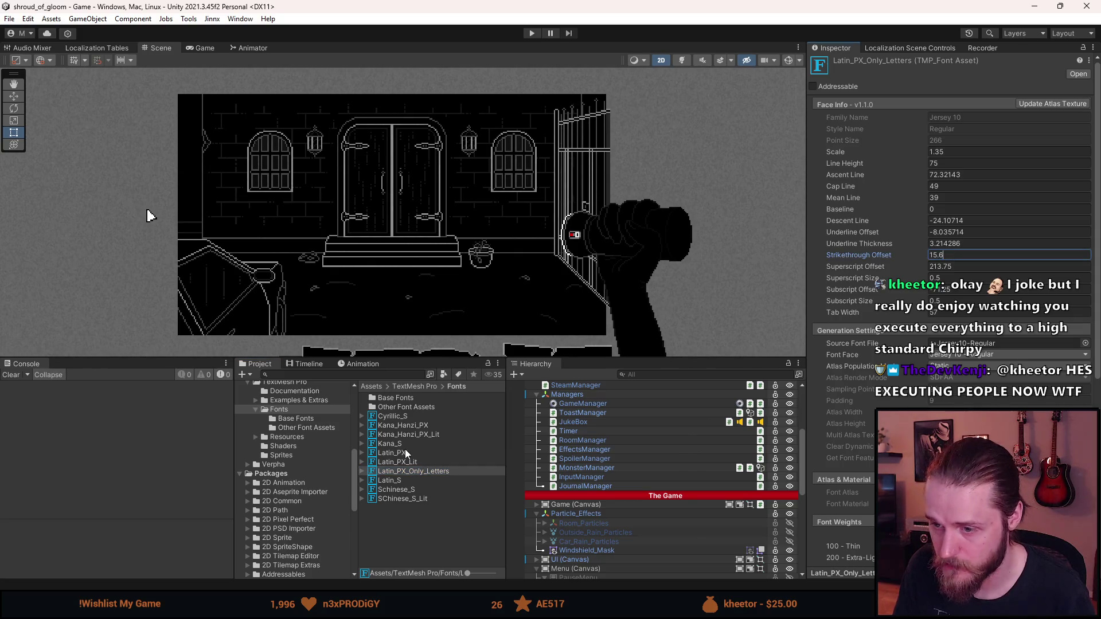
{"action": "left_click", "coordinate": [401, 453]}
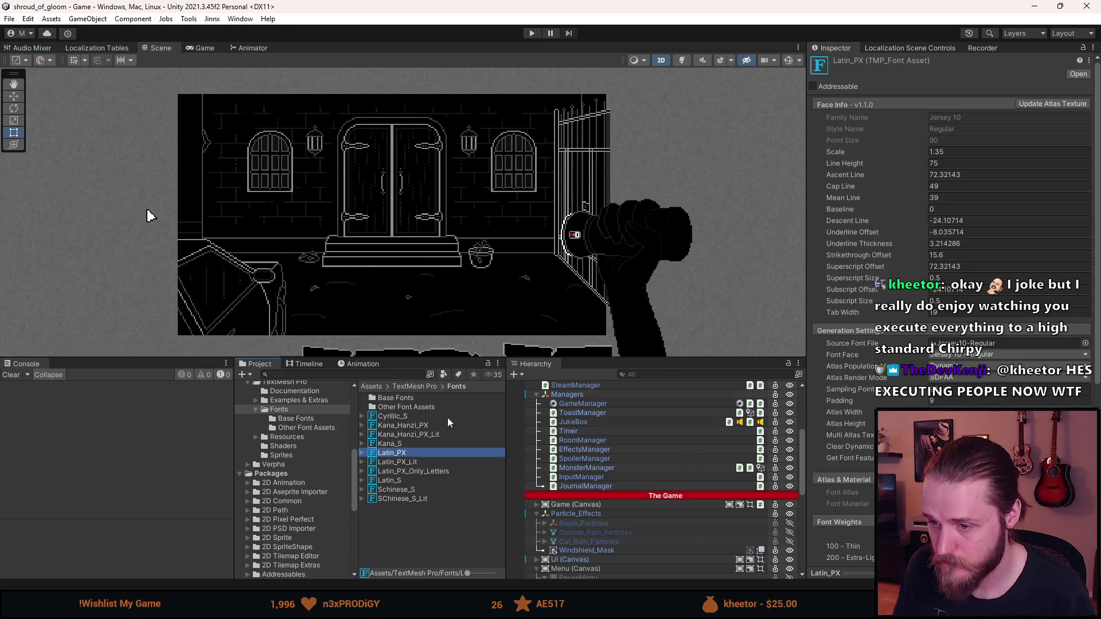
{"action": "left_click", "coordinate": [953, 267]}
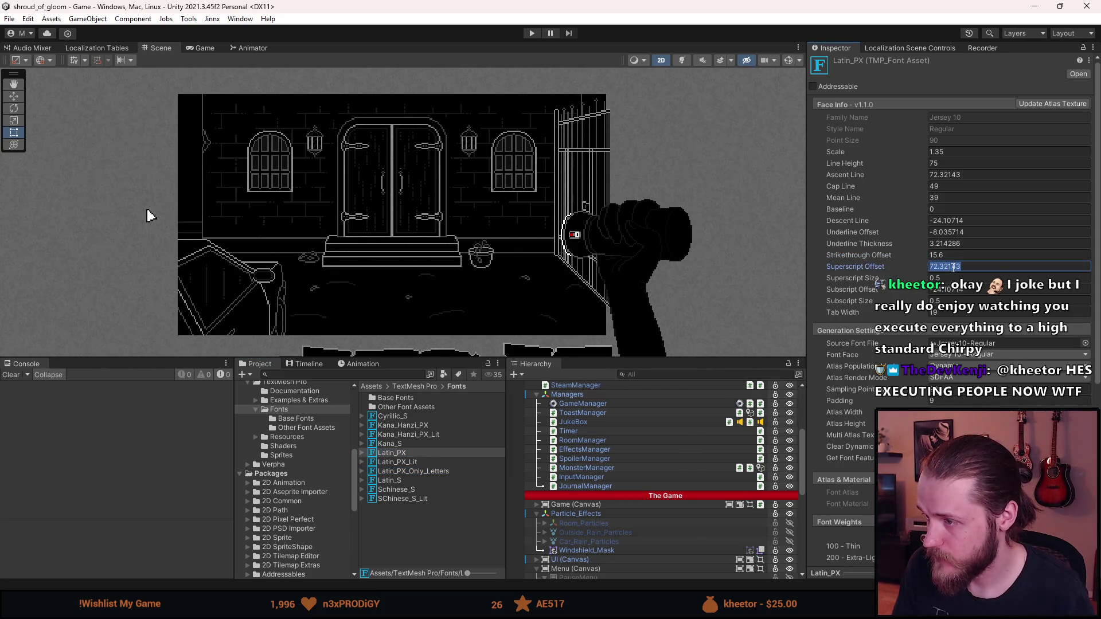
{"action": "left_click", "coordinate": [425, 472]}
{"action": "left_click", "coordinate": [938, 267]}
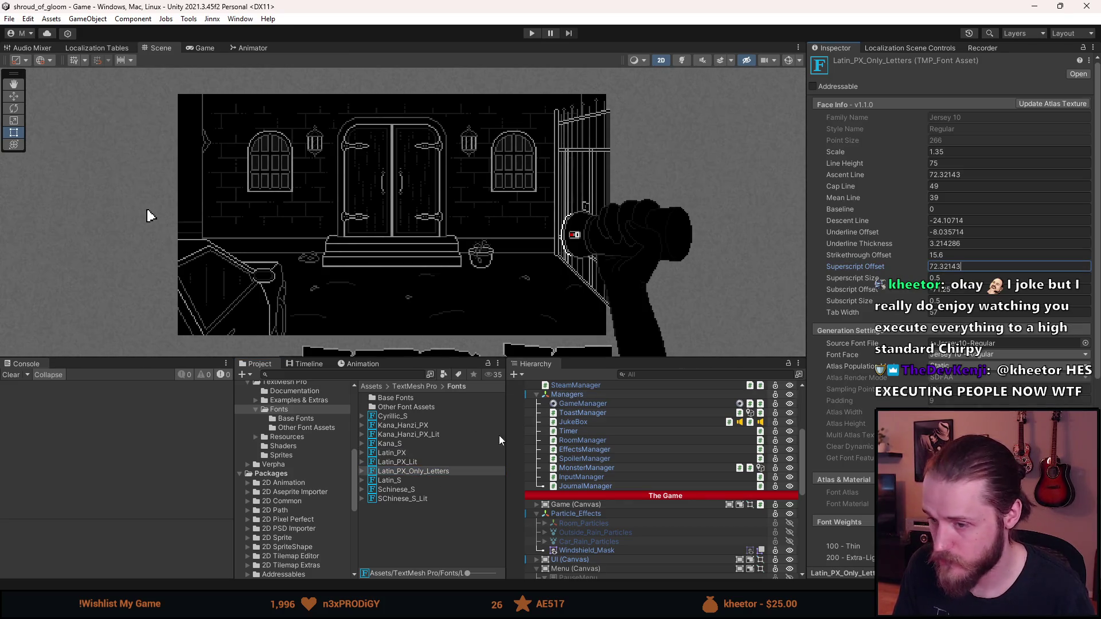
Match Superscript Size 0.5, Subscript Offset -24.10714 and Tab Width 19, then enter Play mode.
{"action": "left_click", "coordinate": [409, 454]}
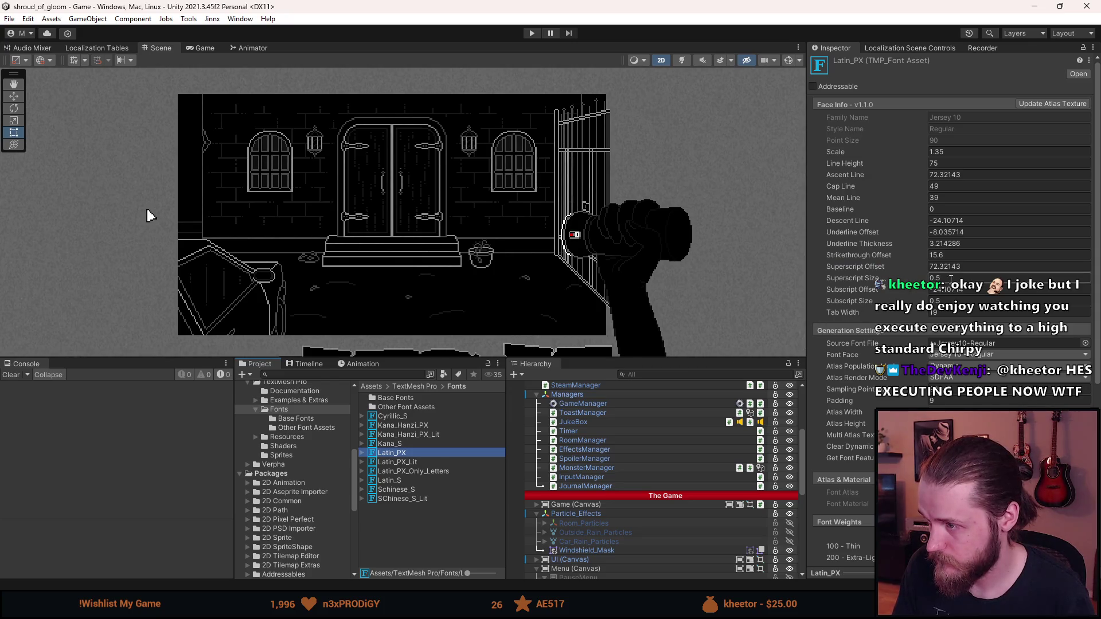
{"action": "left_click", "coordinate": [954, 278]}
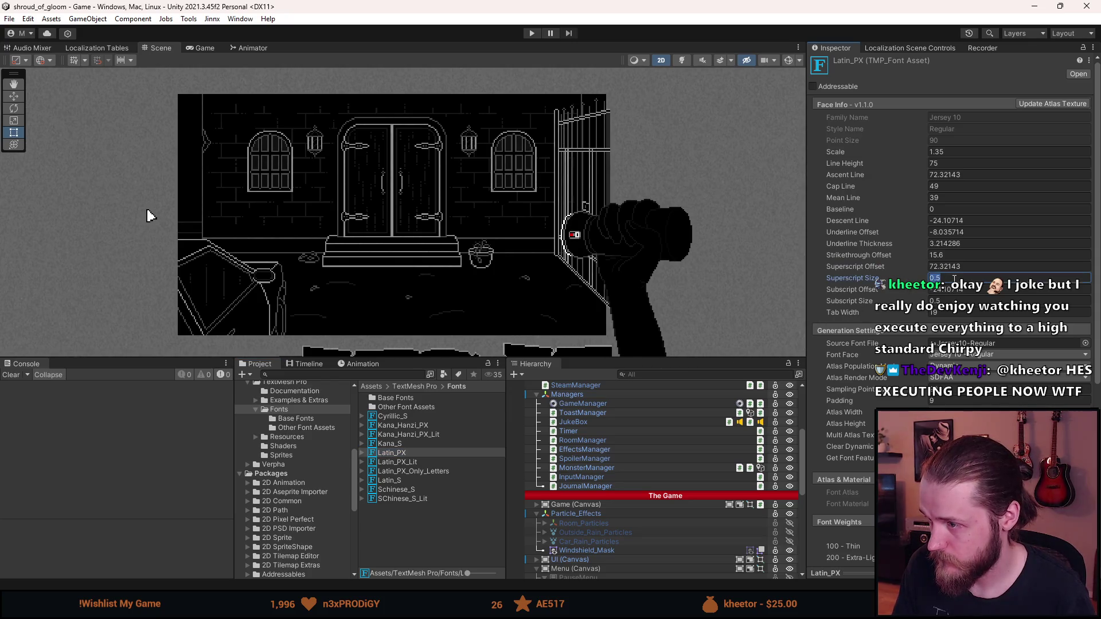
{"action": "left_click", "coordinate": [407, 471]}
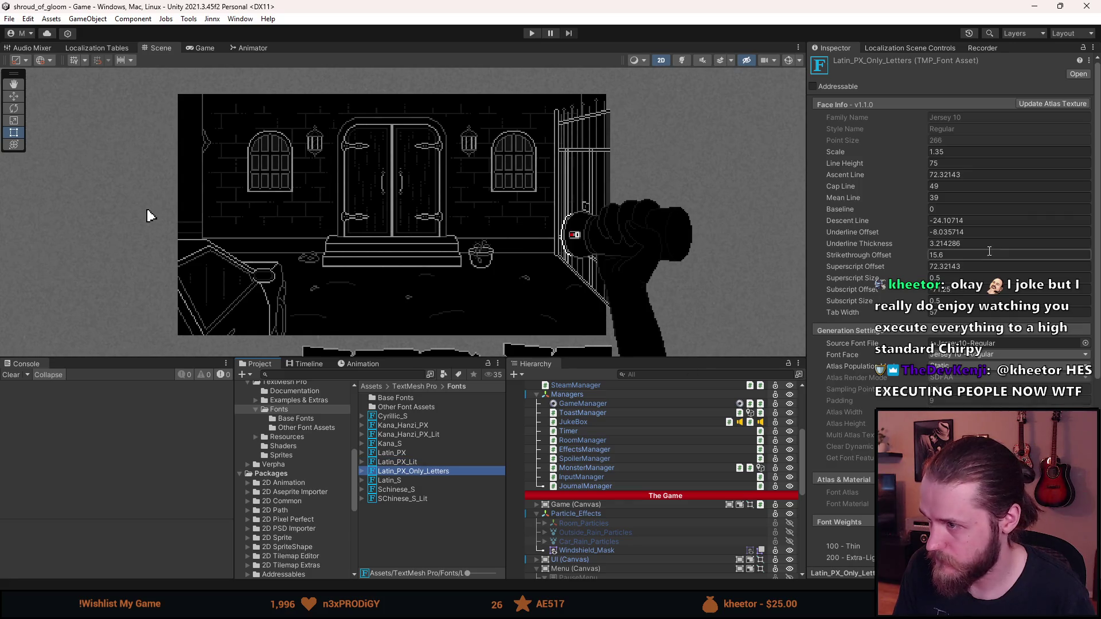
{"action": "left_click", "coordinate": [954, 279]}
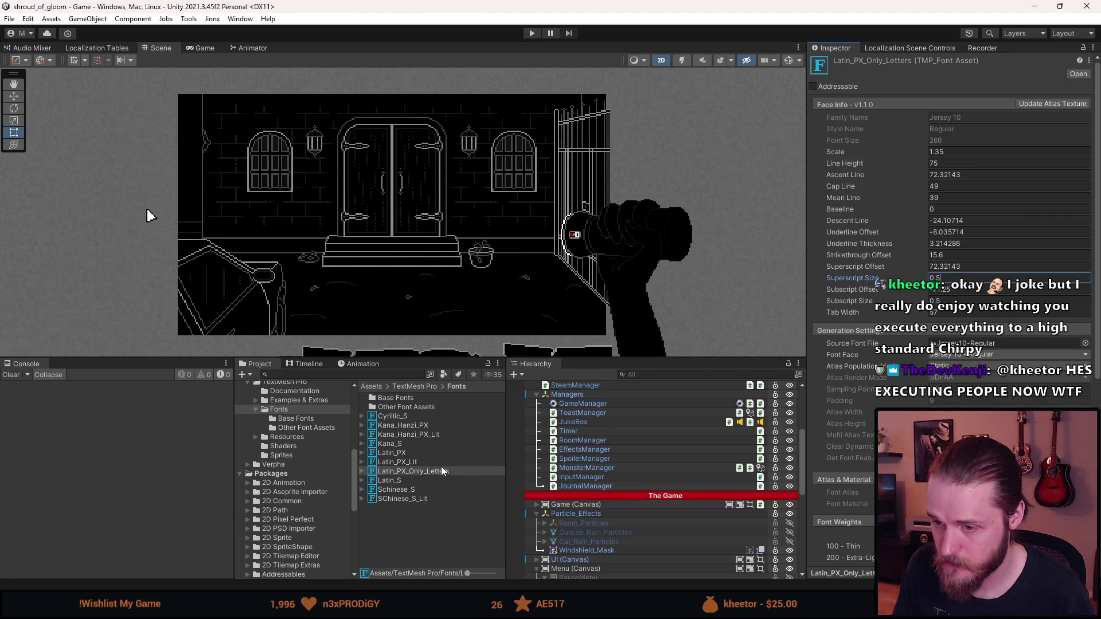
{"action": "left_click", "coordinate": [423, 453]}
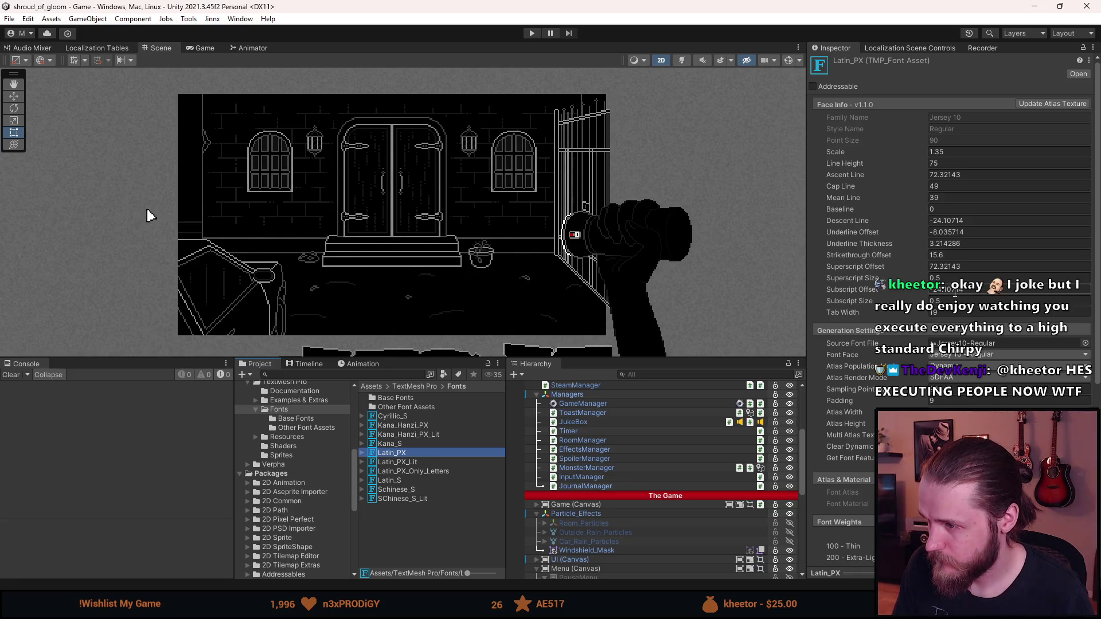
{"action": "left_click", "coordinate": [954, 290]}
{"action": "left_click", "coordinate": [431, 470]}
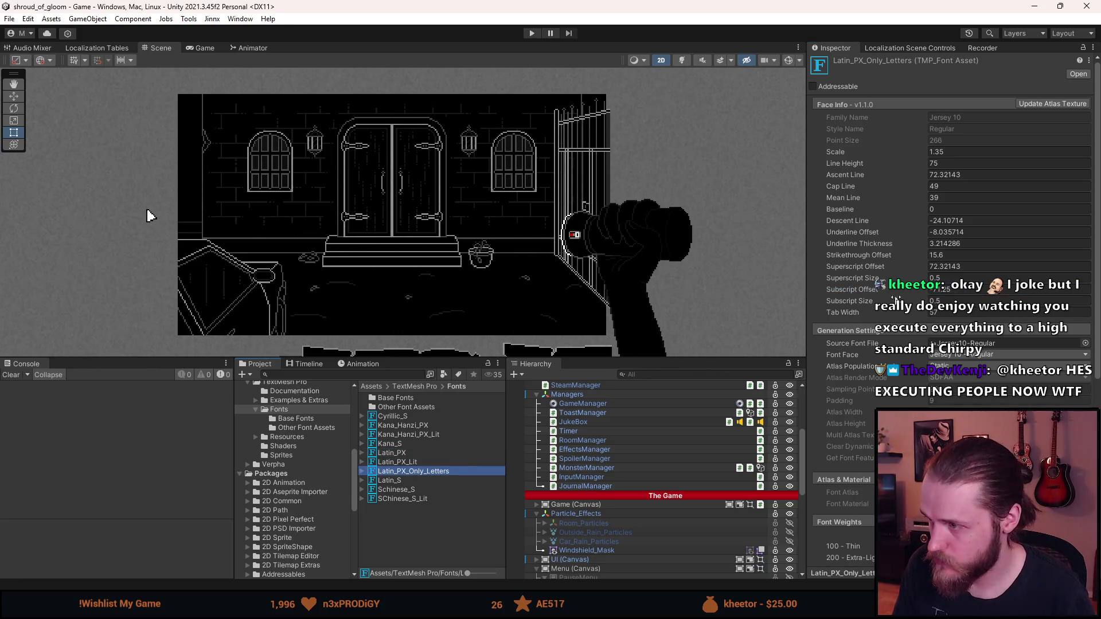
{"action": "left_click", "coordinate": [953, 290]}
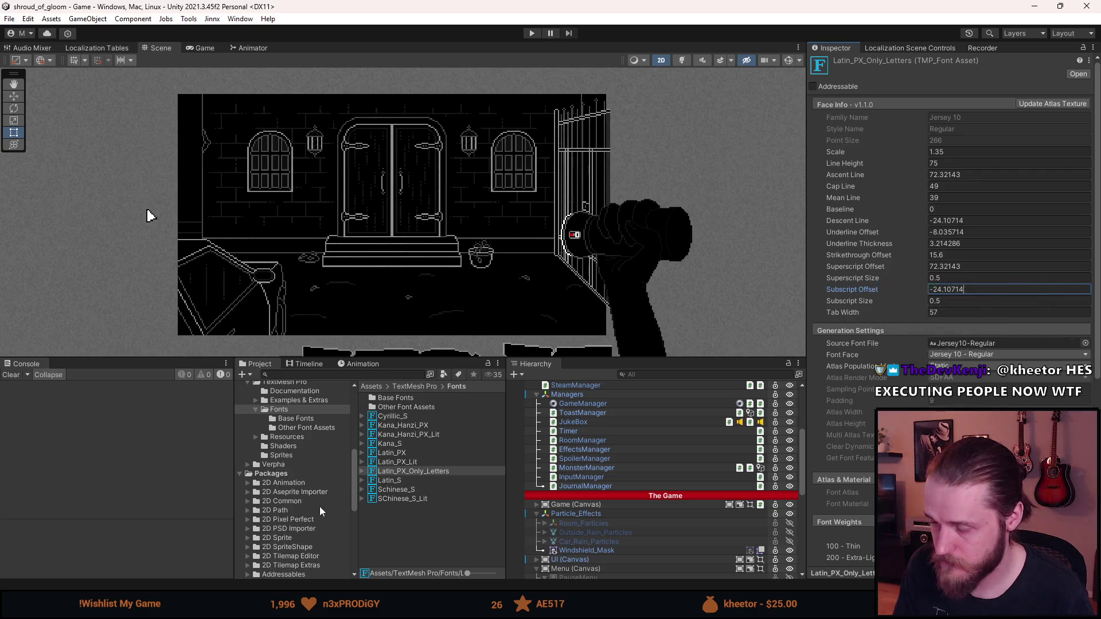
{"action": "left_click", "coordinate": [405, 454]}
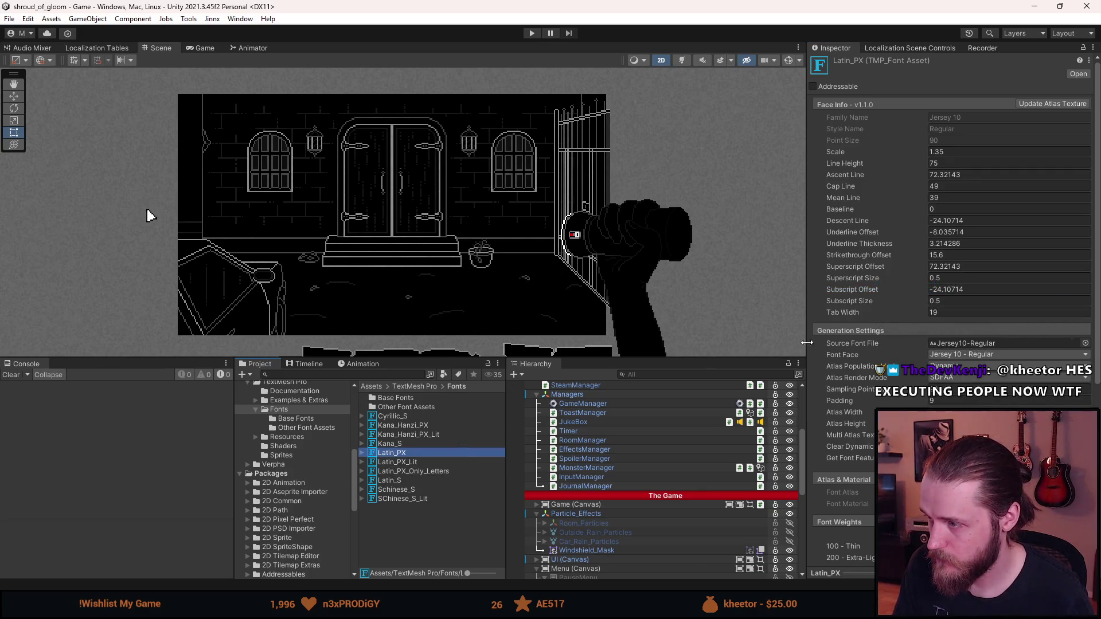
{"action": "left_click", "coordinate": [436, 472]}
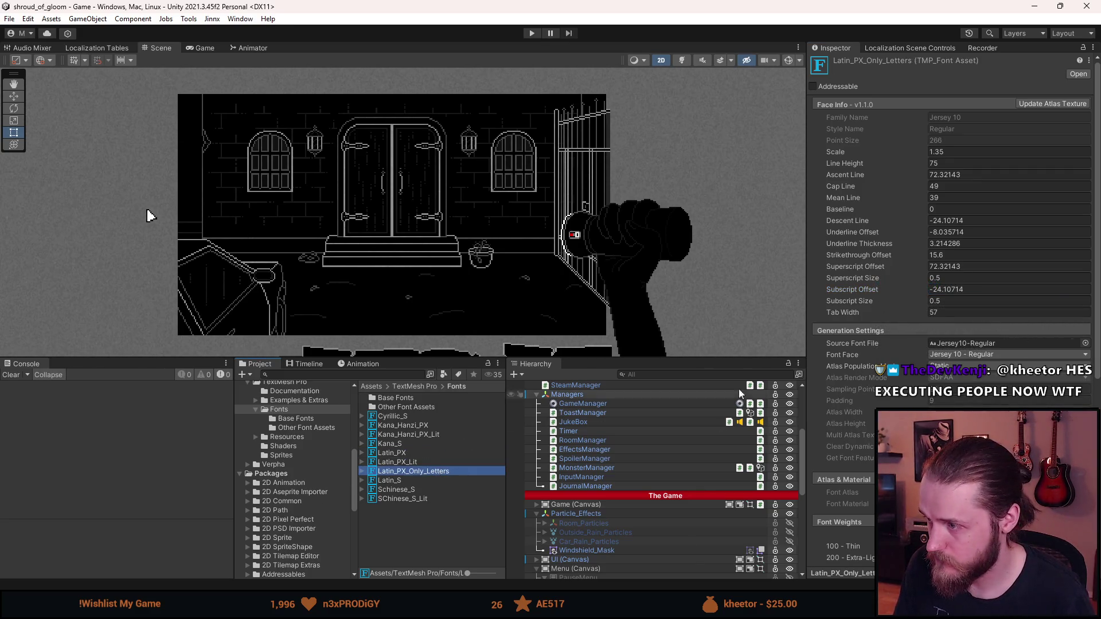
{"action": "left_click", "coordinate": [949, 312]}
{"action": "type", "text": "19"}
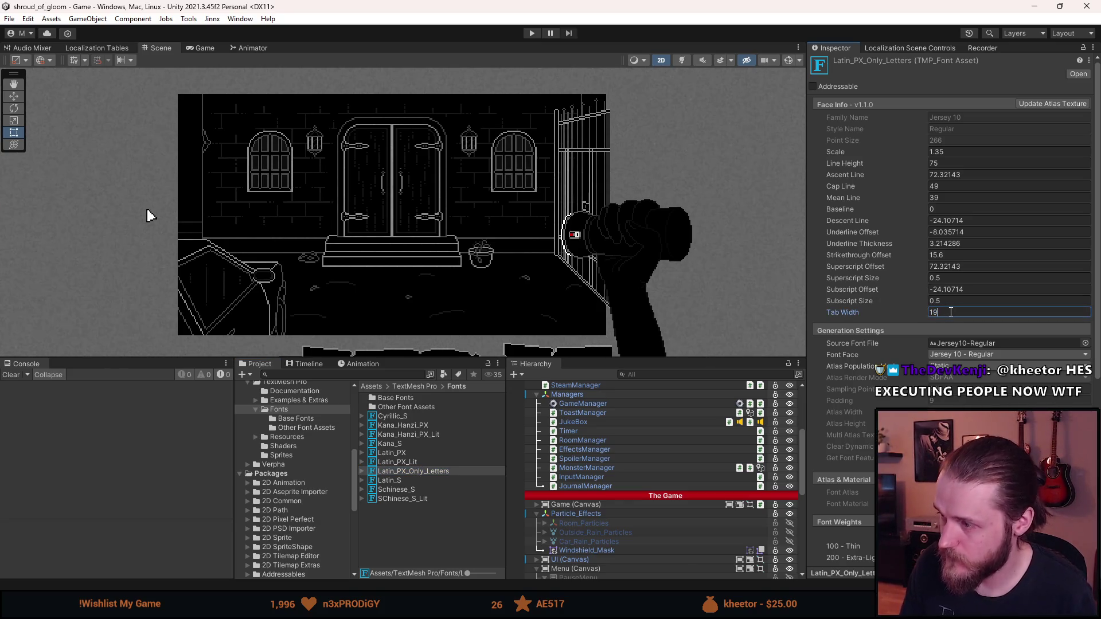
{"action": "left_click", "coordinate": [532, 34]}
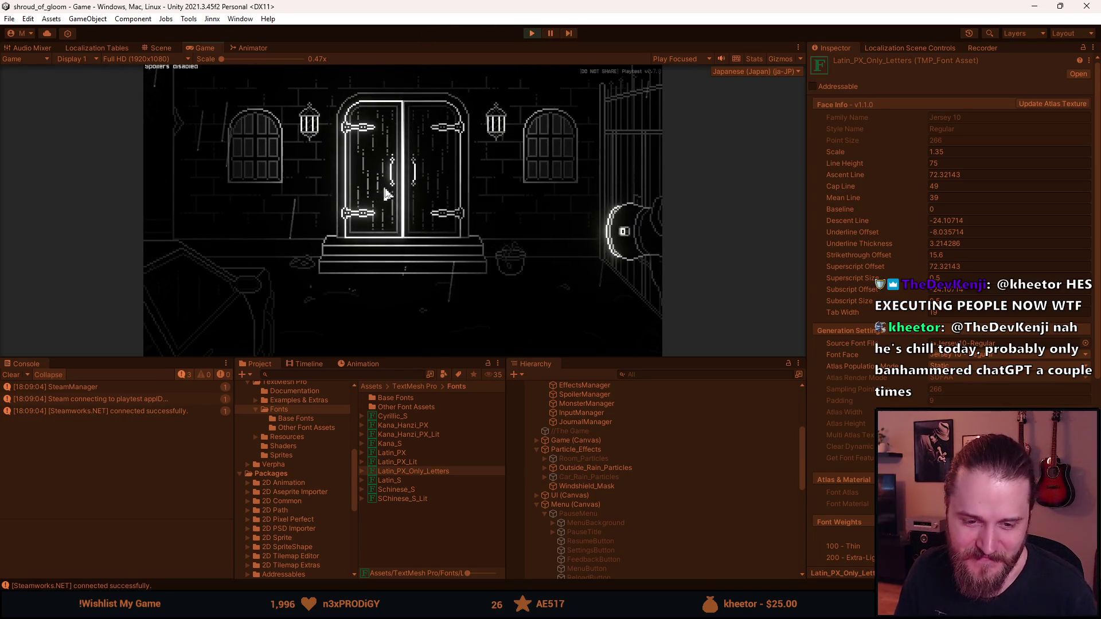
Pause the game, enlarge the Game view, and resume playing.
{"action": "key", "text": "Escape"}
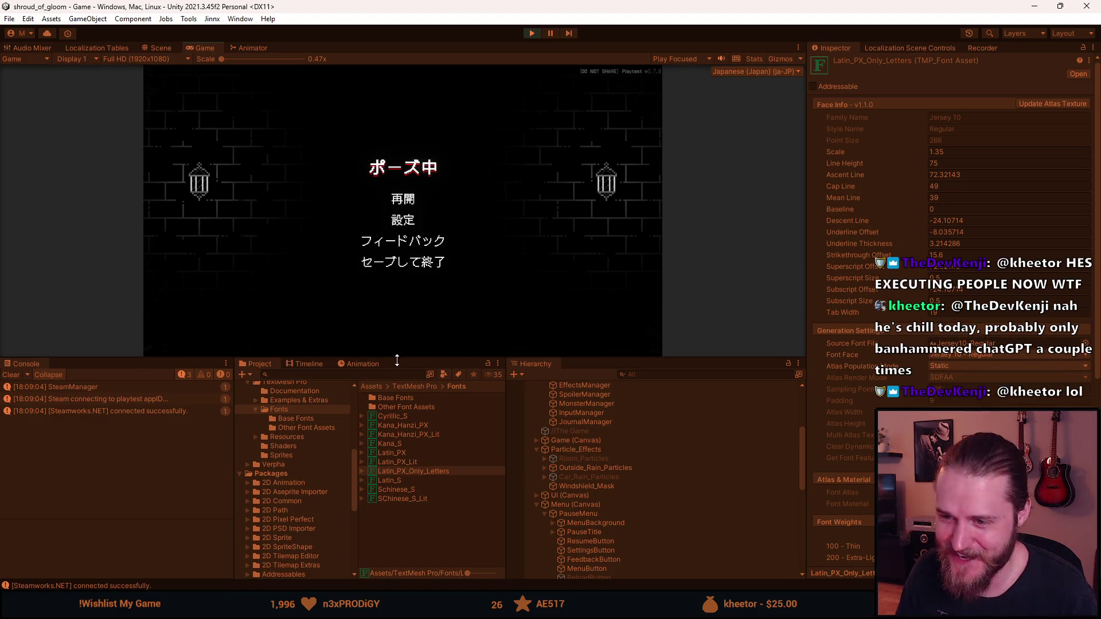
{"action": "left_click_drag", "start_coordinate": [399, 359], "coordinate": [400, 519]}
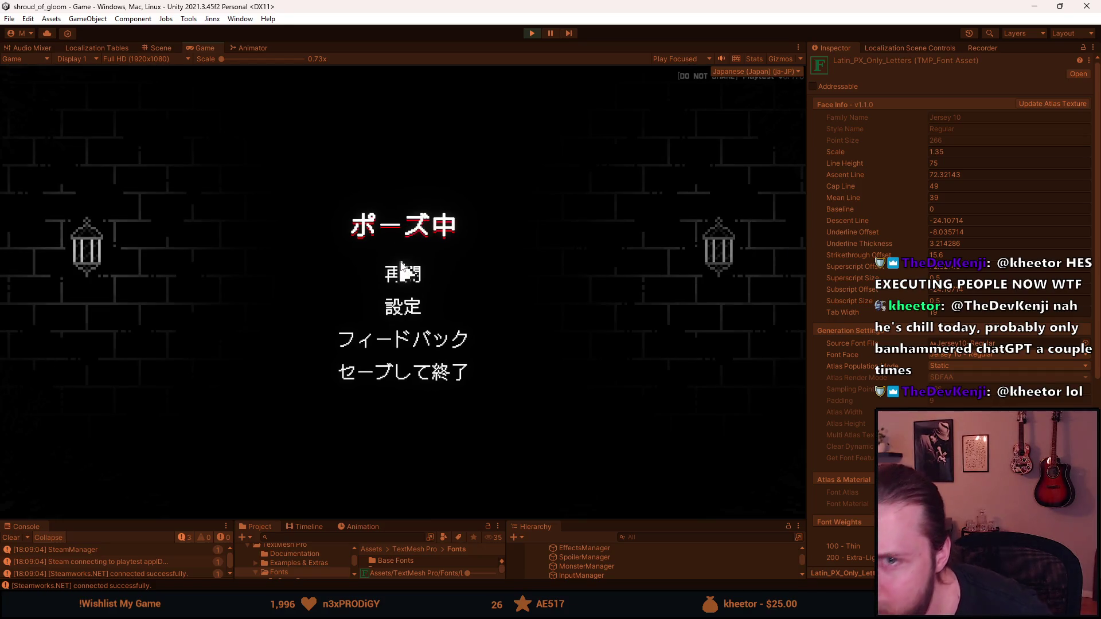
{"action": "left_click", "coordinate": [392, 278]}
{"action": "key", "text": "Escape"}
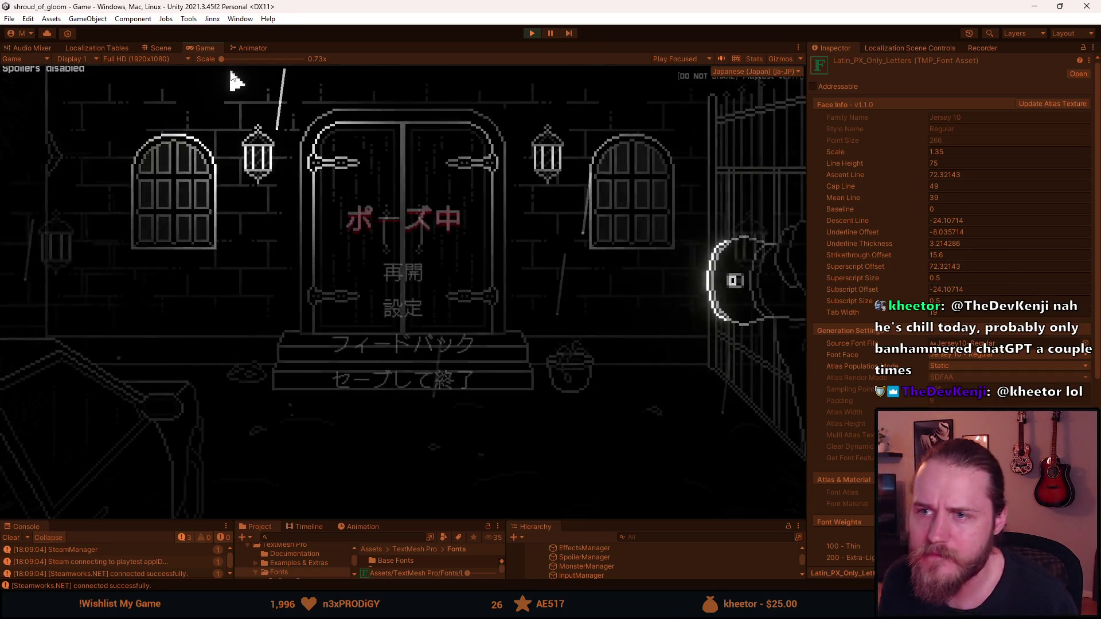
{"action": "left_click", "coordinate": [414, 276]}
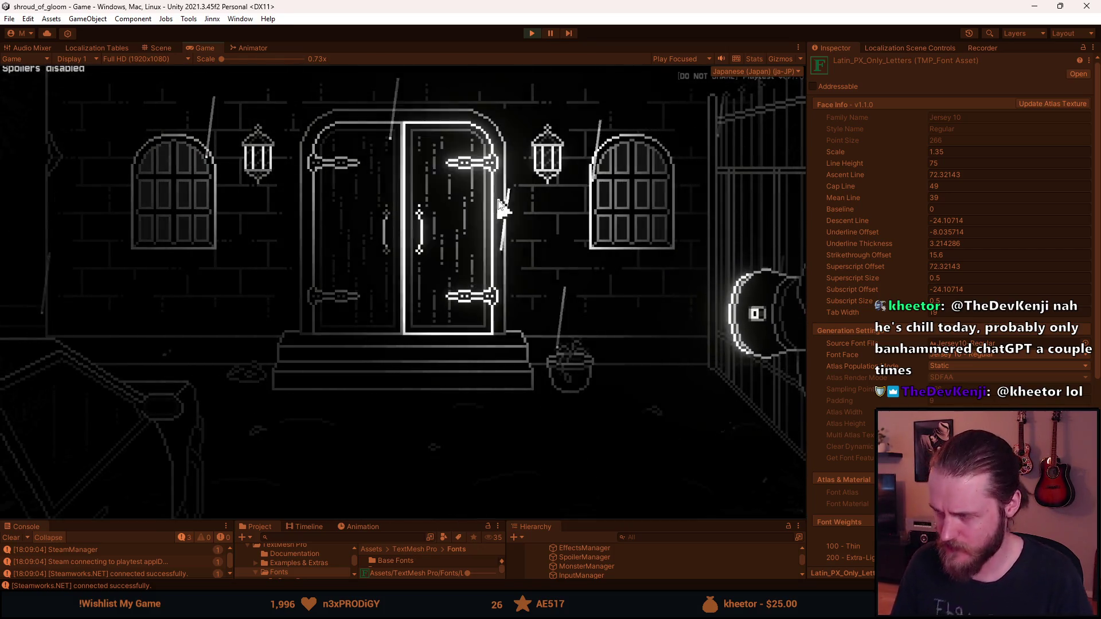
Open the game's language selection screen through the pause menu's 設定 → 言語.
{"action": "key", "text": "Escape"}
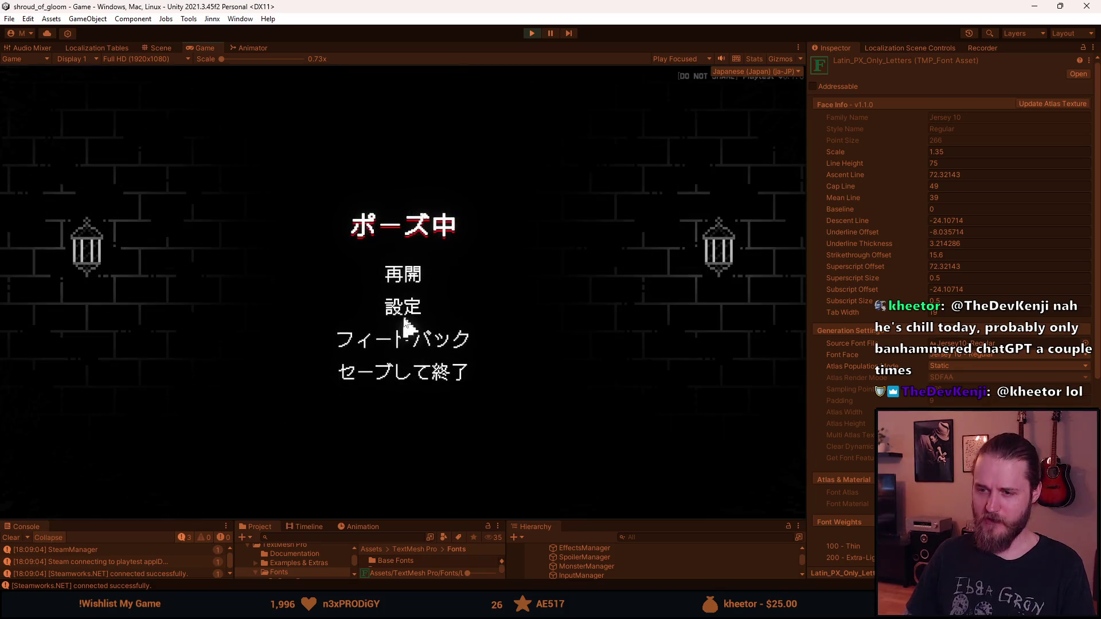
{"action": "left_click", "coordinate": [405, 309]}
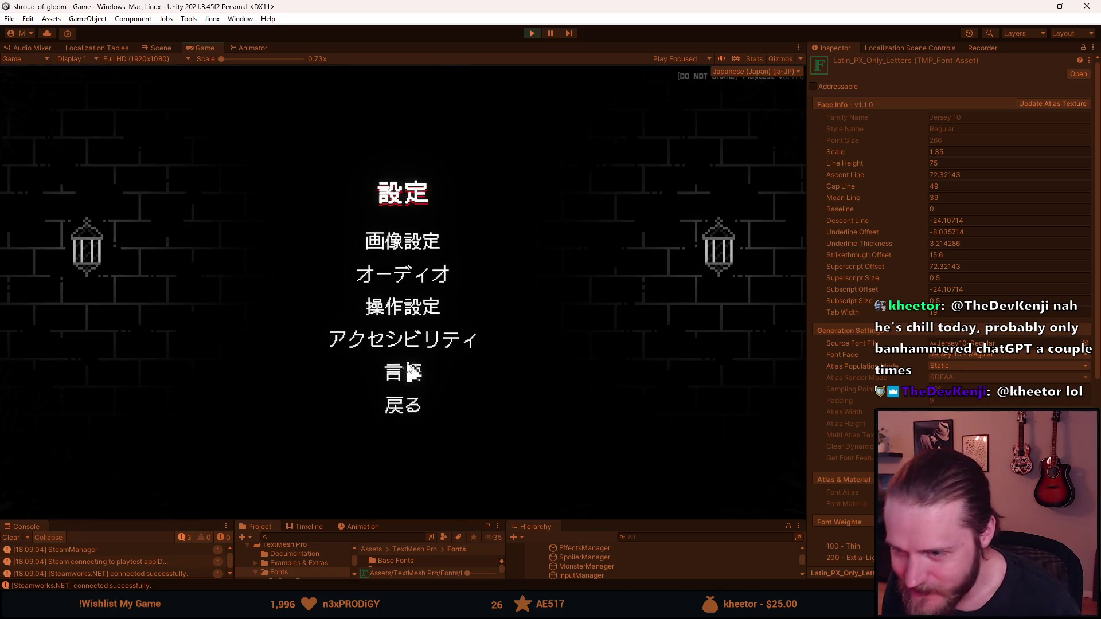
{"action": "left_click", "coordinate": [405, 376]}
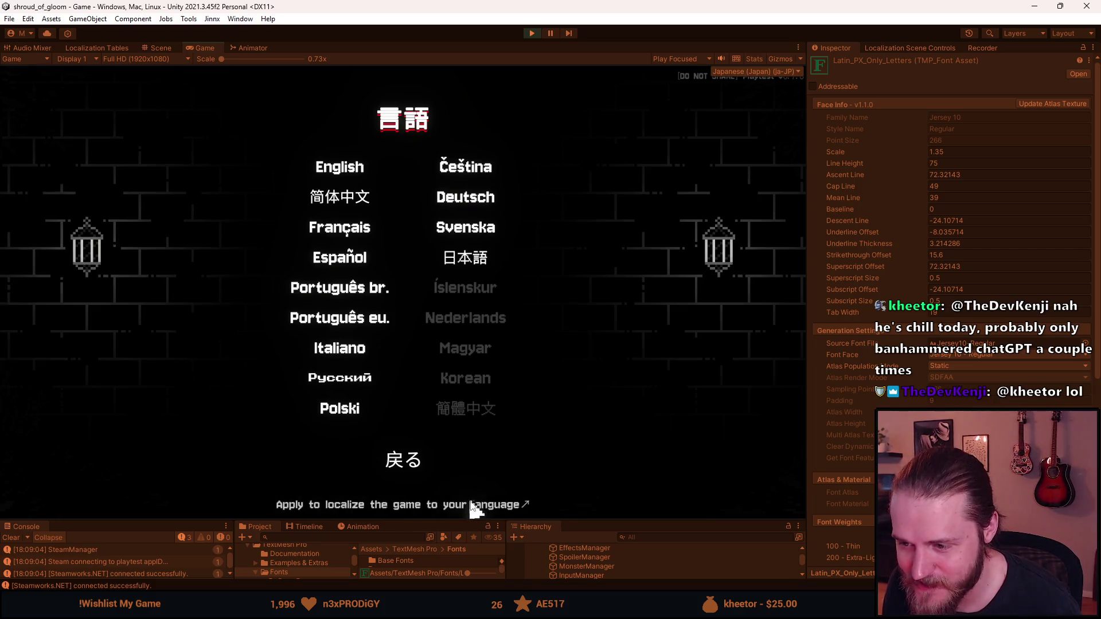
Switch the game's language from Japanese to English and resume playing.
{"action": "key", "text": "Escape"}
{"action": "key", "text": "Escape"}
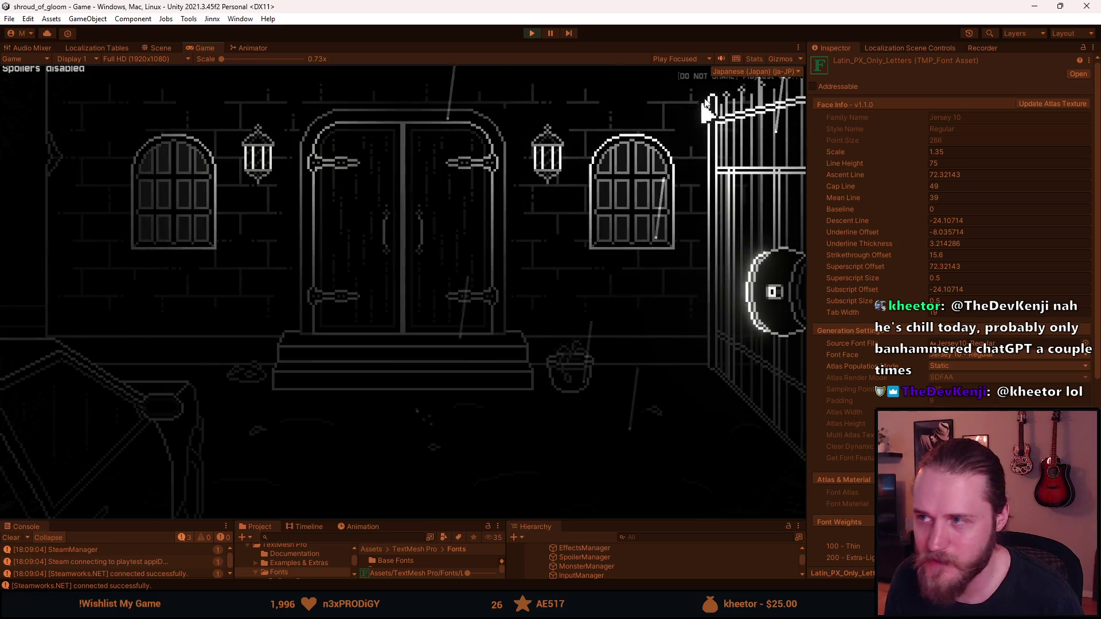
{"action": "key", "text": "Escape"}
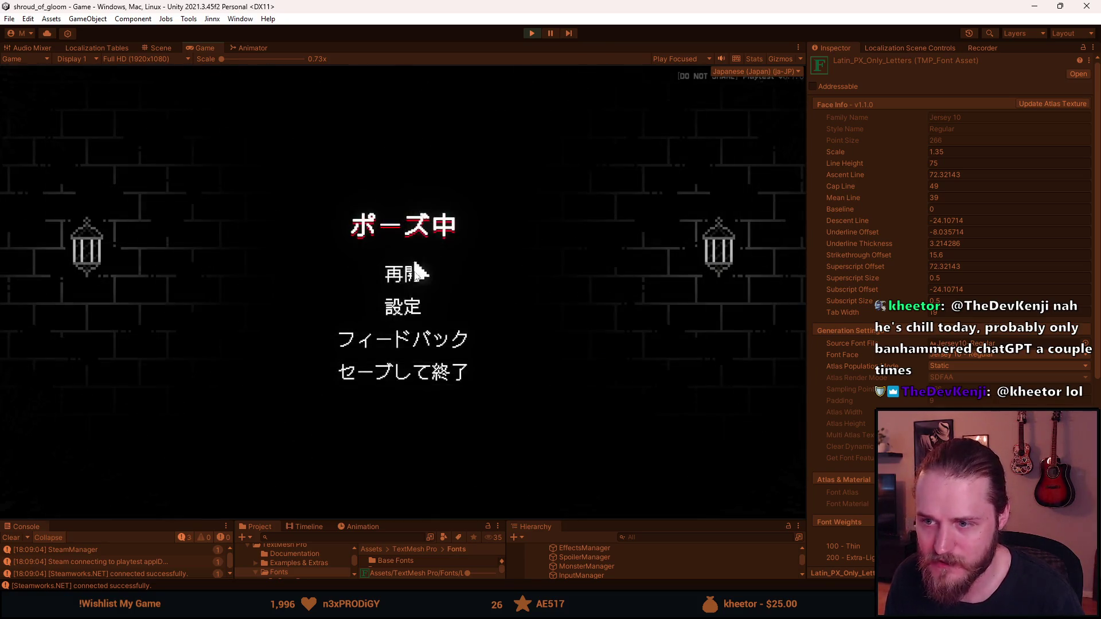
{"action": "left_click", "coordinate": [402, 312]}
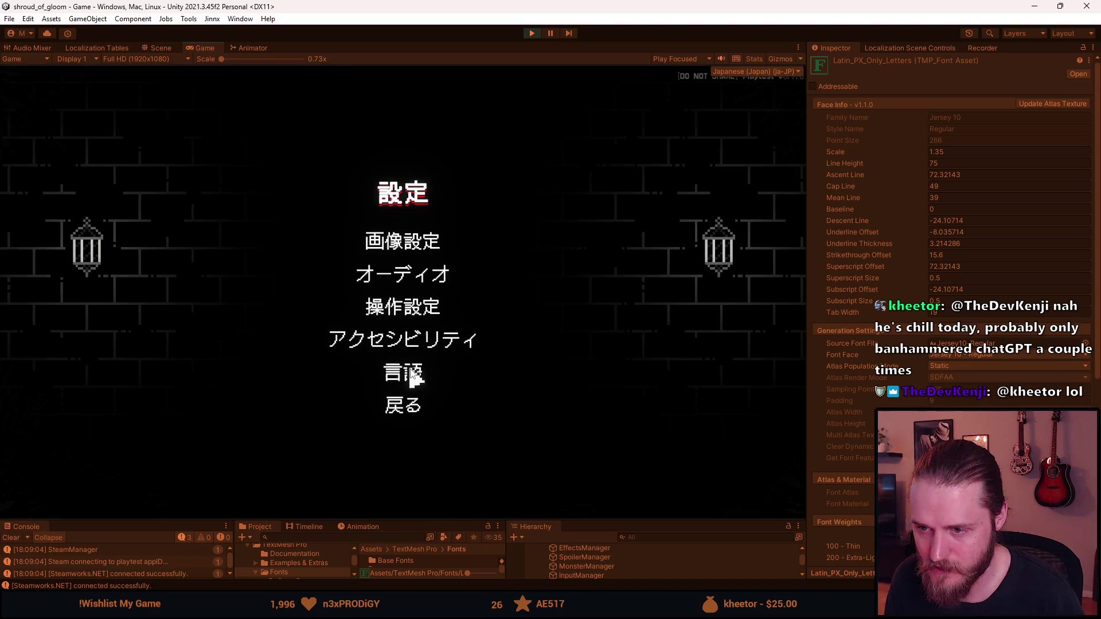
{"action": "left_click", "coordinate": [412, 376]}
{"action": "left_click", "coordinate": [327, 168]}
{"action": "key", "text": "Escape"}
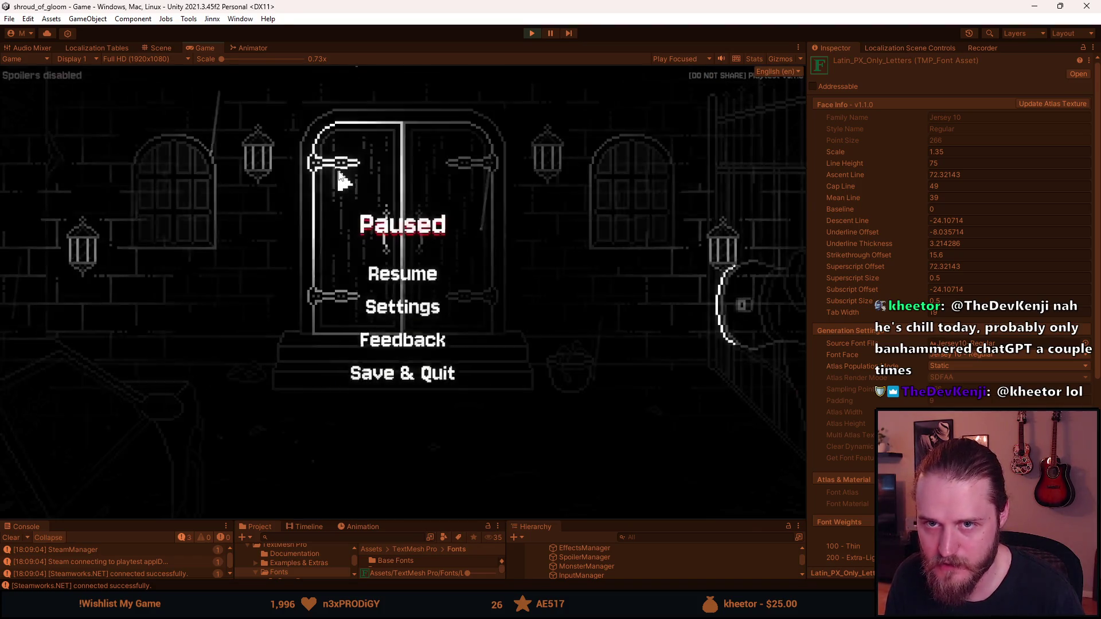
{"action": "key", "text": "Escape"}
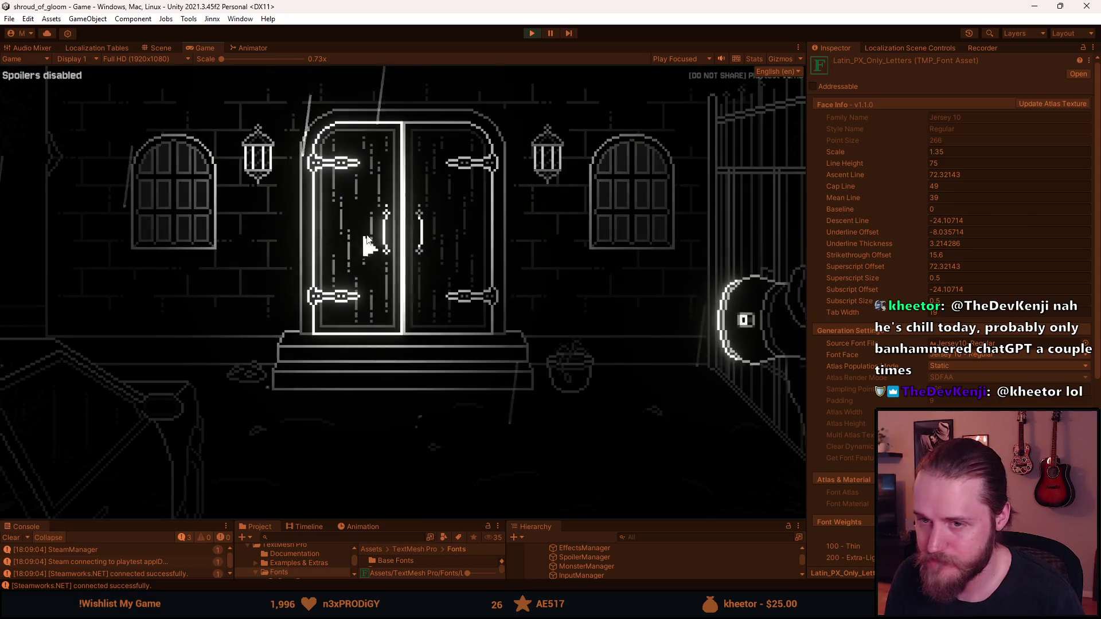
Check the English Settings and Paused menus, then stop Play mode.
{"action": "key", "text": "Escape"}
{"action": "left_click", "coordinate": [401, 311]}
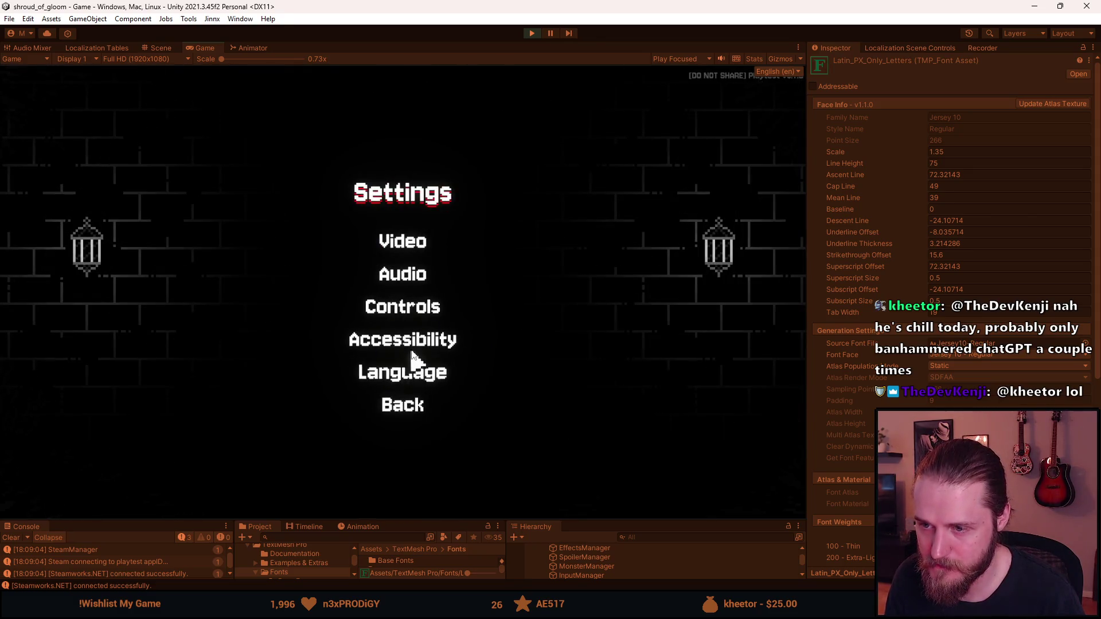
{"action": "key", "text": "Escape"}
{"action": "left_click", "coordinate": [529, 34]}
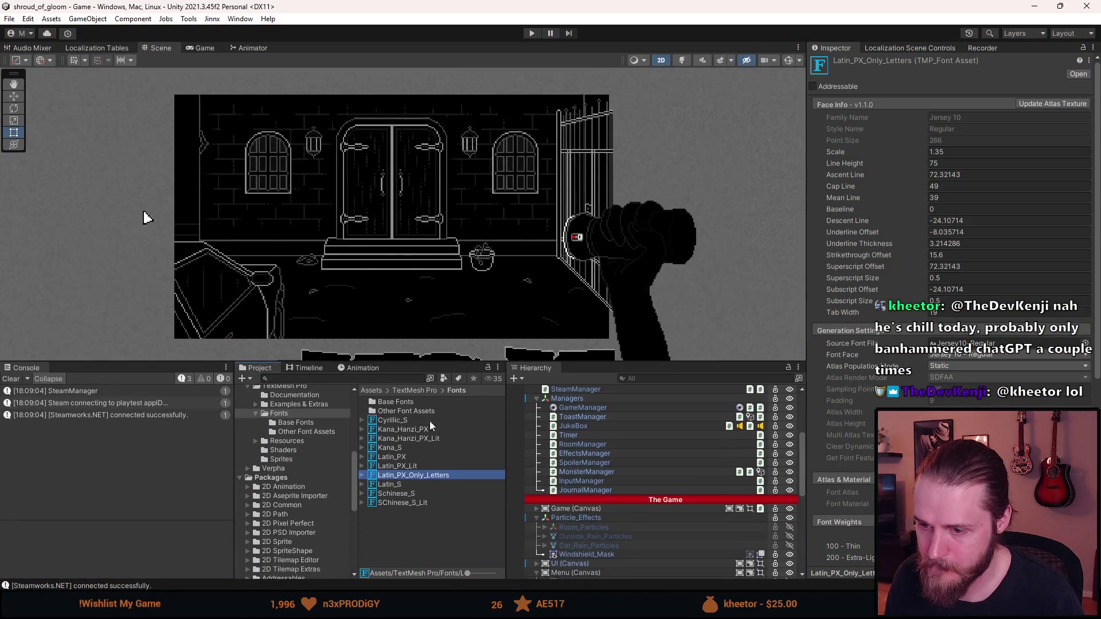
Compare Latin_PX's settings against Latin_PX_Only_Letters in the Inspector.
{"action": "left_click", "coordinate": [411, 458]}
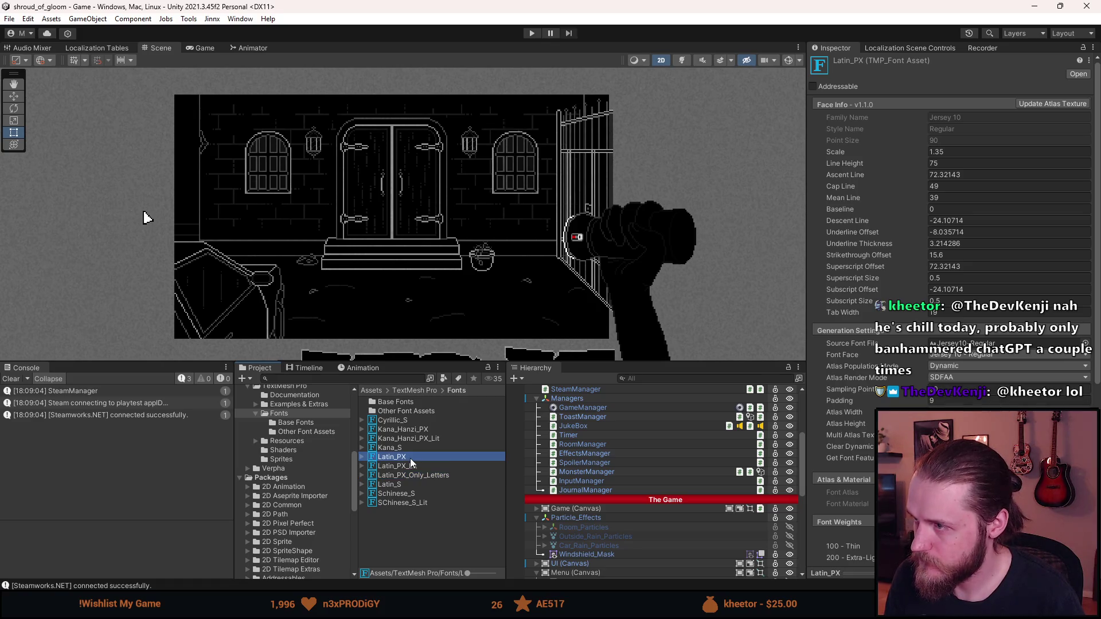
{"action": "left_click", "coordinate": [409, 475]}
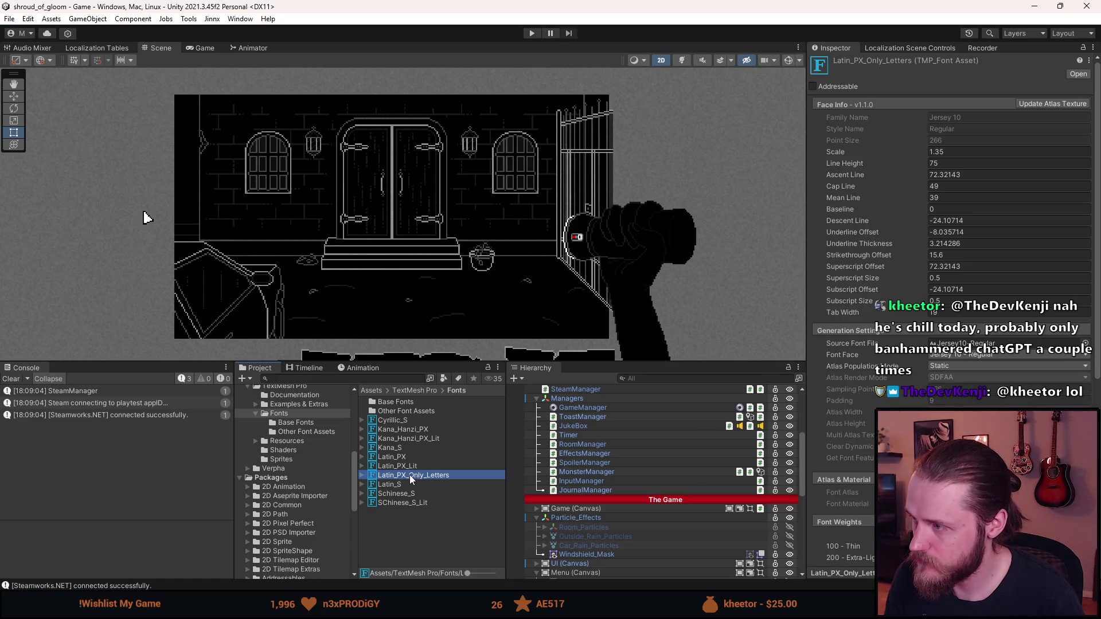
{"action": "left_click", "coordinate": [406, 459]}
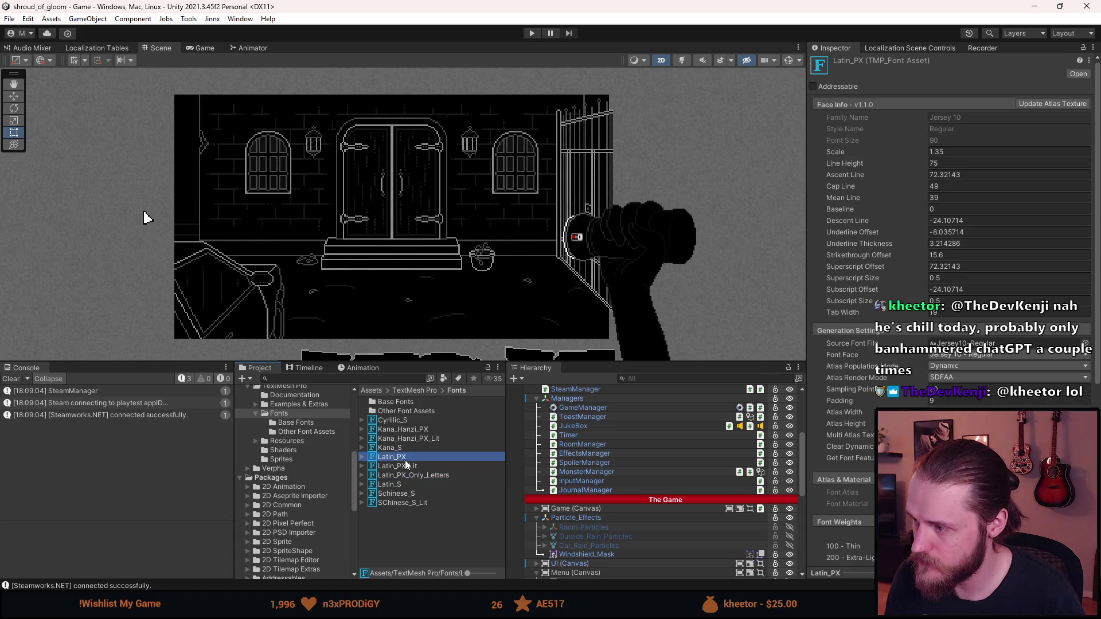
{"action": "left_click", "coordinate": [408, 474]}
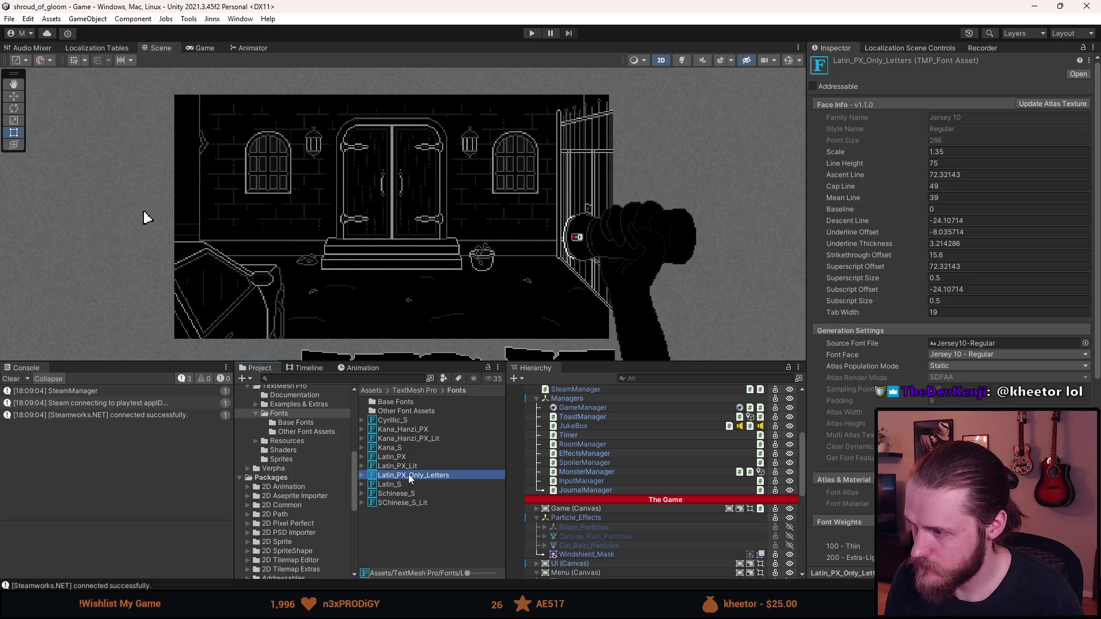
Set Latin_PX_Only_Letters' Atlas Population Mode to Dynamic, then open and close the Font Asset Creator.
{"action": "left_click", "coordinate": [960, 366]}
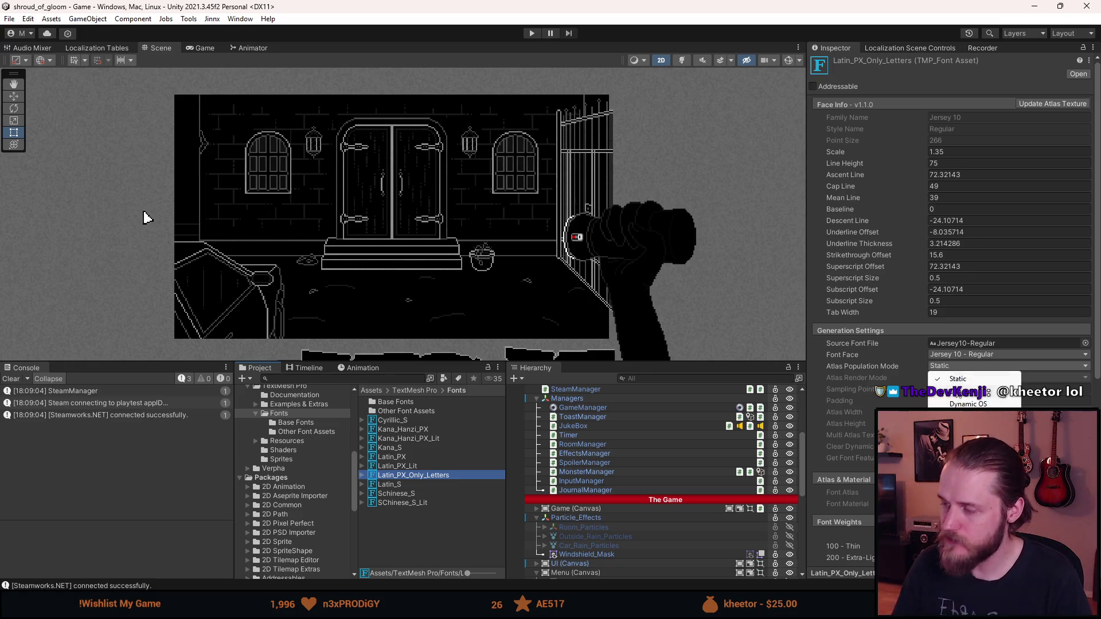
{"action": "left_click", "coordinate": [956, 391]}
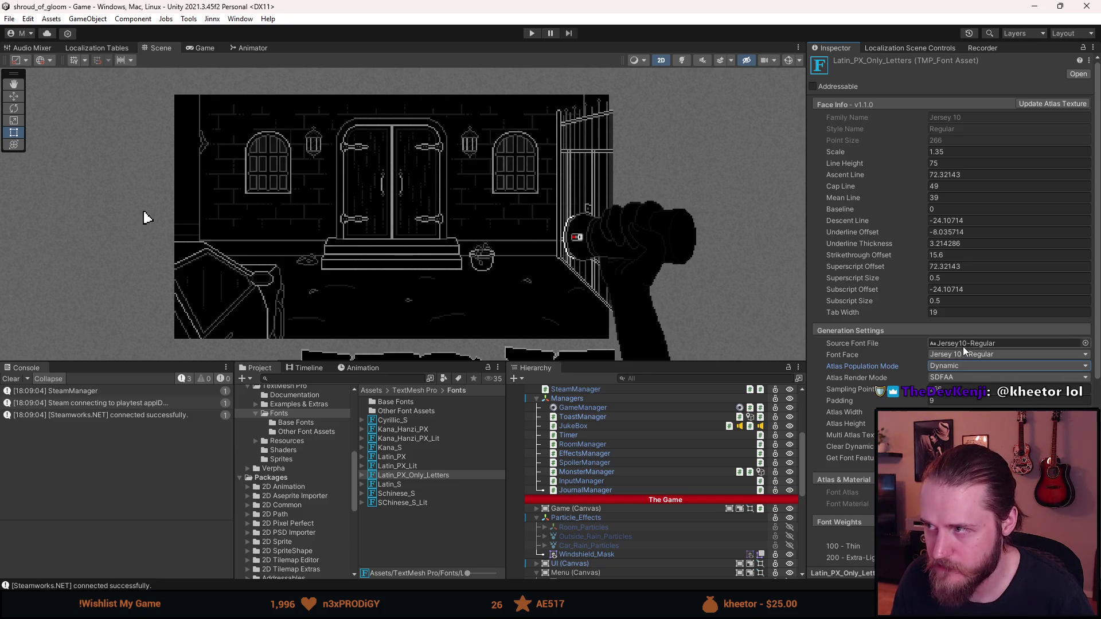
{"action": "left_click", "coordinate": [1040, 104]}
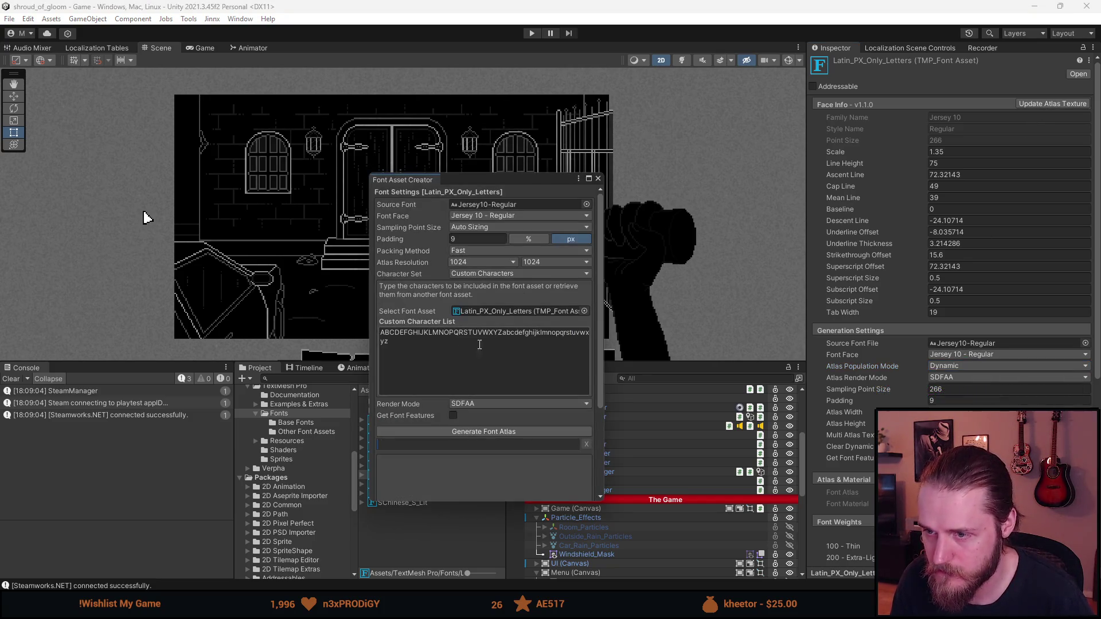
{"action": "left_click", "coordinate": [598, 179]}
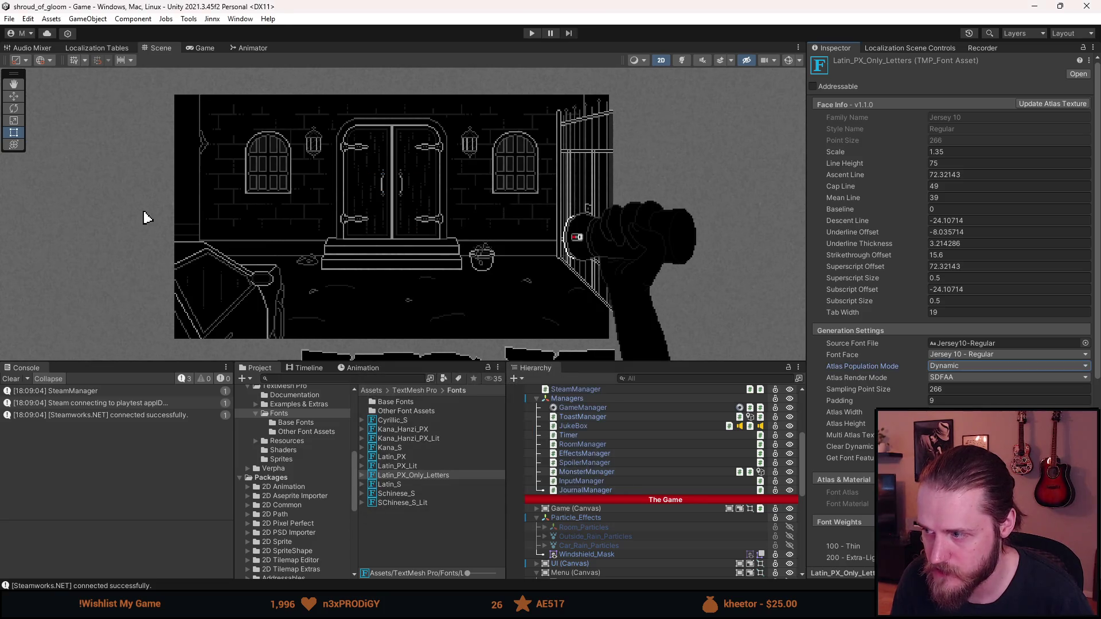
Change Latin_PX_Only_Letters' Sampling Point Size to 90 and apply it.
{"action": "left_click", "coordinate": [945, 389]}
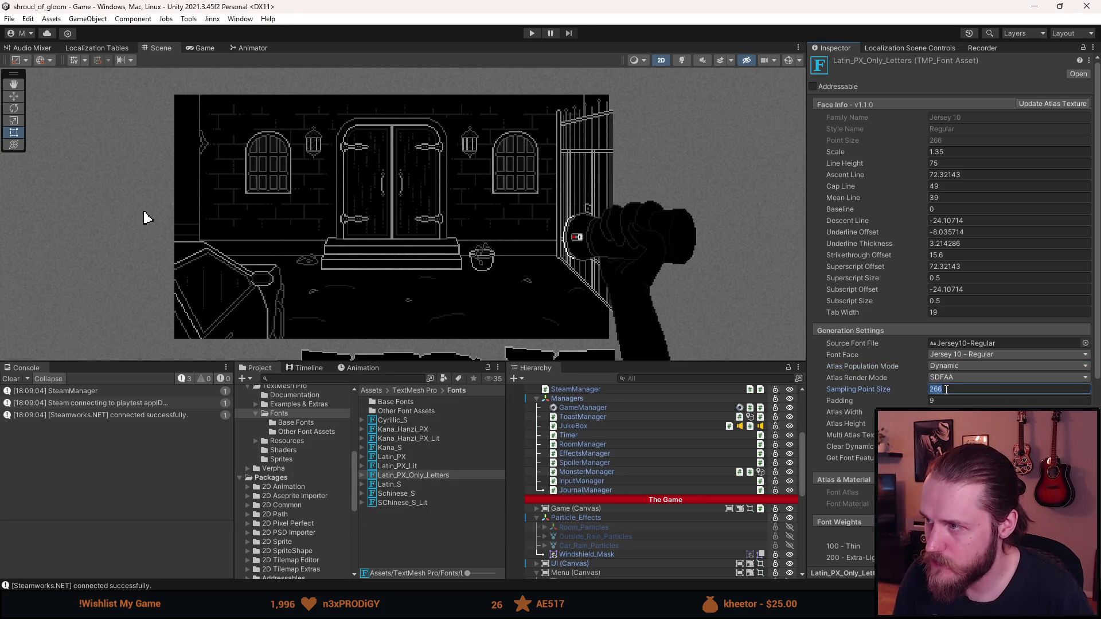
{"action": "type", "text": "90"}
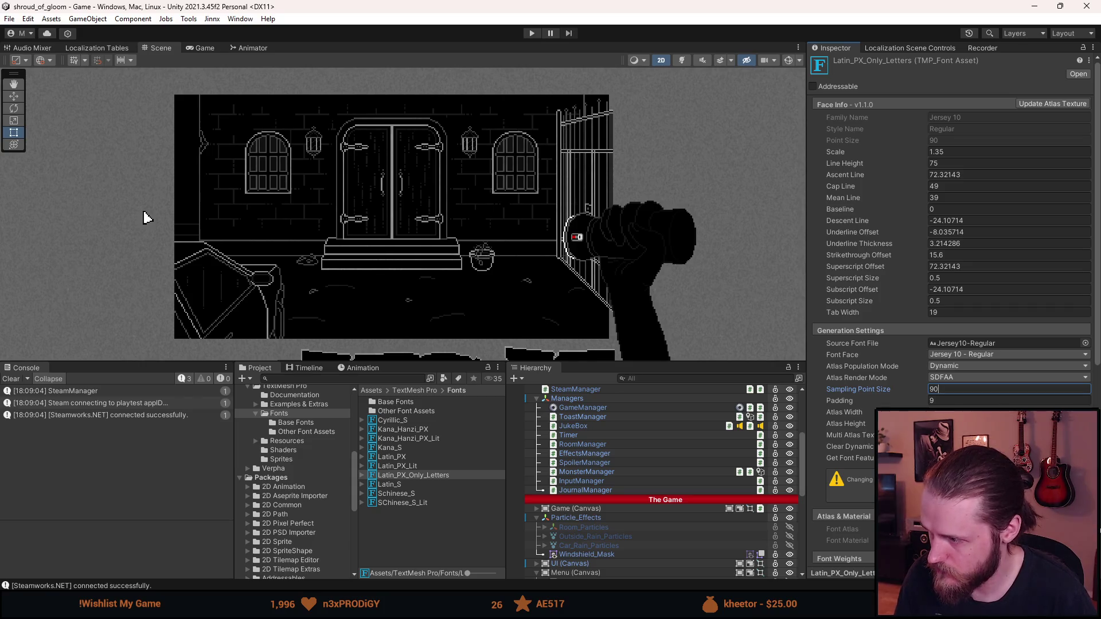
{"action": "key", "text": "Return"}
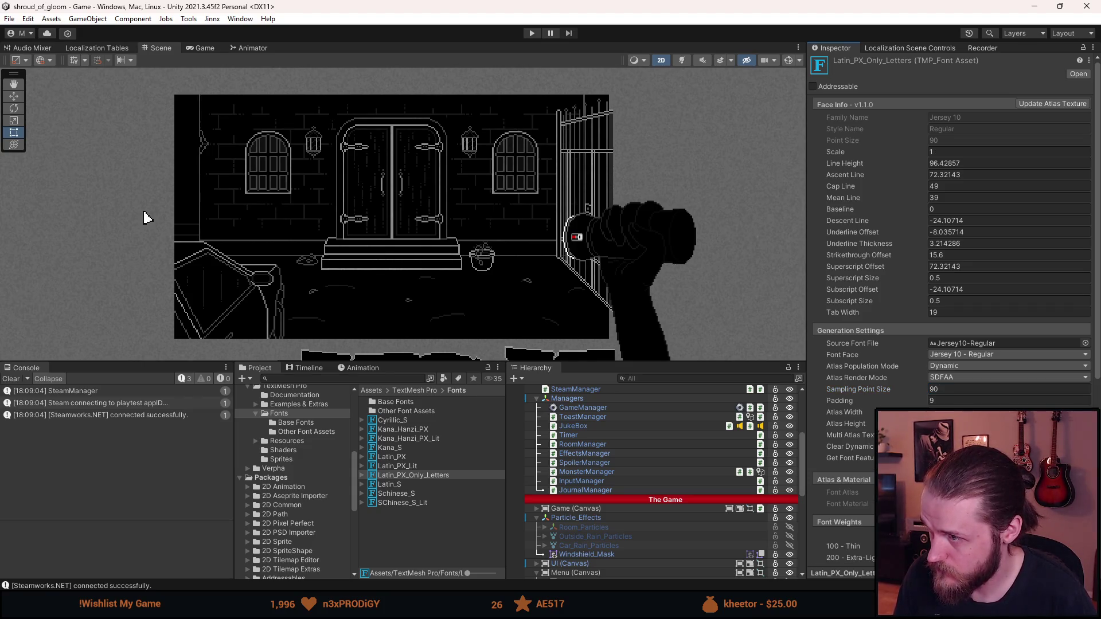
Check Latin_PX and Latin_S, trying Latin_S scale 1.35 then reverting it to 1.
{"action": "left_click", "coordinate": [420, 456]}
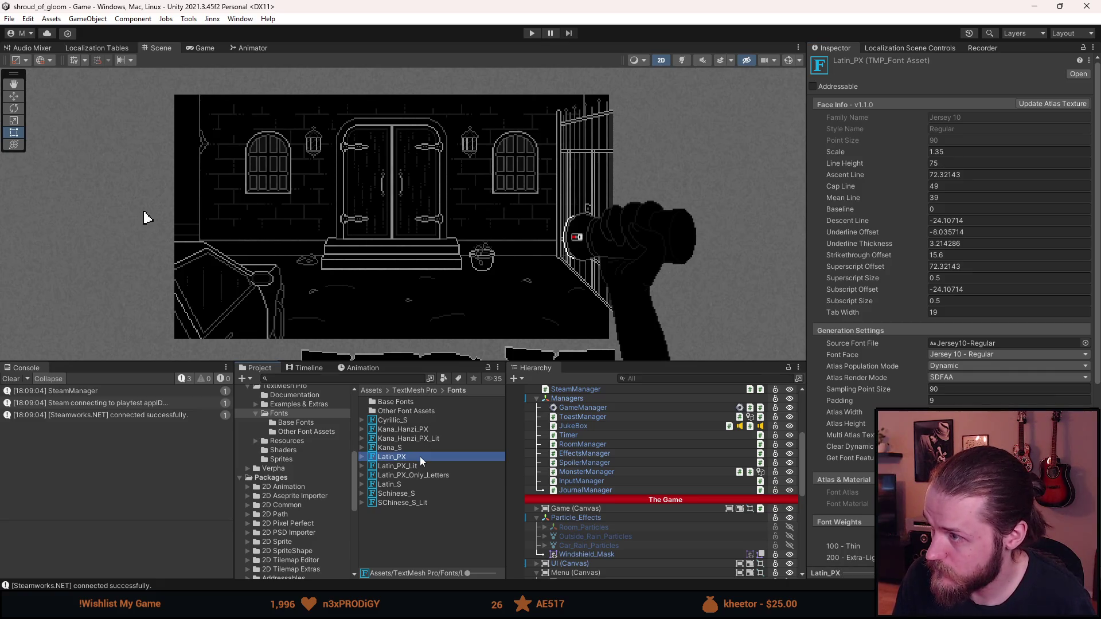
{"action": "left_click", "coordinate": [935, 152]}
{"action": "left_click", "coordinate": [453, 484]}
{"action": "left_click", "coordinate": [940, 152]}
{"action": "type", "text": "1.35"}
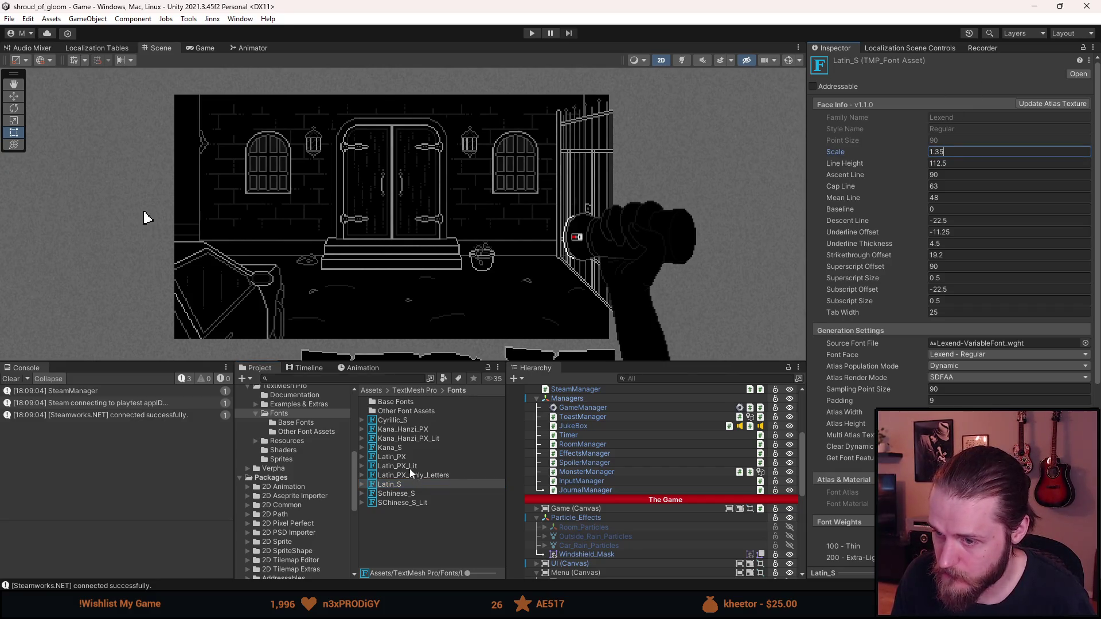
{"action": "key", "text": "BackSpace"}
{"action": "key", "text": "BackSpace"}
{"action": "key", "text": "BackSpace"}
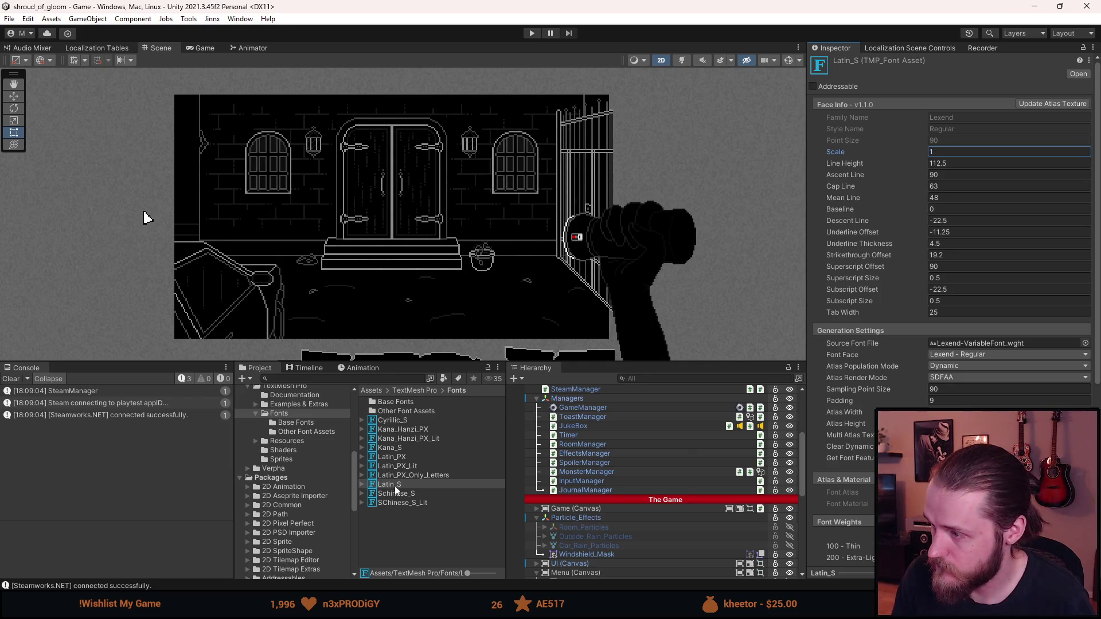
{"action": "key", "text": "Up"}
{"action": "key", "text": "Up"}
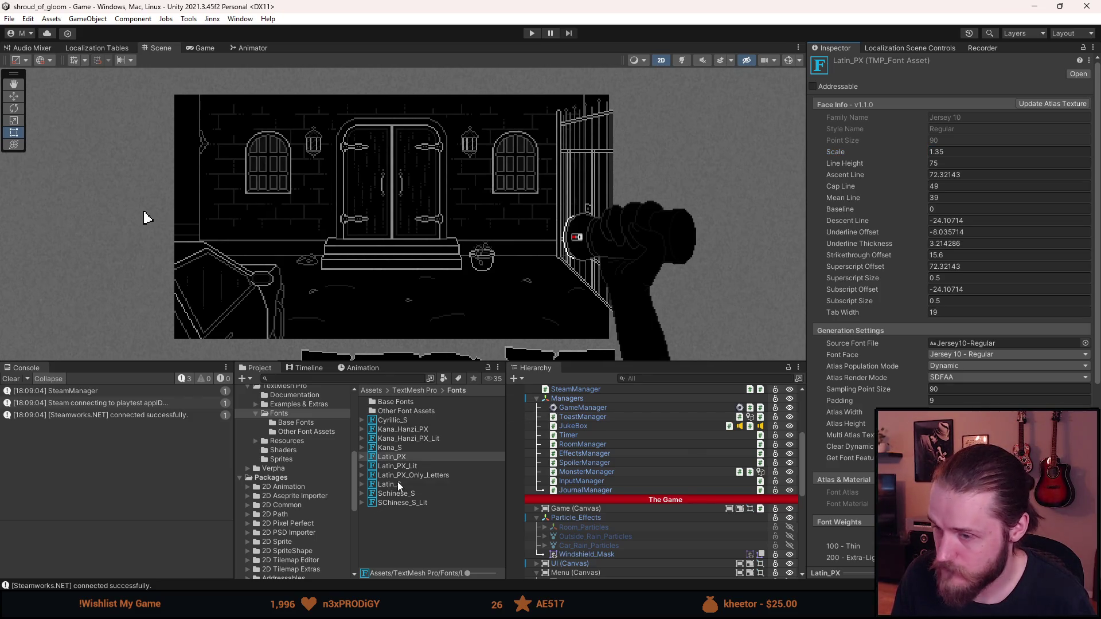
{"action": "left_click", "coordinate": [408, 474]}
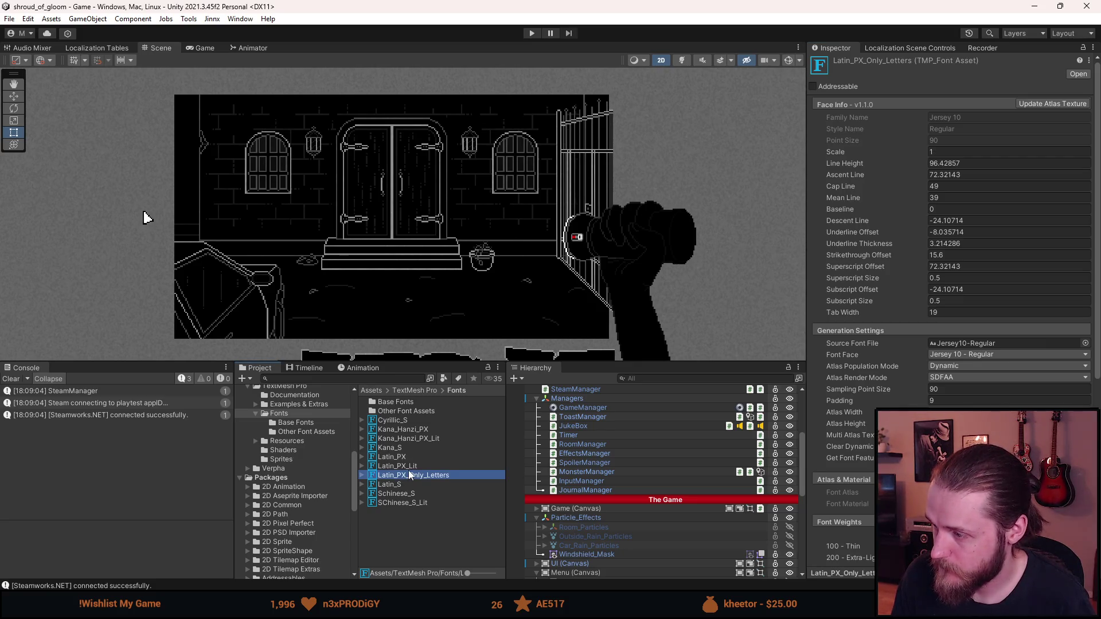
Copy Latin_PX's scale 1.35 into Latin_PX_Only_Letters' Face Info.
{"action": "left_click", "coordinate": [408, 457]}
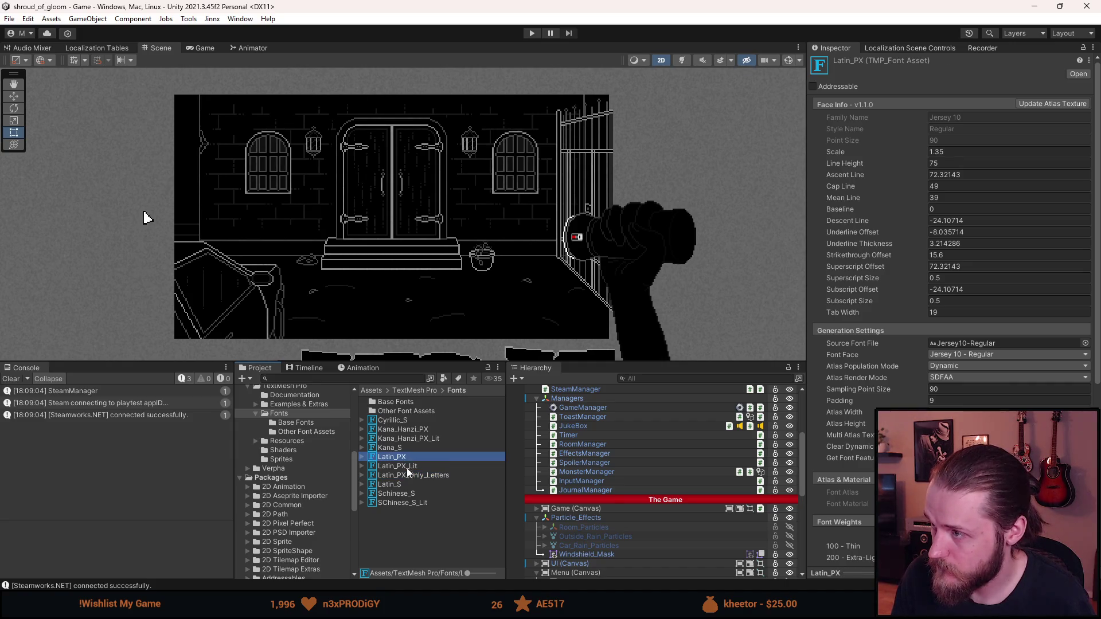
{"action": "left_click", "coordinate": [407, 475]}
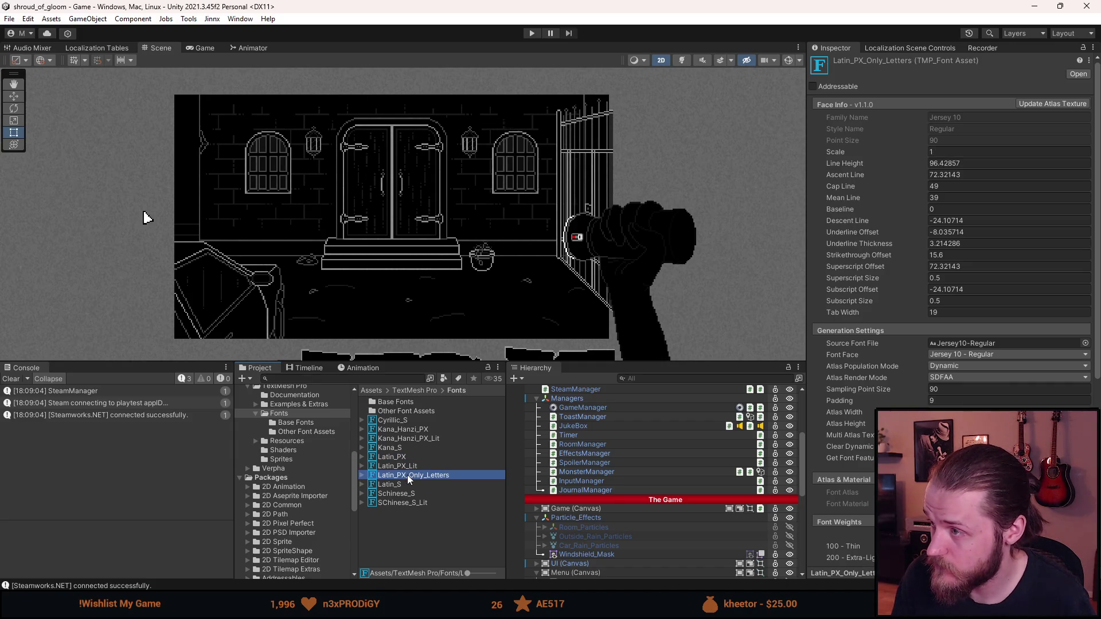
{"action": "left_click", "coordinate": [401, 456]}
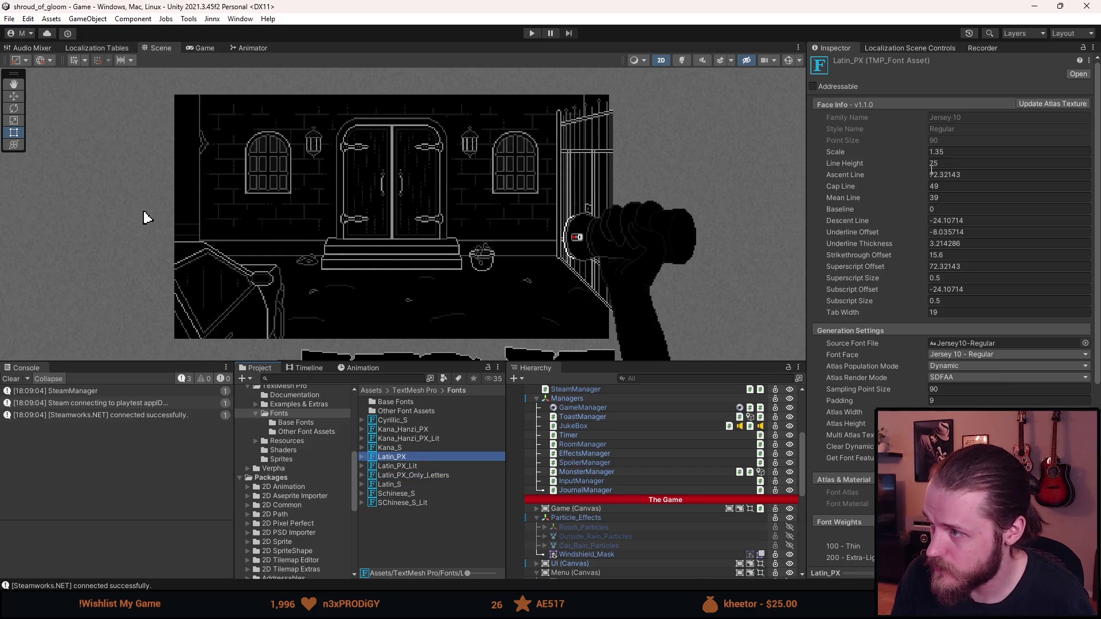
{"action": "left_click", "coordinate": [938, 152]}
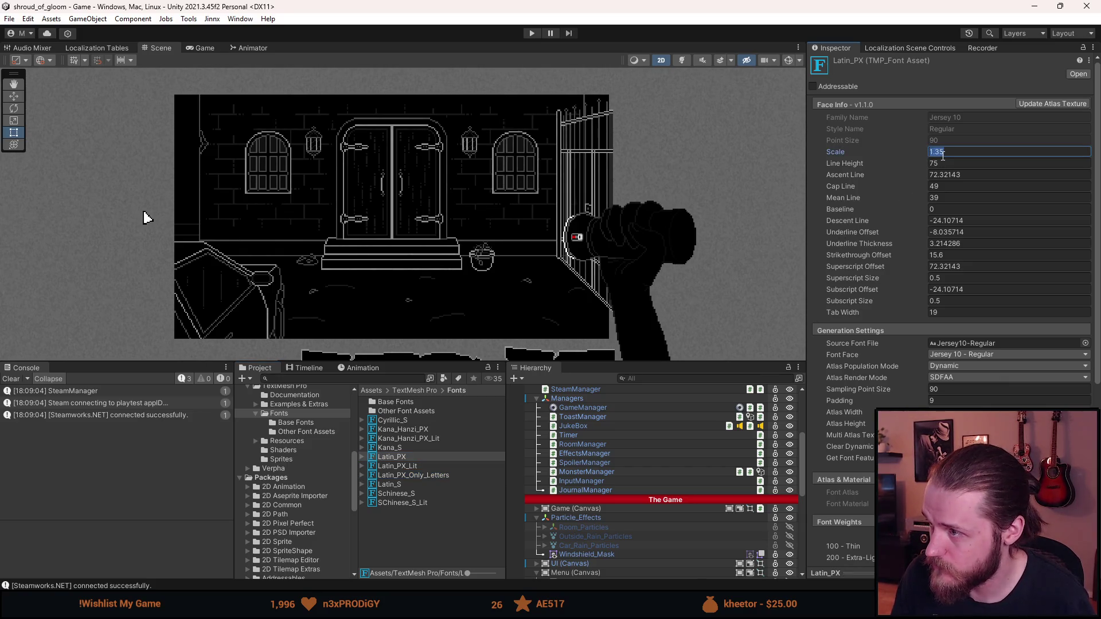
{"action": "left_click", "coordinate": [431, 475]}
{"action": "left_click", "coordinate": [944, 152]}
{"action": "type", "text": "1.35"}
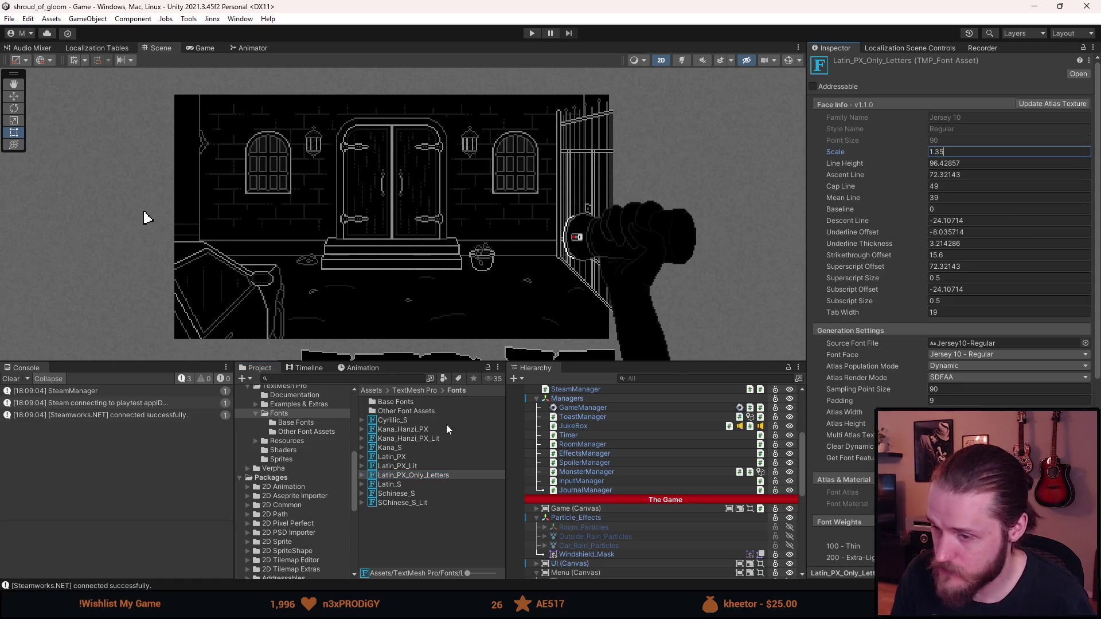
Copy Latin_PX's line height 75 into Latin_PX_Only_Letters, then start Play mode.
{"action": "left_click", "coordinate": [409, 457]}
{"action": "left_click", "coordinate": [1012, 164]}
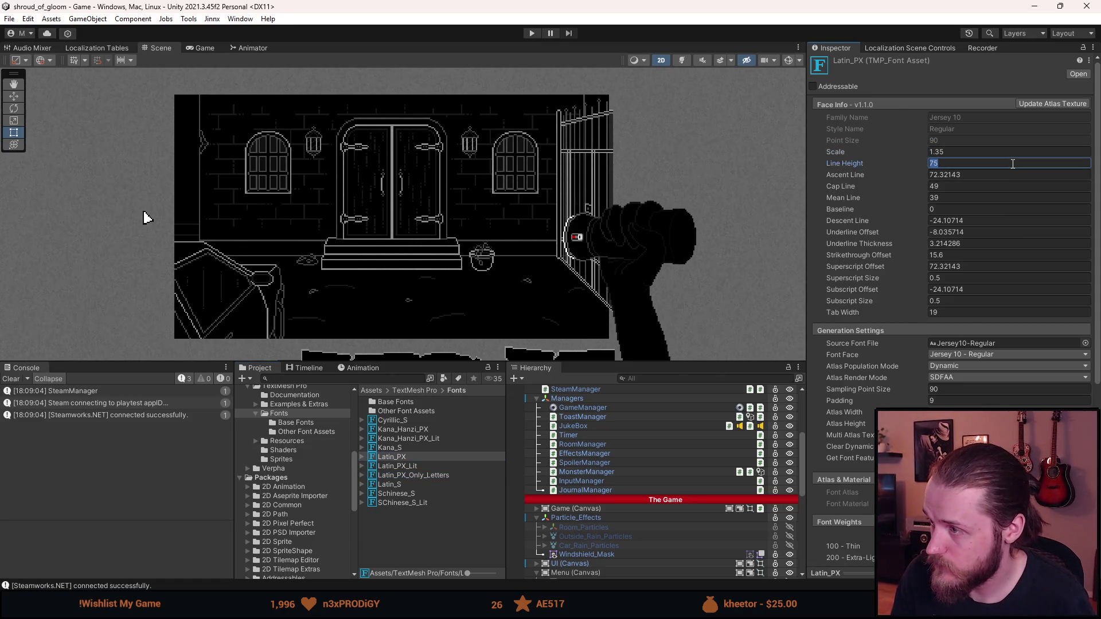
{"action": "left_click", "coordinate": [444, 476]}
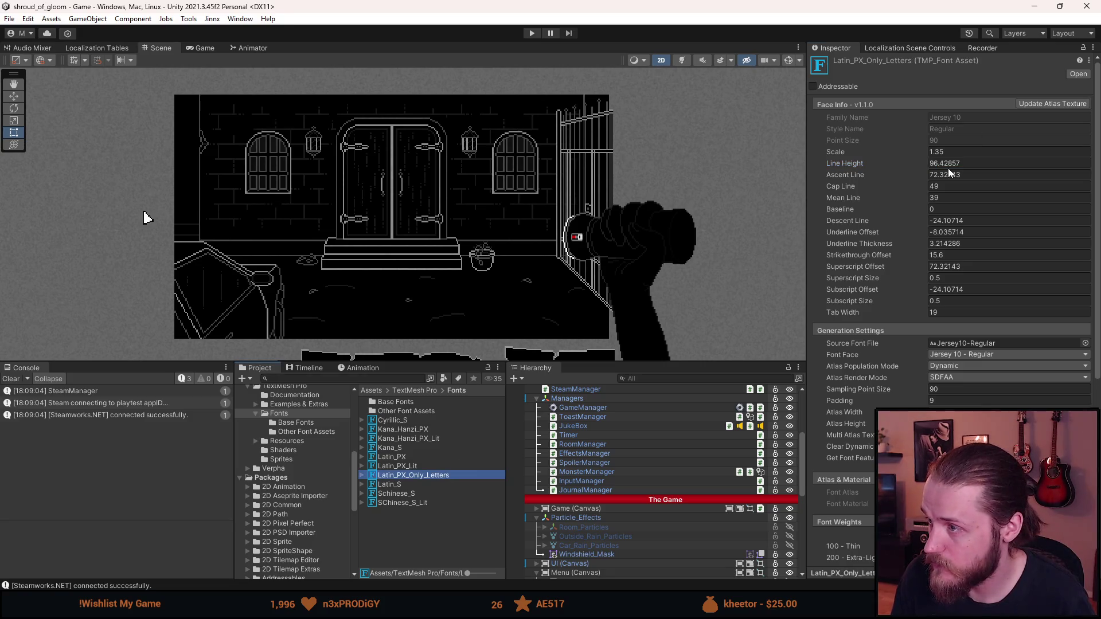
{"action": "left_click", "coordinate": [918, 163]}
{"action": "type", "text": "75"}
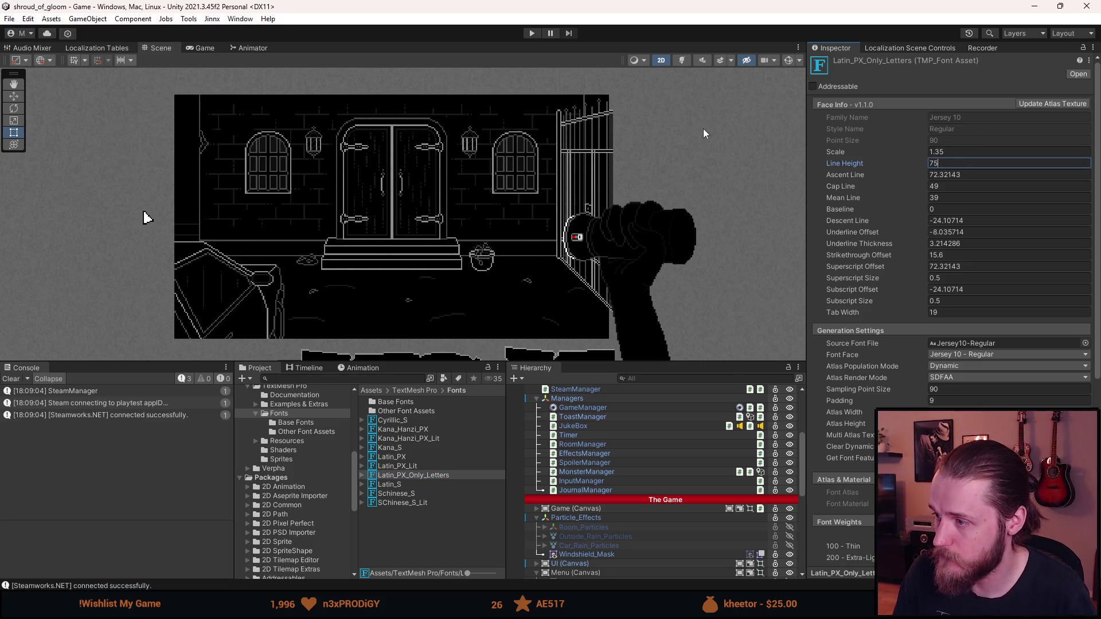
{"action": "left_click", "coordinate": [533, 35]}
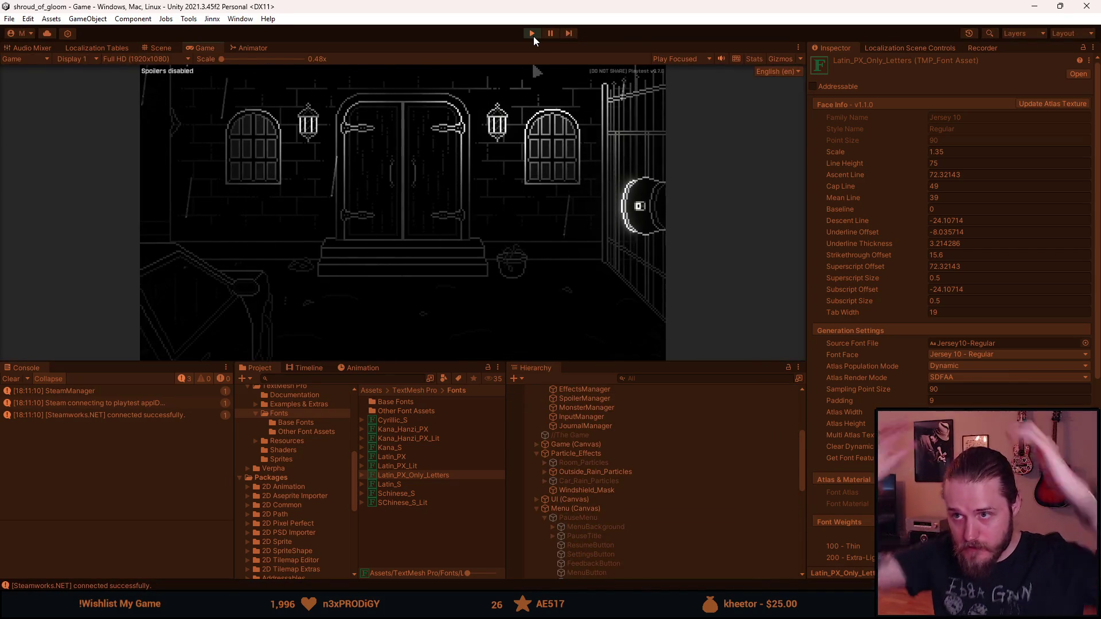
Enlarge the Game view and check the pause menu and inventory.
{"action": "left_click_drag", "start_coordinate": [413, 362], "coordinate": [414, 519]}
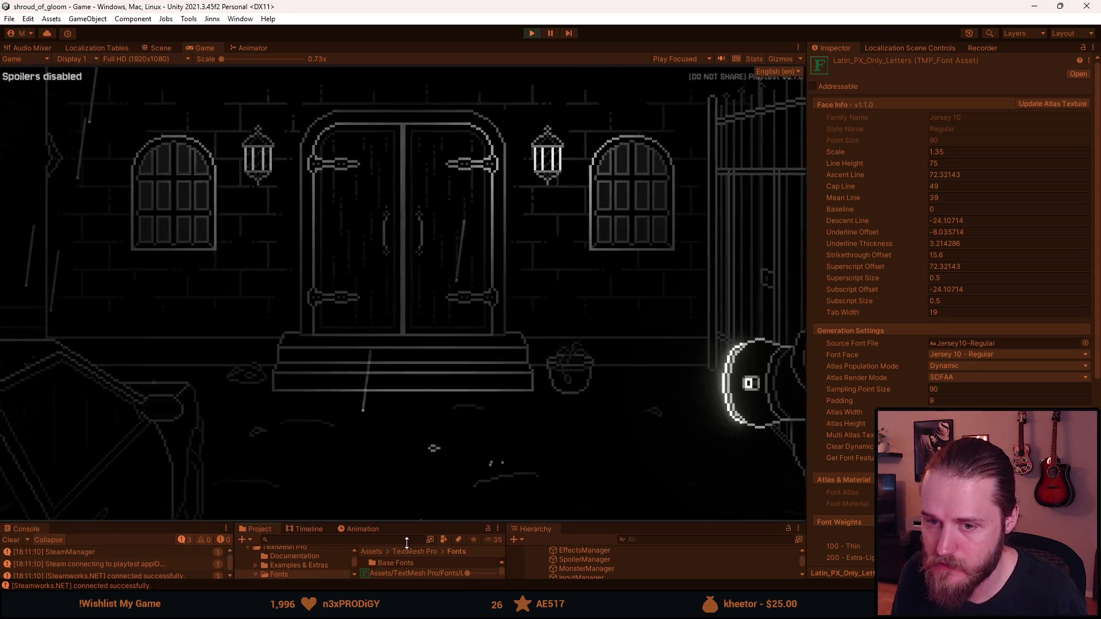
{"action": "key", "text": "Escape"}
{"action": "key", "text": "Escape"}
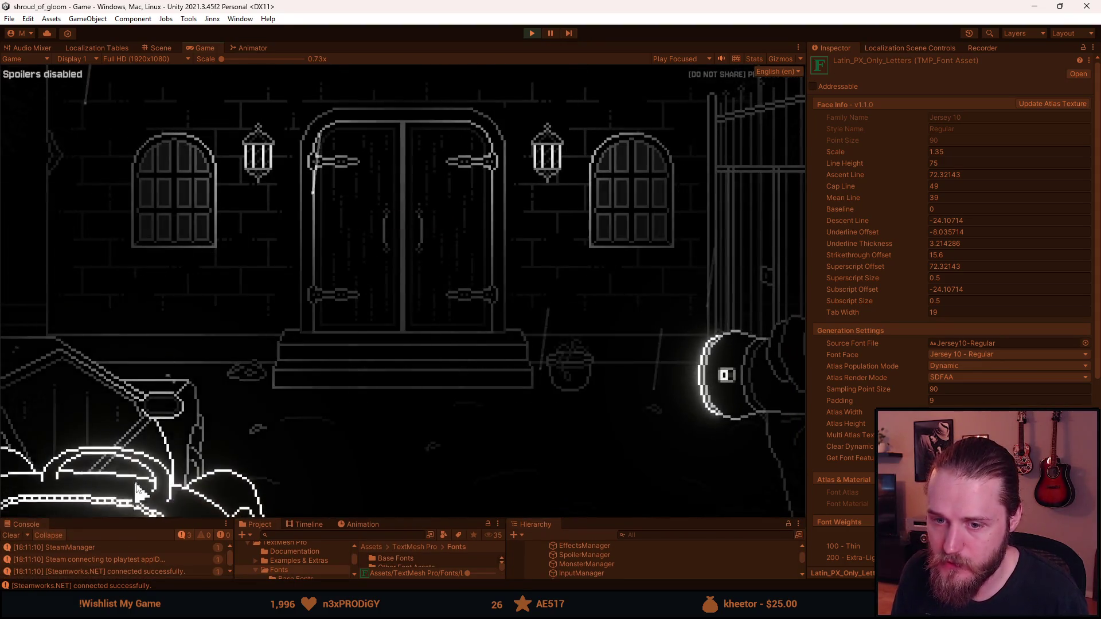
{"action": "key", "text": "Tab"}
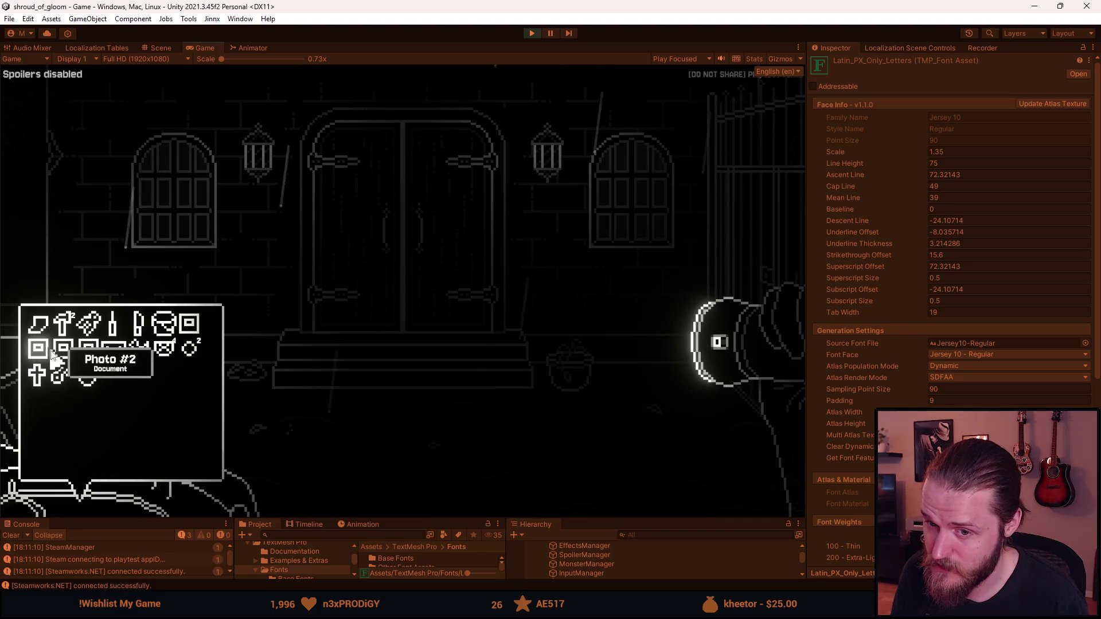
{"action": "key", "text": "Tab"}
Switch the game language under Settings > Language to 日本語, then English, then 日本語 again.
{"action": "key", "text": "Escape"}
{"action": "left_click", "coordinate": [393, 306]}
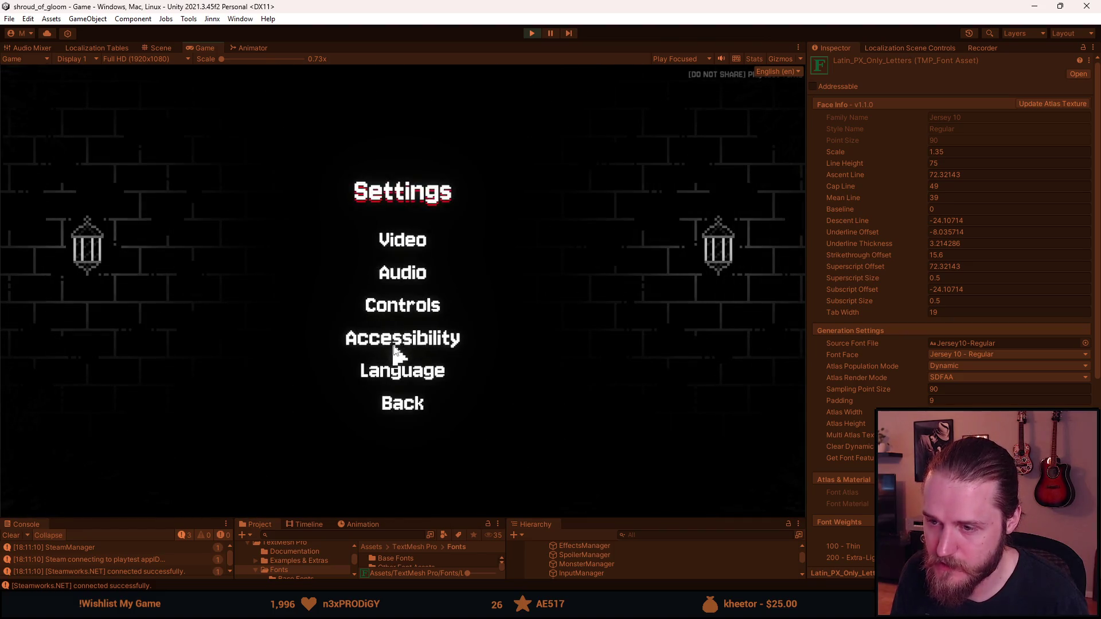
{"action": "left_click", "coordinate": [395, 374]}
{"action": "left_click", "coordinate": [463, 264]}
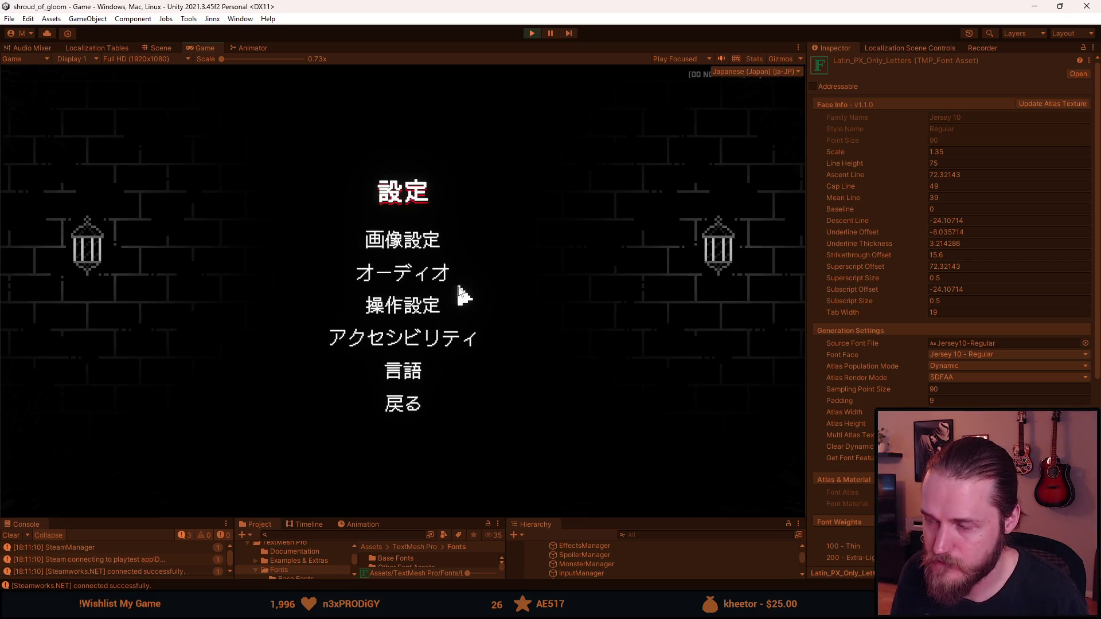
{"action": "left_click", "coordinate": [411, 378]}
{"action": "left_click", "coordinate": [344, 167]}
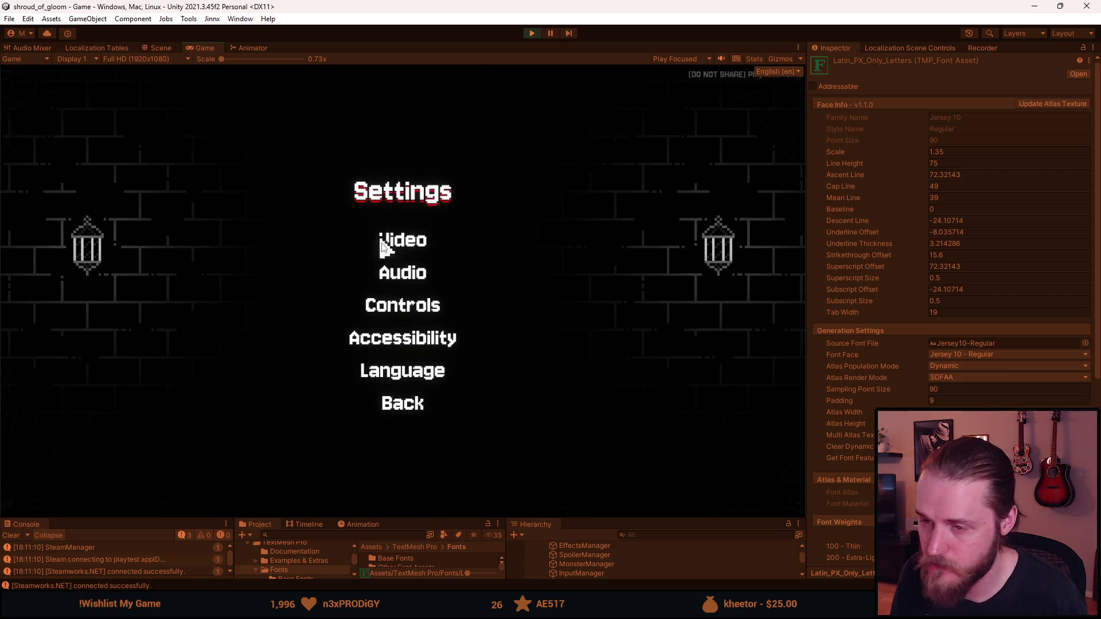
{"action": "left_click", "coordinate": [401, 371]}
{"action": "left_click", "coordinate": [465, 252]}
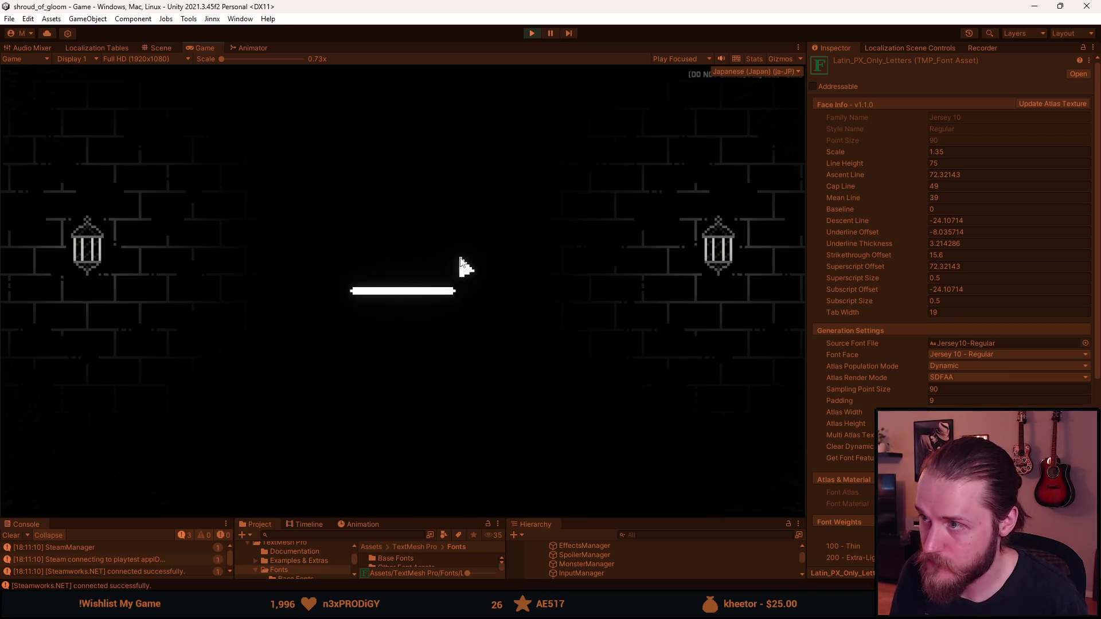
Check the Japanese pause menu, settings and inventory, then stop Play mode.
{"action": "key", "text": "Escape"}
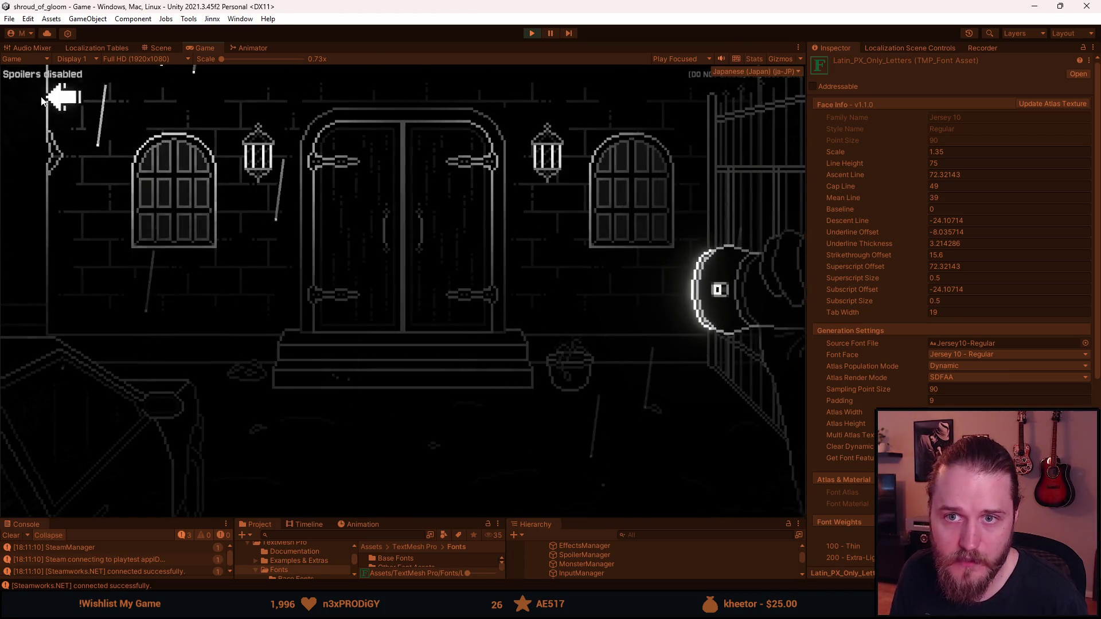
{"action": "key", "text": "Escape"}
{"action": "left_click", "coordinate": [400, 309]}
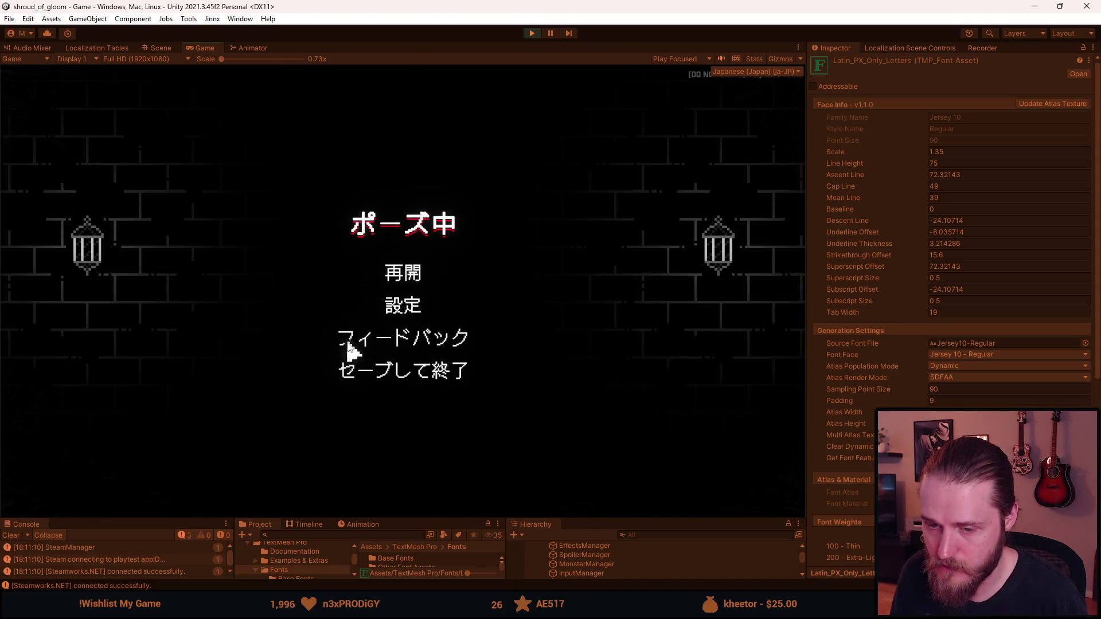
{"action": "key", "text": "Escape"}
{"action": "key", "text": "Escape"}
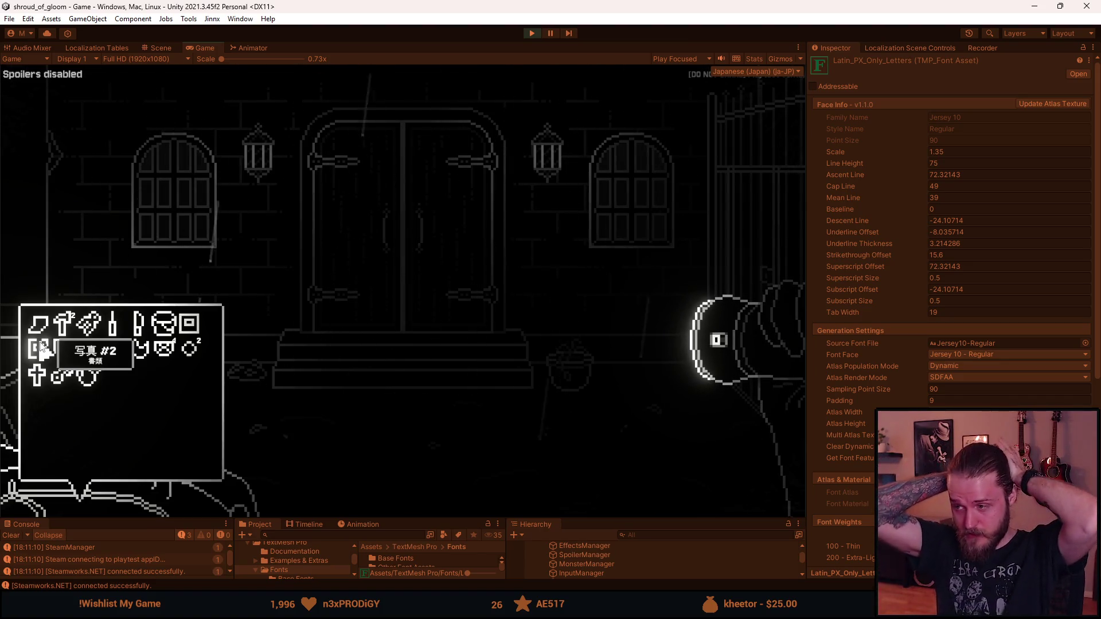
{"action": "key", "text": "Escape"}
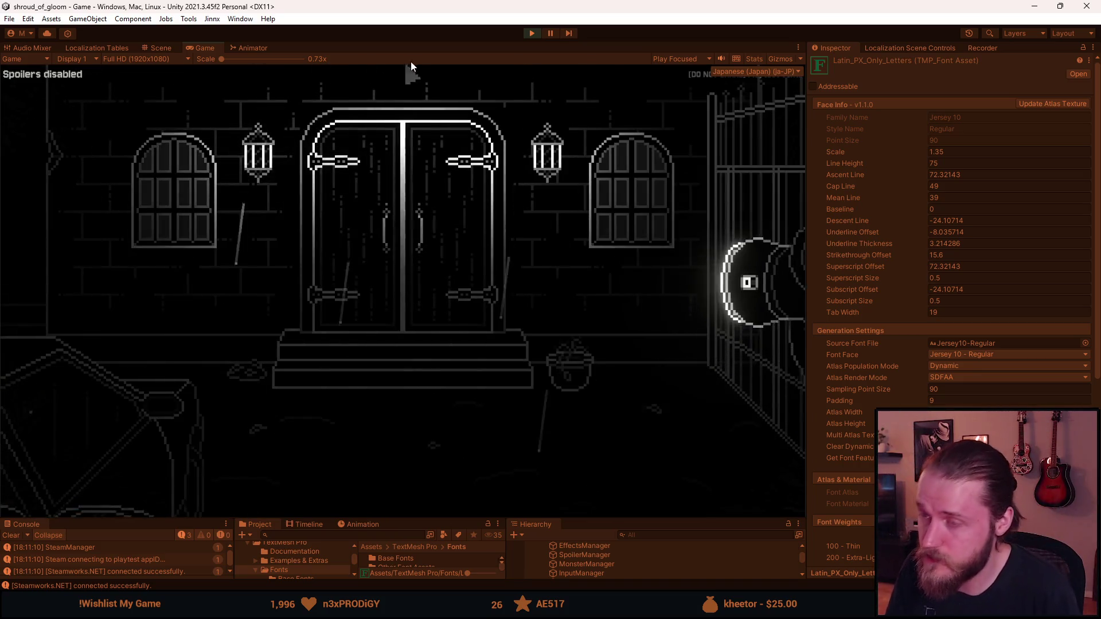
{"action": "key", "text": "ctrl+p"}
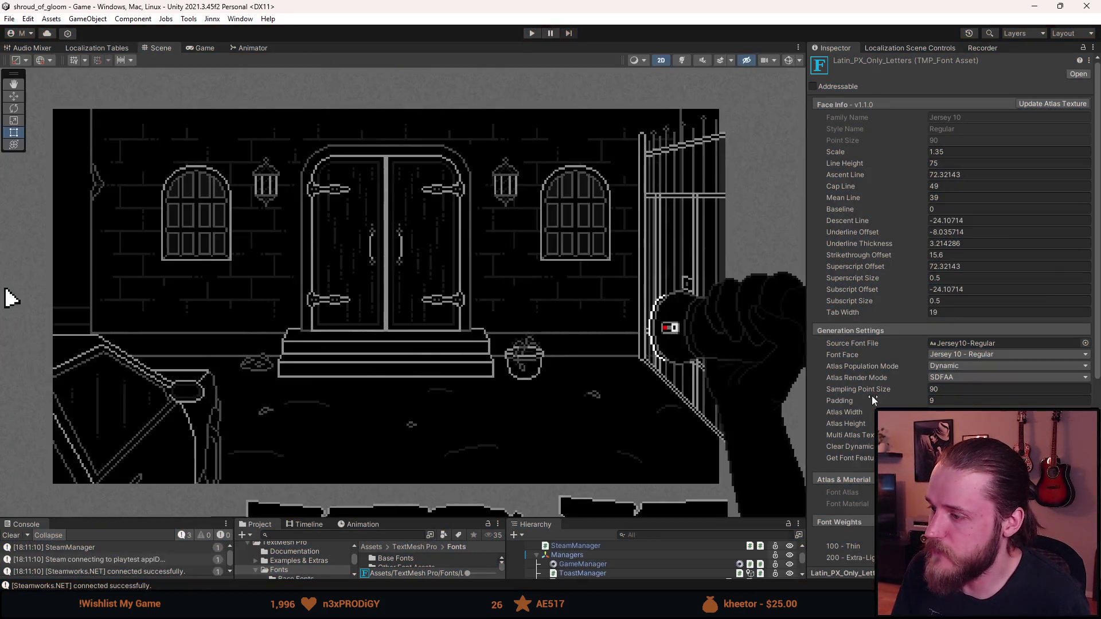
Switch Latin_PX_Only_Letters' Atlas Population Mode to Static and enter Play mode again.
{"action": "left_click", "coordinate": [937, 369]}
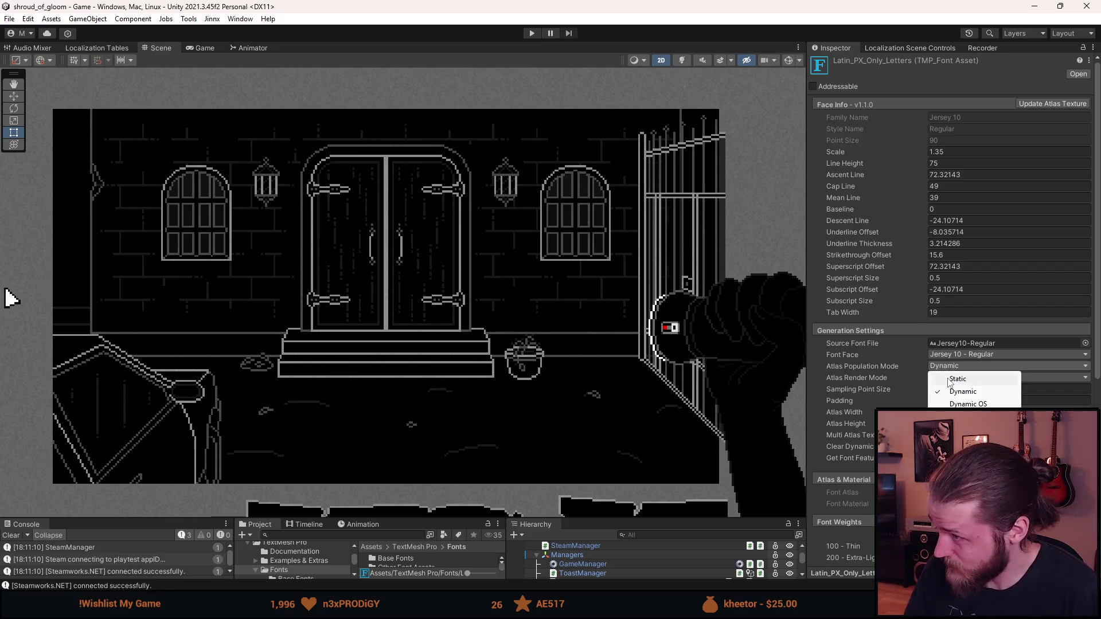
{"action": "left_click", "coordinate": [955, 379]}
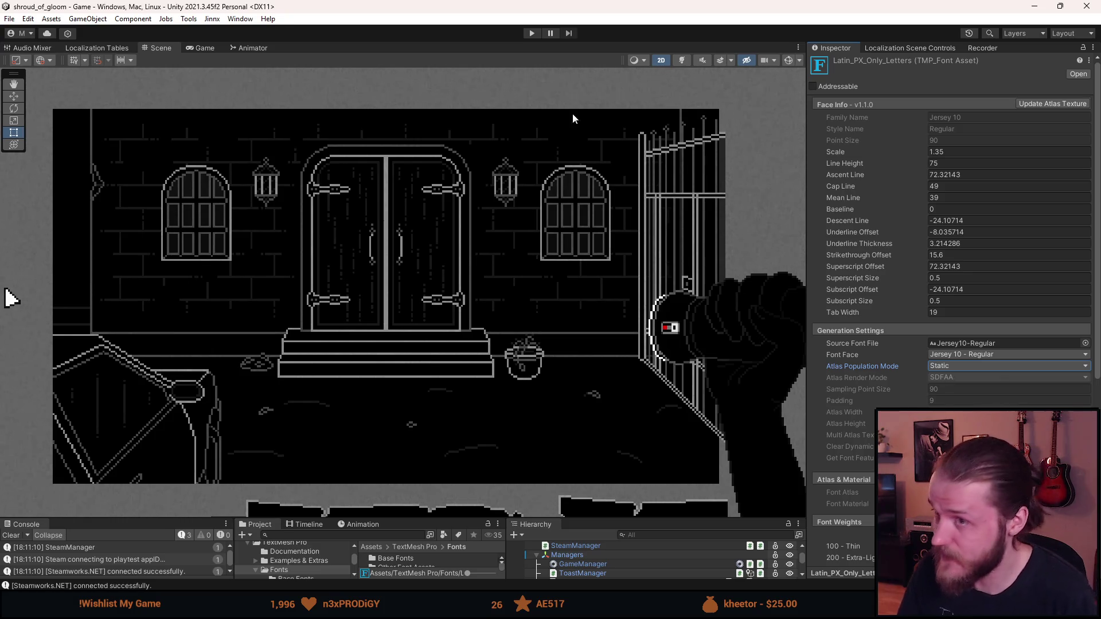
{"action": "left_click", "coordinate": [528, 33]}
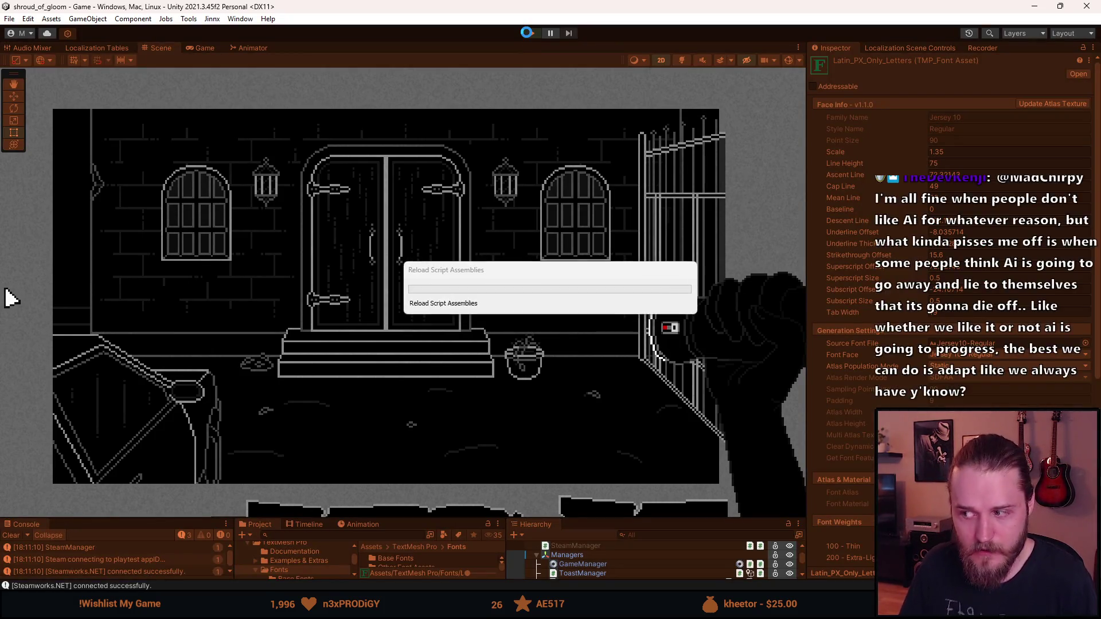
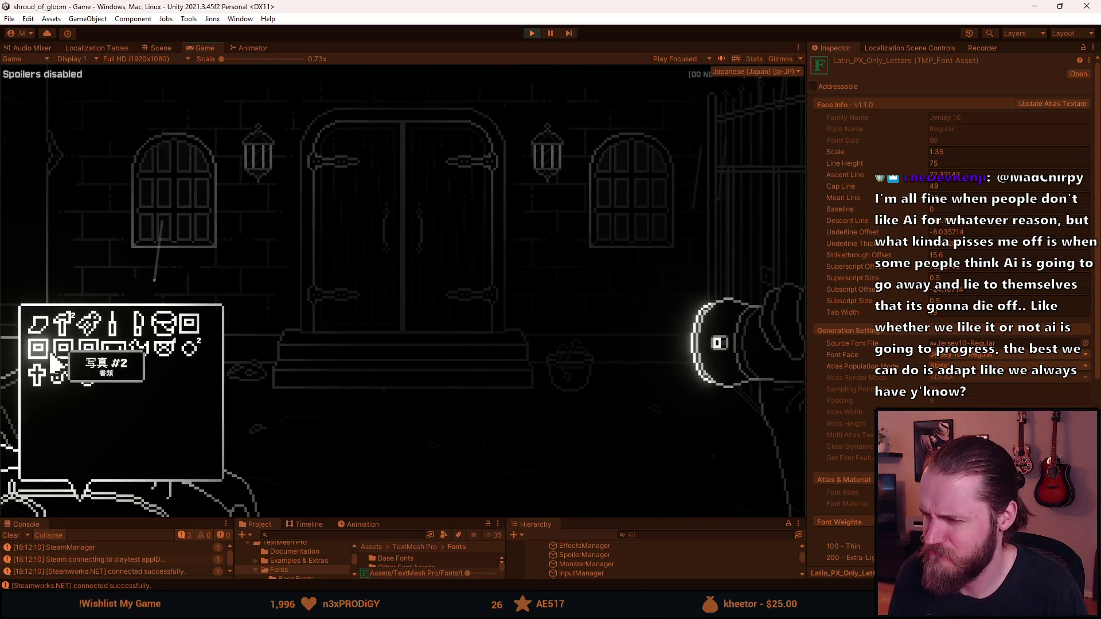
Stop play mode and close the Font Asset Creator window.
{"action": "key", "text": "Escape"}
{"action": "key", "text": "Escape"}
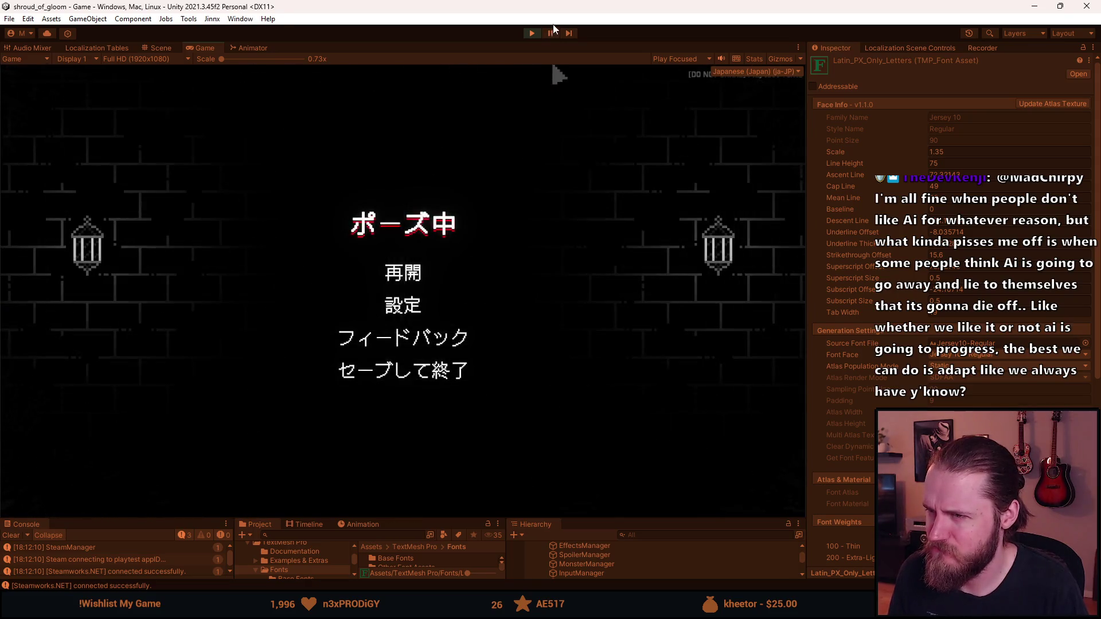
{"action": "left_click", "coordinate": [532, 35]}
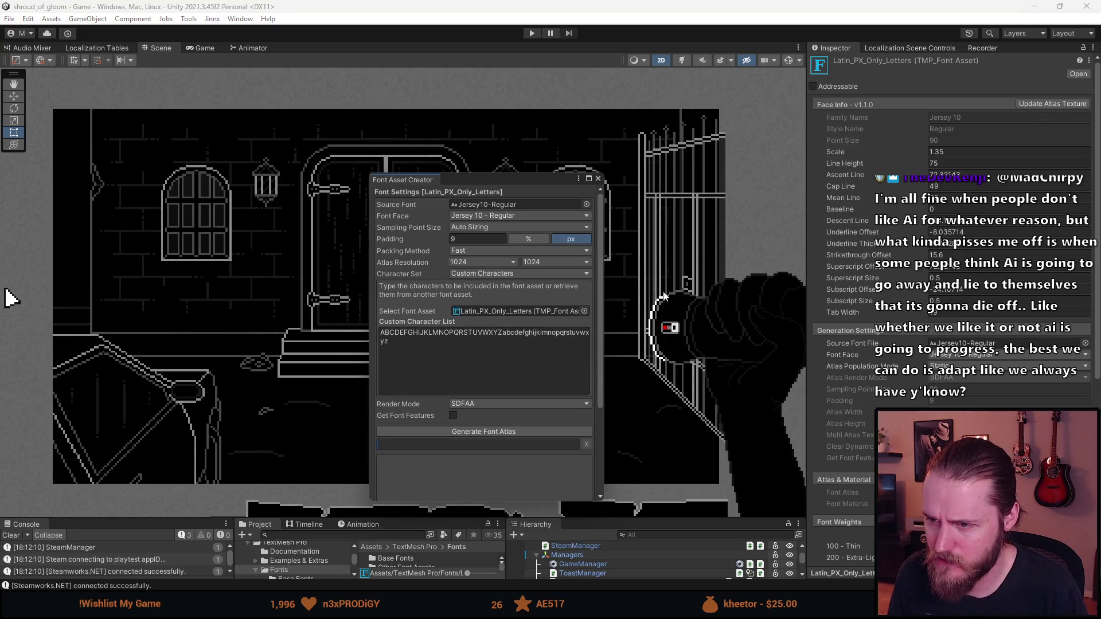
{"action": "scroll", "coordinate": [504, 464], "scroll_direction": "down", "scroll_amount": 3}
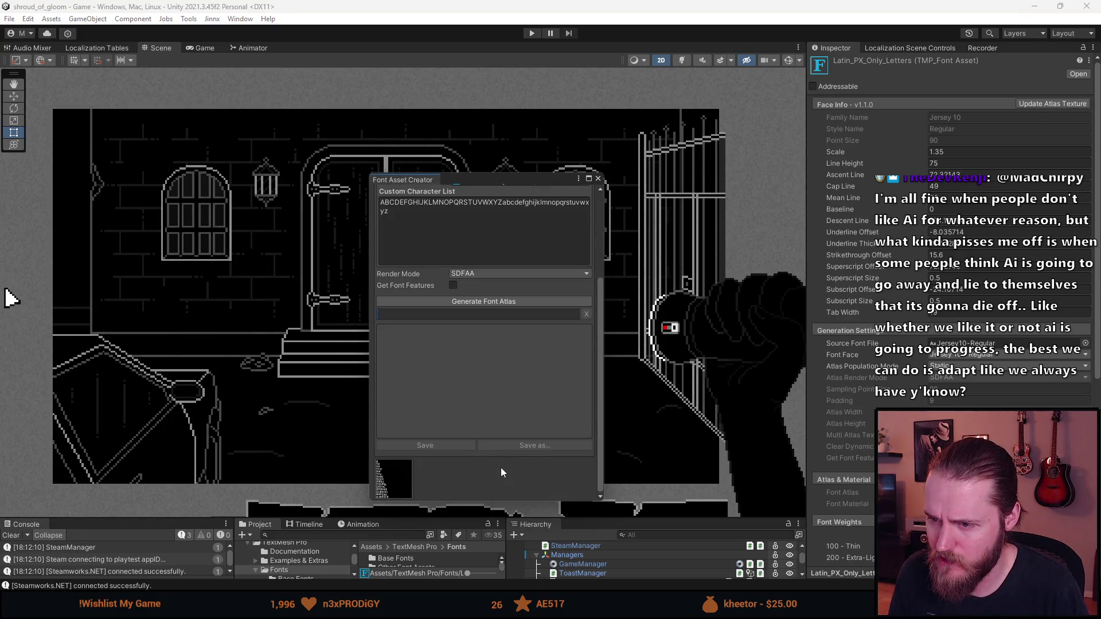
{"action": "left_click", "coordinate": [597, 178]}
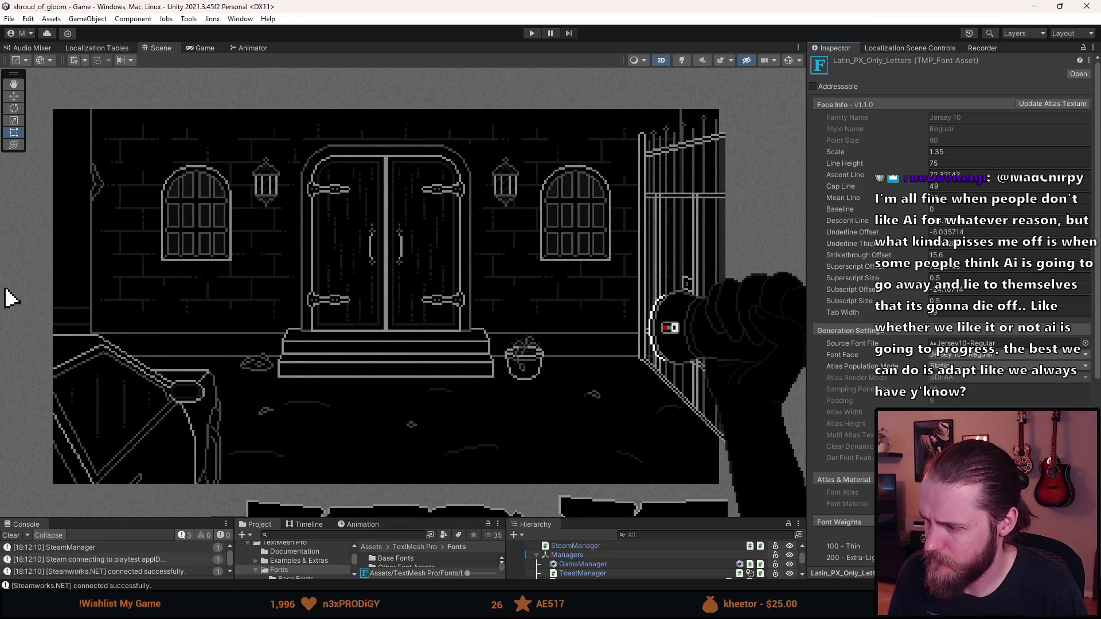
Drag the splitter up to make the Project and Hierarchy panels taller.
{"action": "scroll", "coordinate": [951, 287], "scroll_direction": "down", "scroll_amount": 10}
{"action": "scroll", "coordinate": [951, 287], "scroll_direction": "down", "scroll_amount": 1}
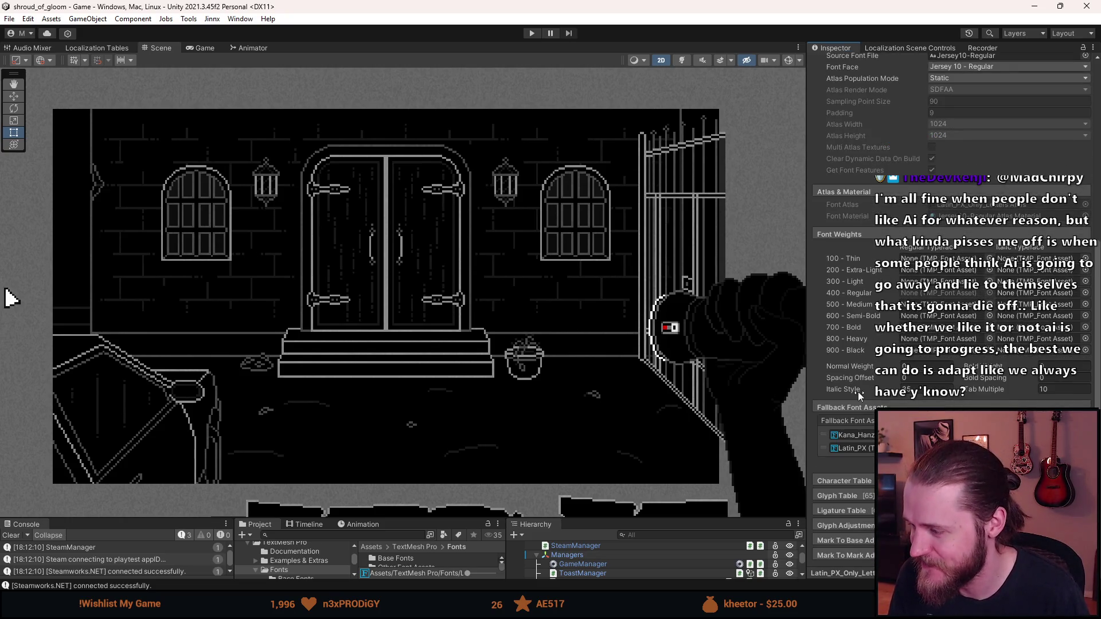
{"action": "scroll", "coordinate": [860, 393], "scroll_direction": "up", "scroll_amount": 10}
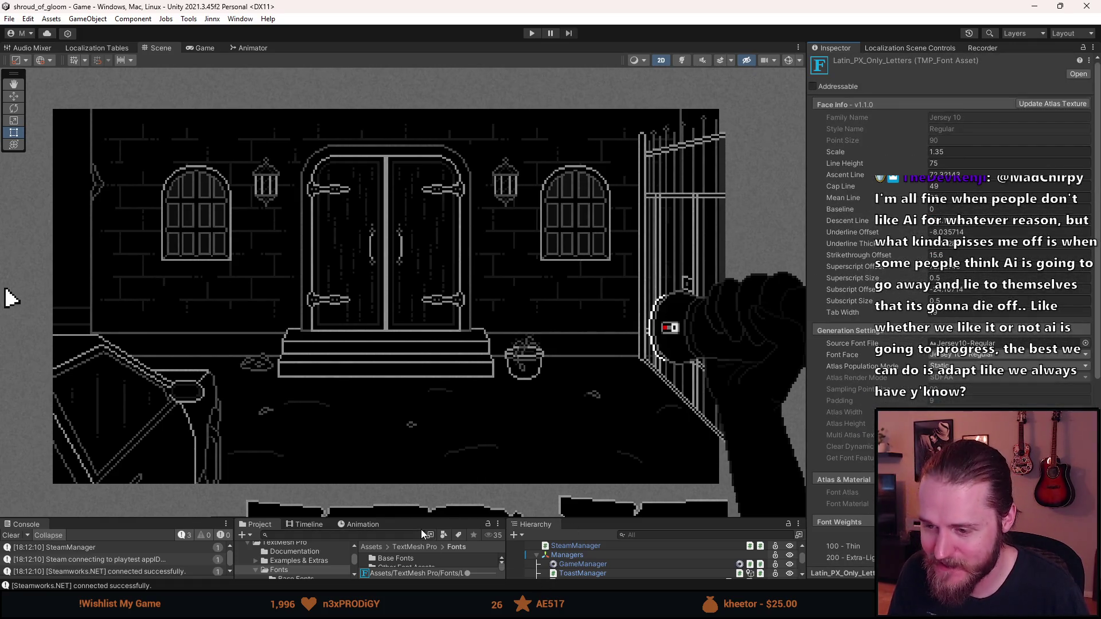
{"action": "left_click_drag", "start_coordinate": [423, 519], "coordinate": [407, 411]}
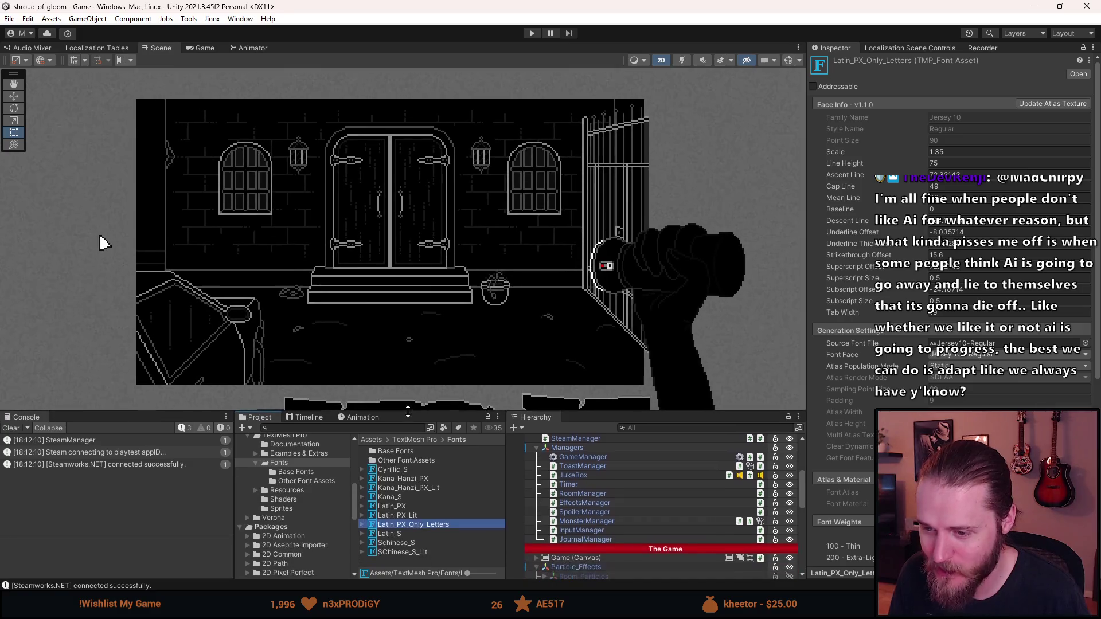
Inspect the Latin_PX and Latin_PX_Only_Letters font assets in the Project panel.
{"action": "left_click", "coordinate": [410, 507]}
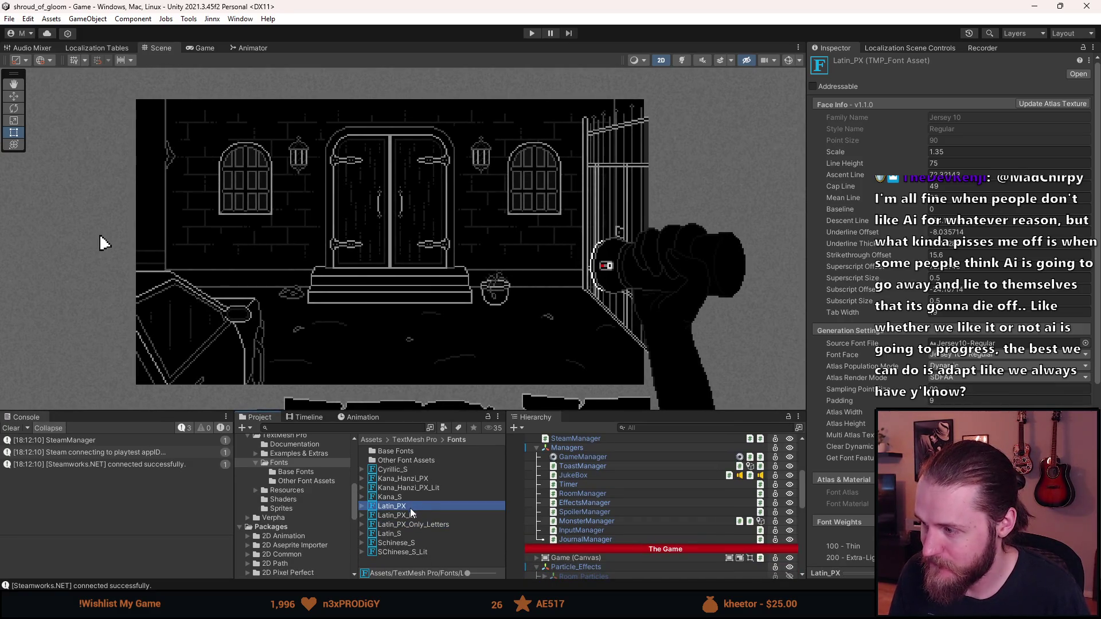
{"action": "left_click", "coordinate": [411, 525]}
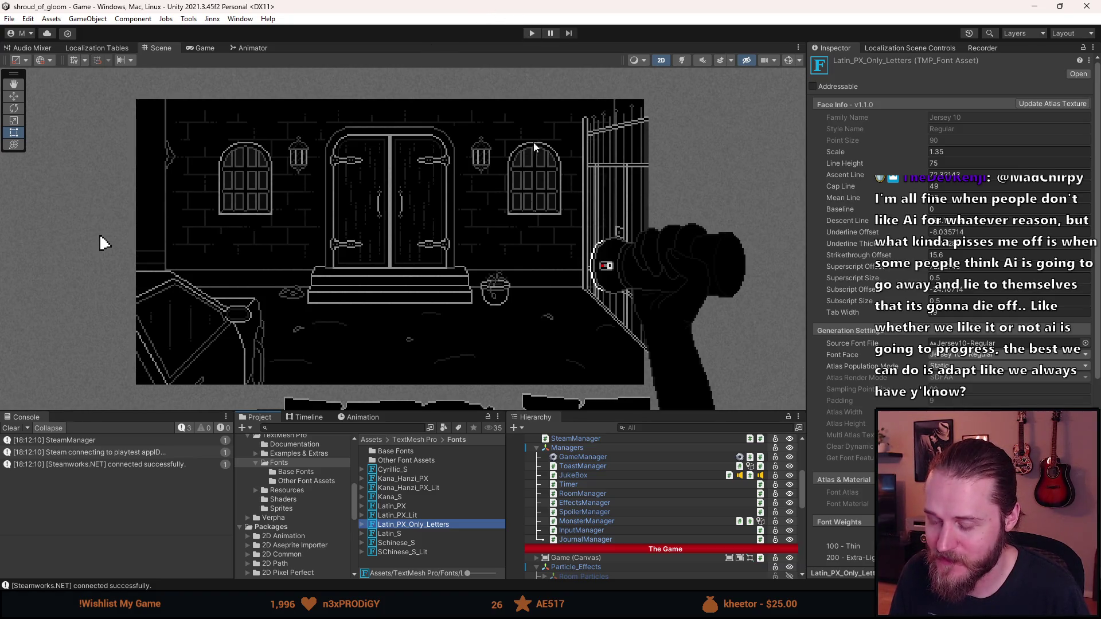
{"action": "scroll", "coordinate": [582, 463], "scroll_direction": "up", "scroll_amount": 3}
{"action": "scroll", "coordinate": [588, 466], "scroll_direction": "up", "scroll_amount": 6}
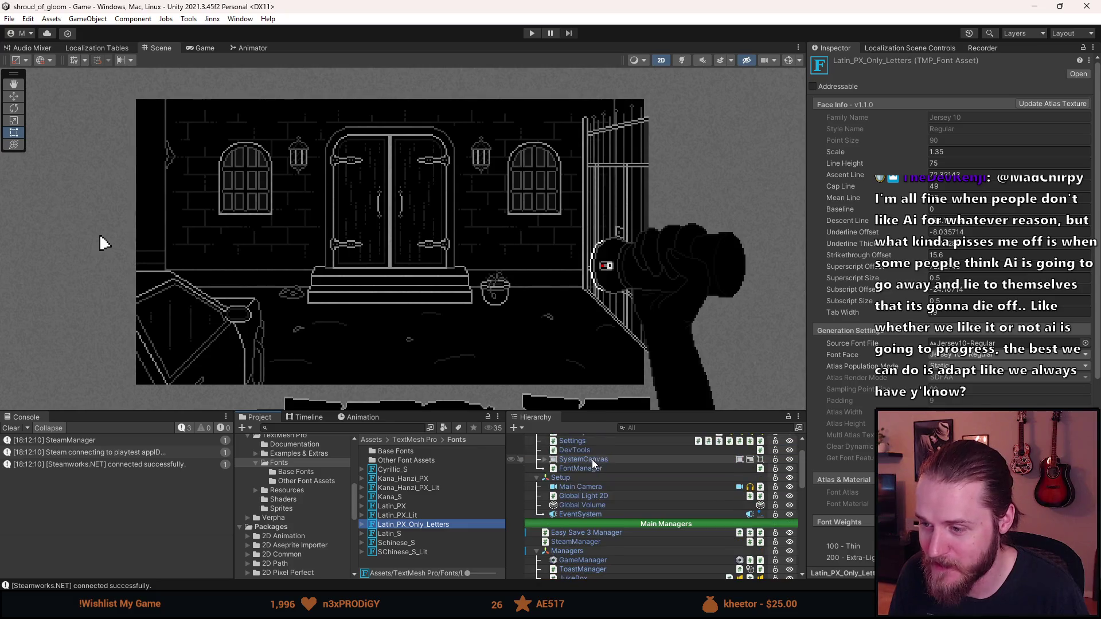
Select FontManager, locate Element 6's font asset, and reopen Latin_PX_Only_Letters' settings.
{"action": "left_click", "coordinate": [586, 469]}
{"action": "scroll", "coordinate": [909, 383], "scroll_direction": "down", "scroll_amount": 10}
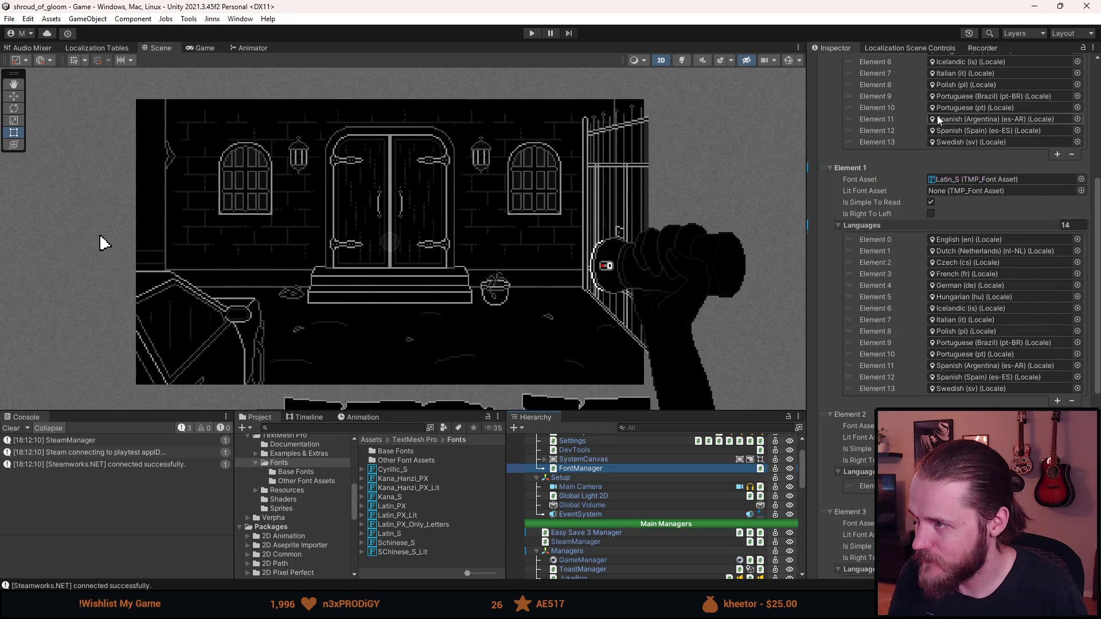
{"action": "scroll", "coordinate": [954, 349], "scroll_direction": "down", "scroll_amount": 3}
{"action": "scroll", "coordinate": [949, 377], "scroll_direction": "down", "scroll_amount": 8}
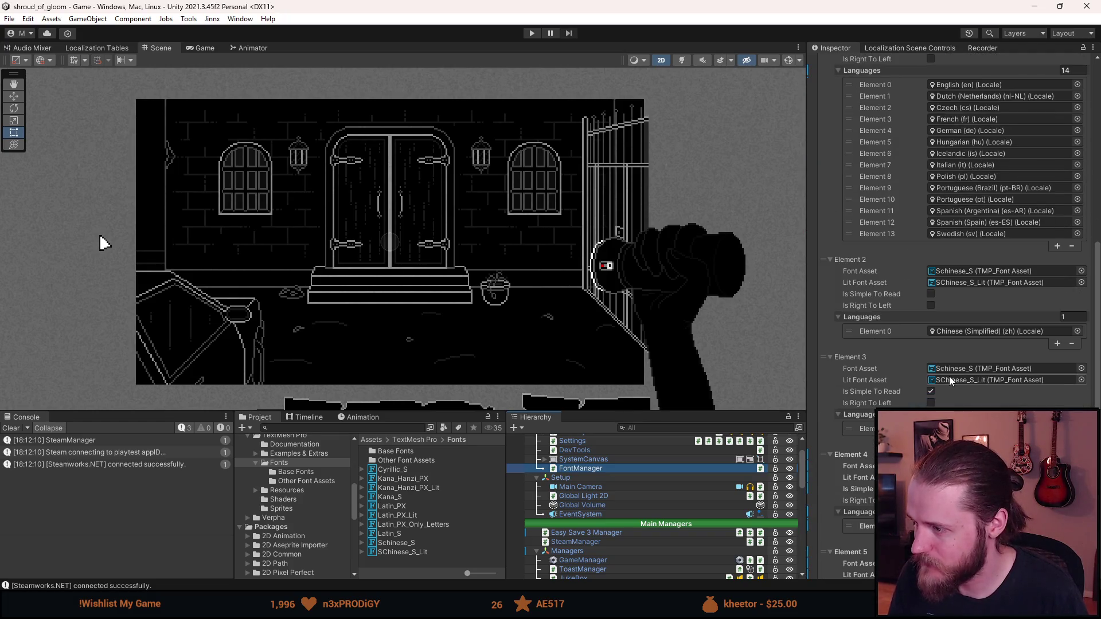
{"action": "scroll", "coordinate": [948, 376], "scroll_direction": "down", "scroll_amount": 3}
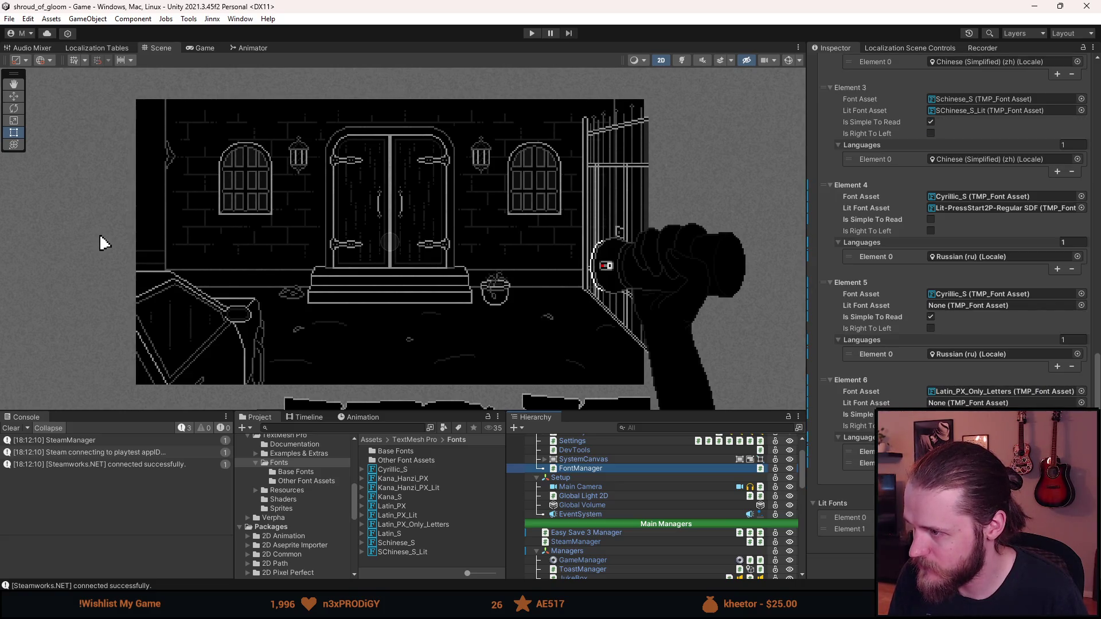
{"action": "left_click", "coordinate": [955, 392]}
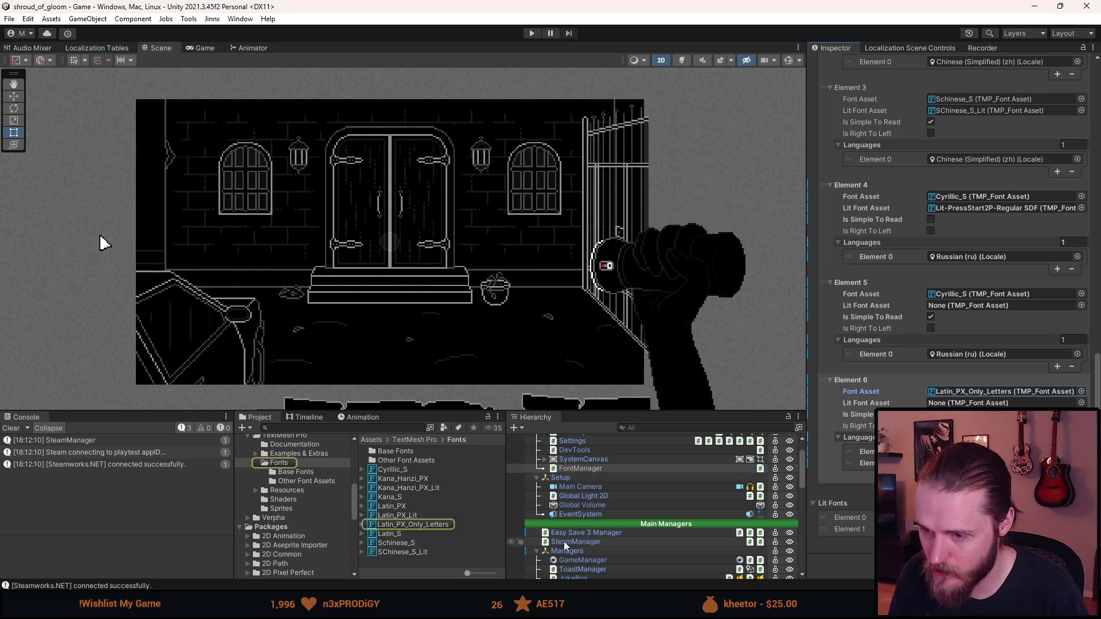
{"action": "left_click", "coordinate": [446, 525]}
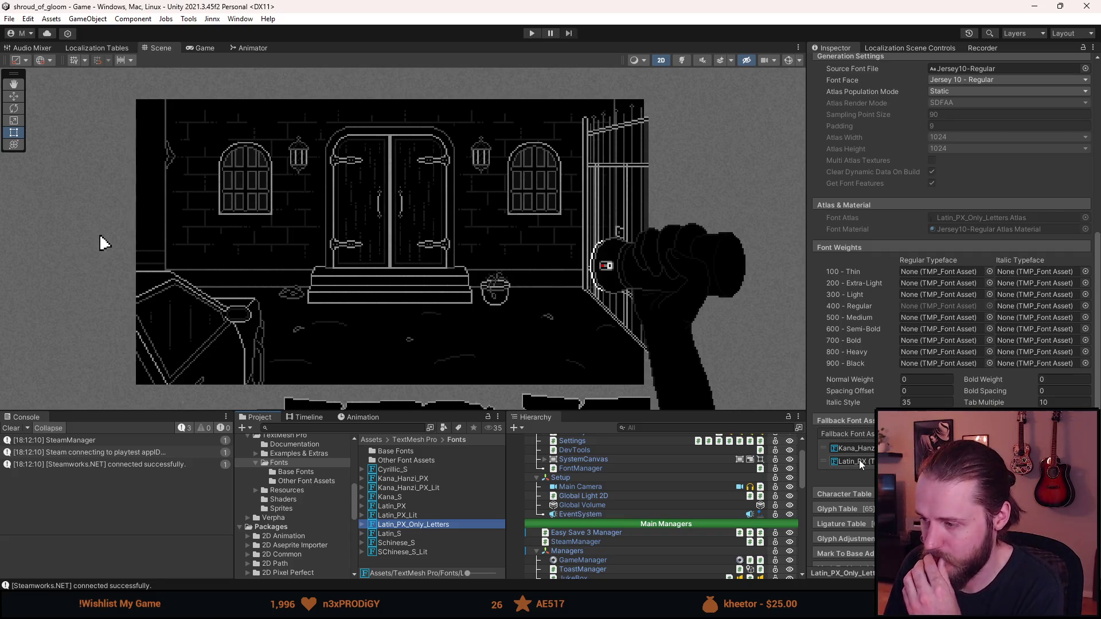
{"action": "scroll", "coordinate": [862, 456], "scroll_direction": "up", "scroll_amount": 3}
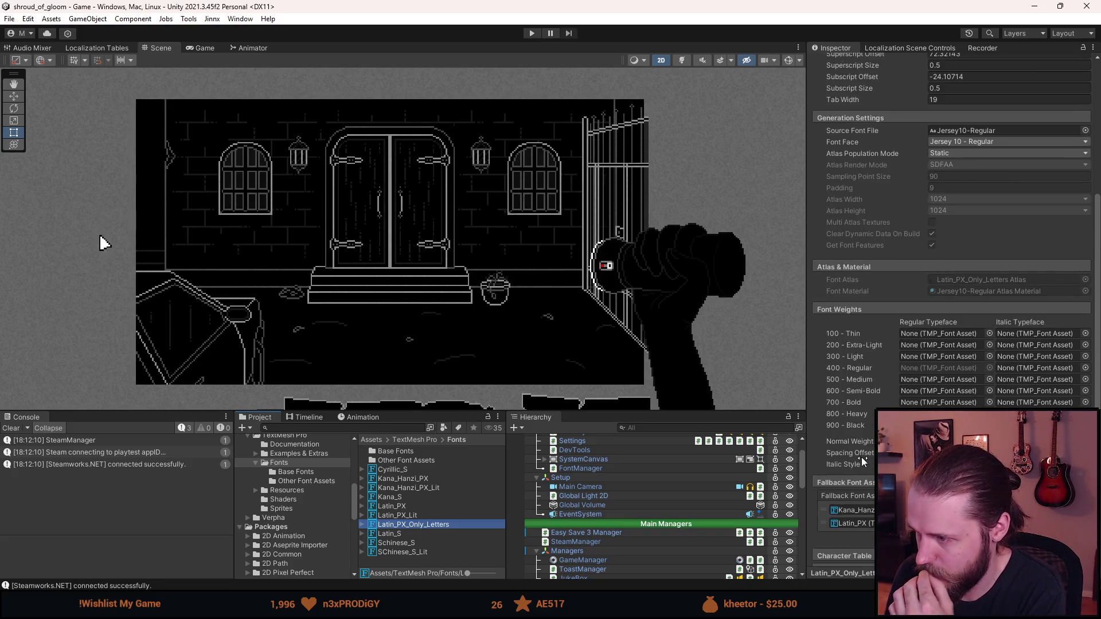
{"action": "scroll", "coordinate": [861, 458], "scroll_direction": "up", "scroll_amount": 10}
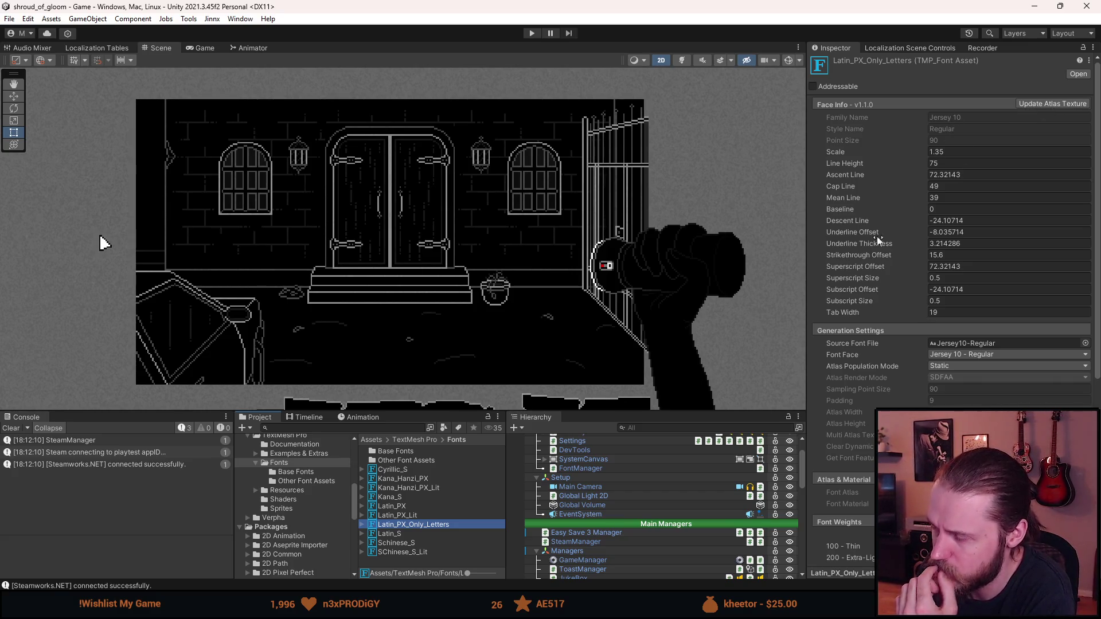
{"action": "left_click", "coordinate": [1025, 105]}
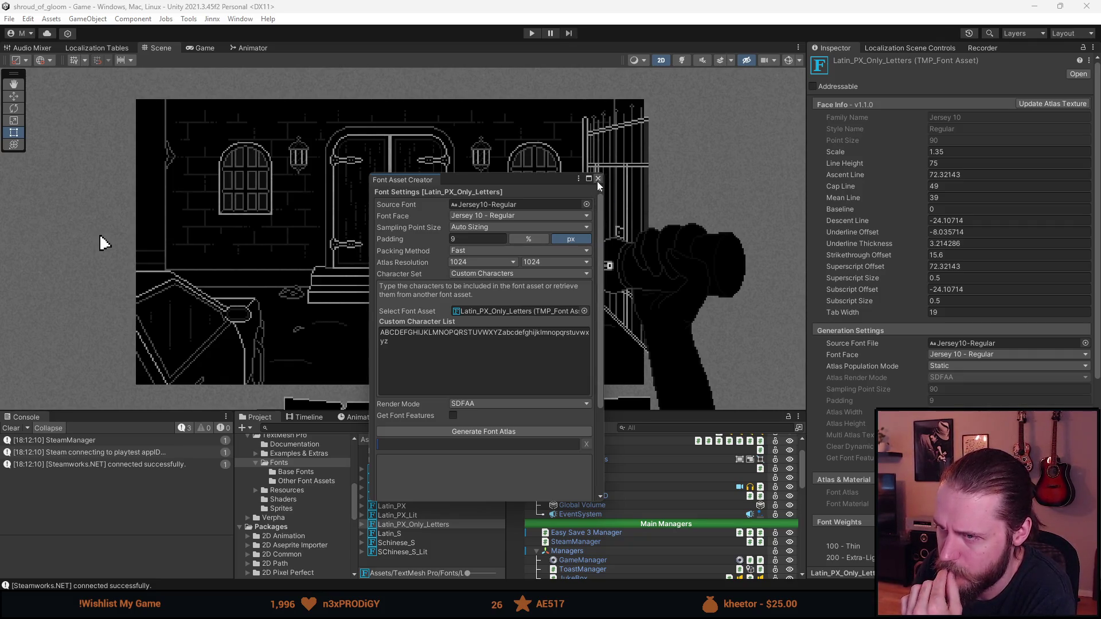
{"action": "left_click", "coordinate": [508, 226]}
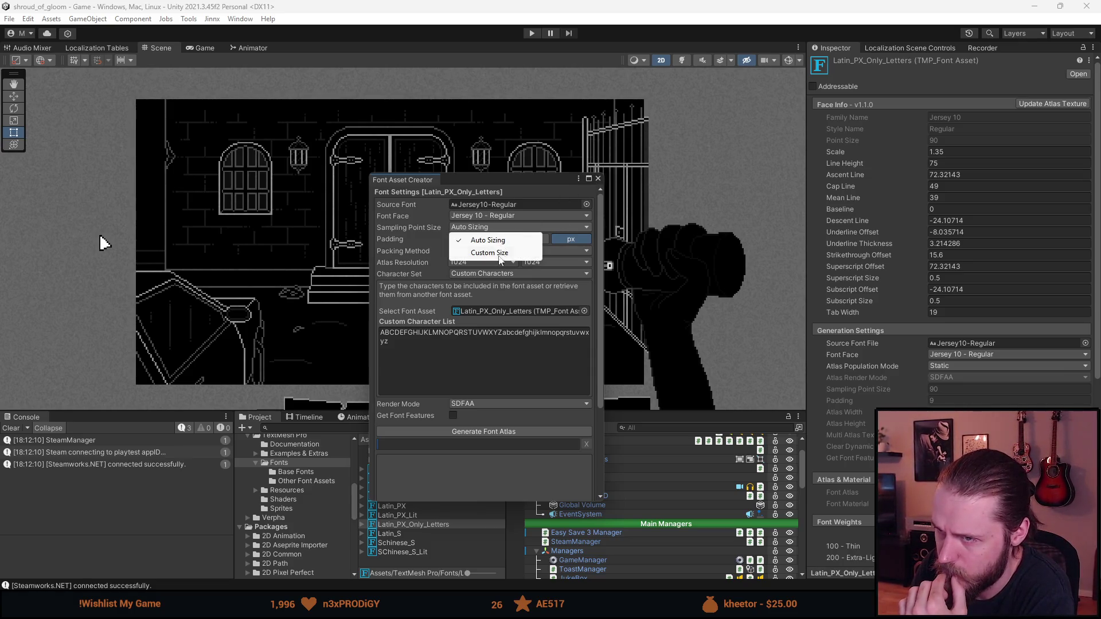
{"action": "left_click", "coordinate": [489, 253]}
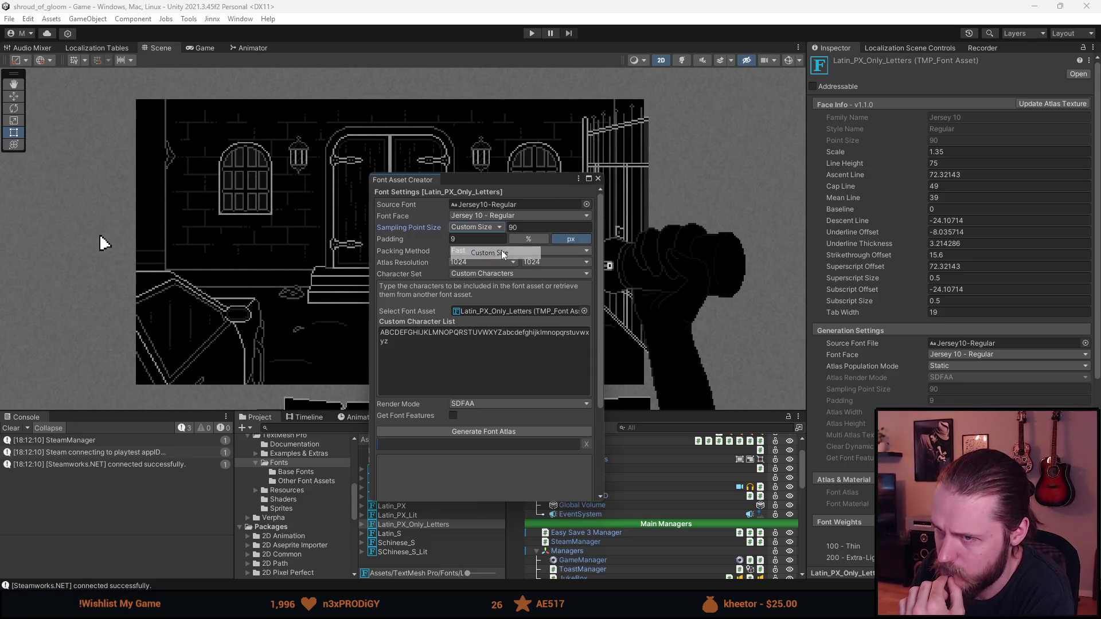
{"action": "left_click", "coordinate": [483, 226]}
{"action": "left_click", "coordinate": [468, 239]}
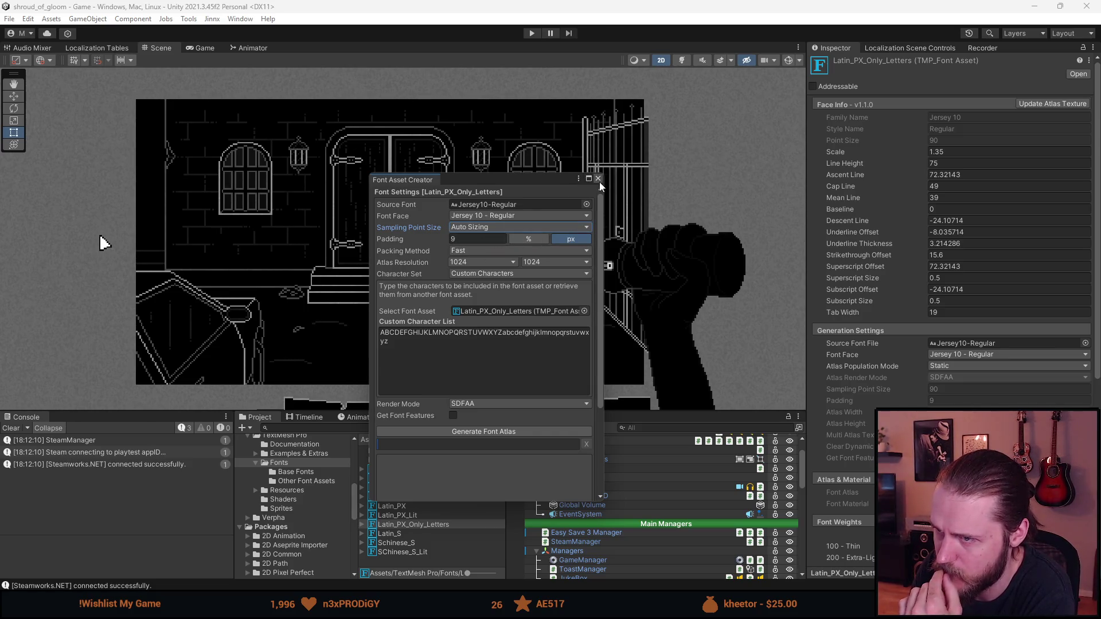
{"action": "left_click", "coordinate": [598, 179]}
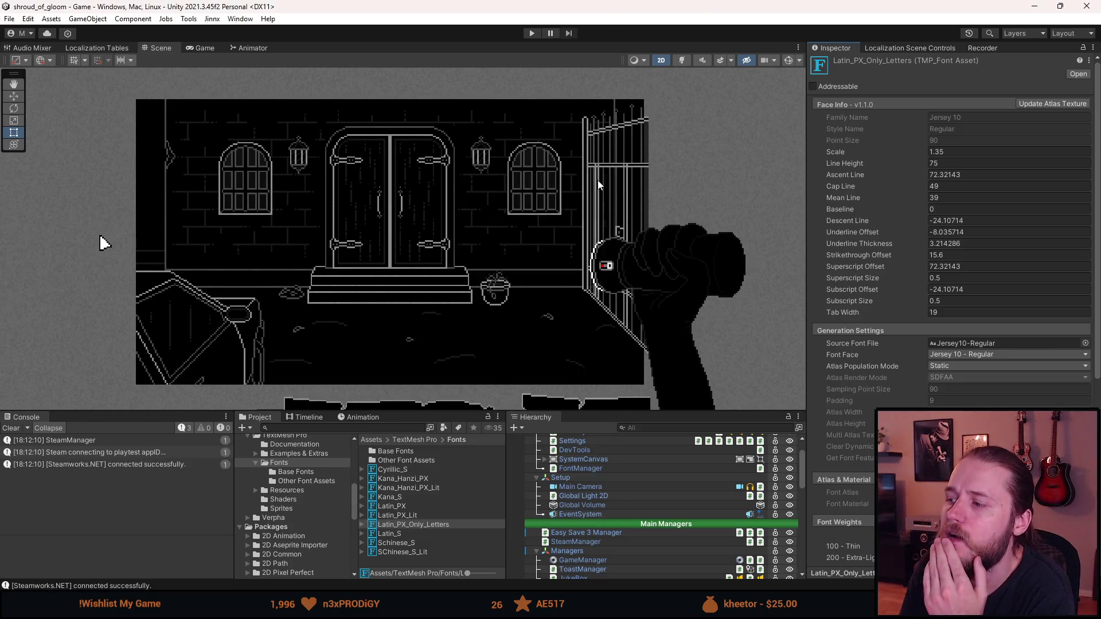
Start play mode and check the Japanese pause and language settings menus.
{"action": "left_click", "coordinate": [531, 33]}
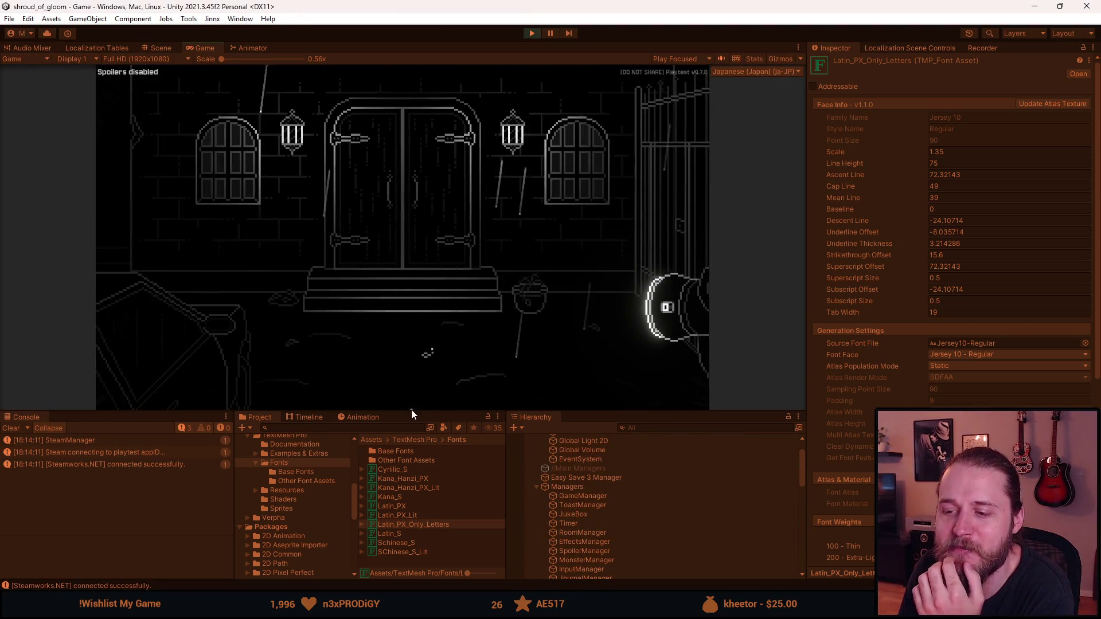
{"action": "key", "text": "Escape"}
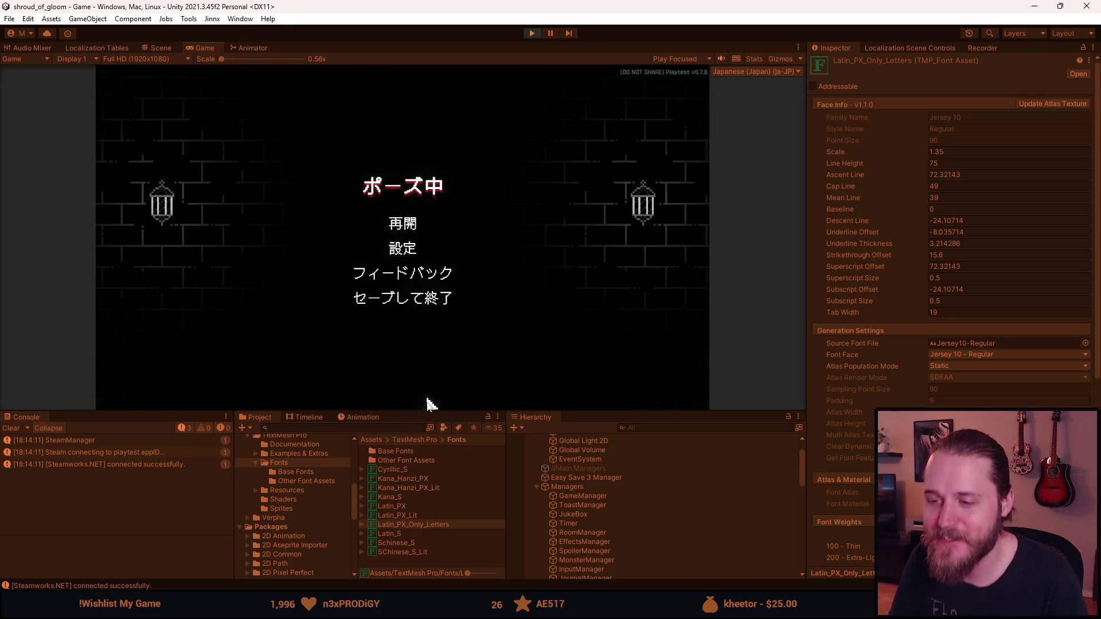
{"action": "left_click_drag", "start_coordinate": [425, 411], "coordinate": [425, 521]}
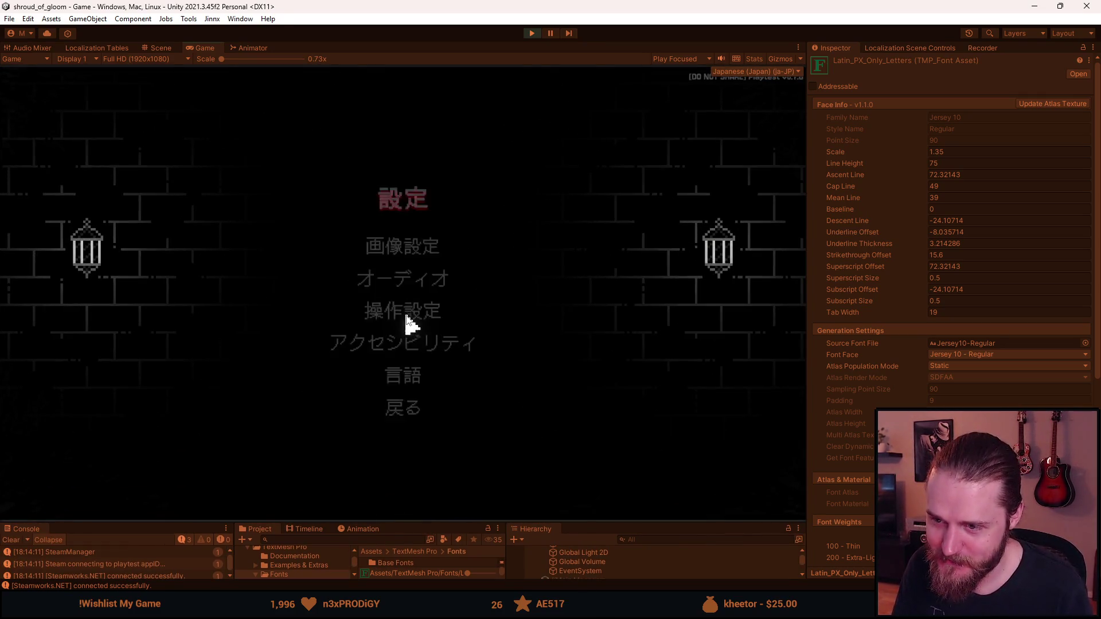
{"action": "left_click", "coordinate": [412, 371]}
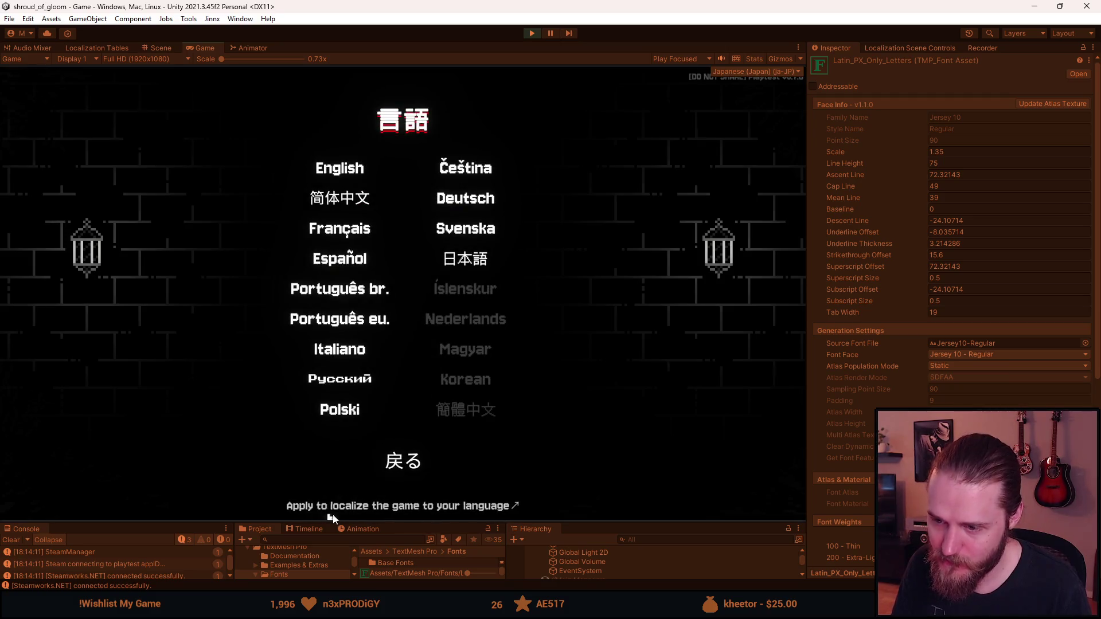
{"action": "left_click", "coordinate": [389, 455]}
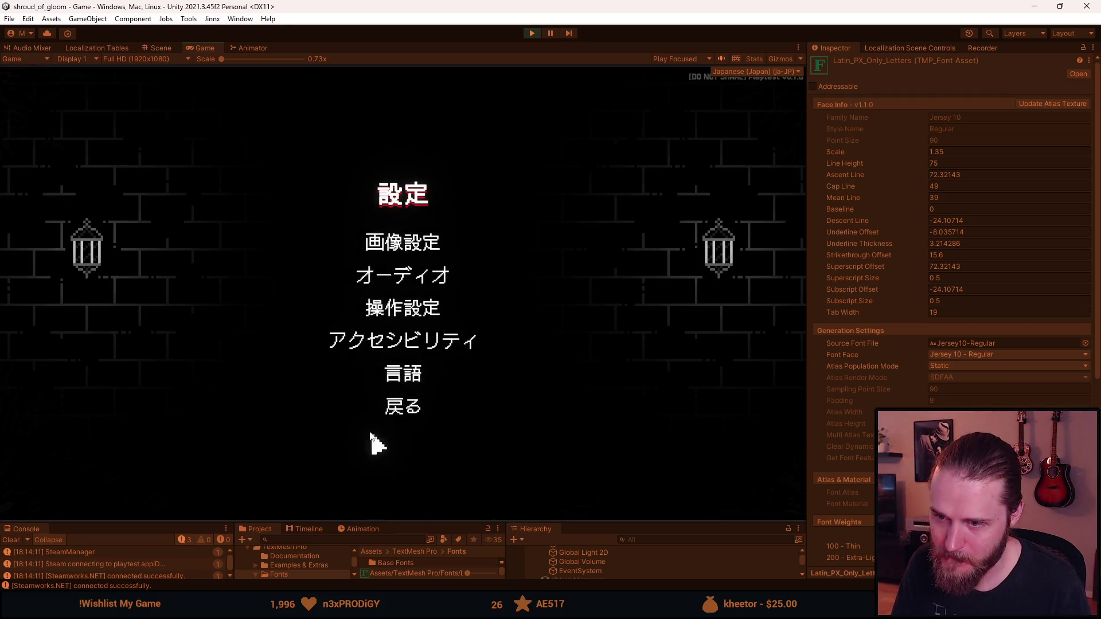
{"action": "key", "text": "Escape"}
{"action": "key", "text": "Escape"}
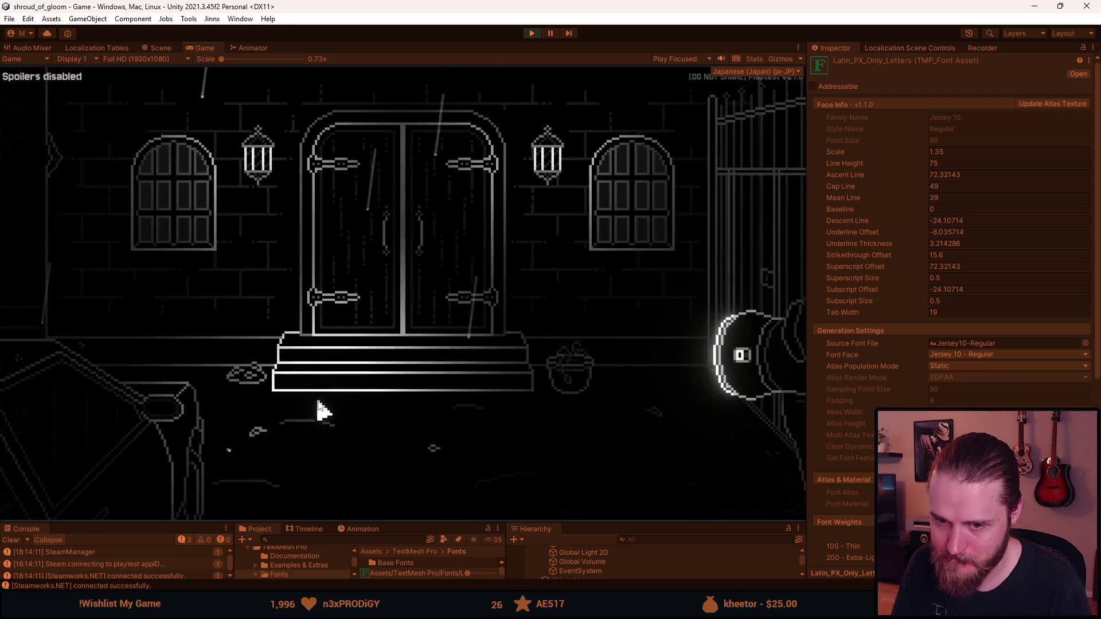
Check the dialogue and inventory item tooltips, then pause and stop play mode.
{"action": "left_click", "coordinate": [83, 508]}
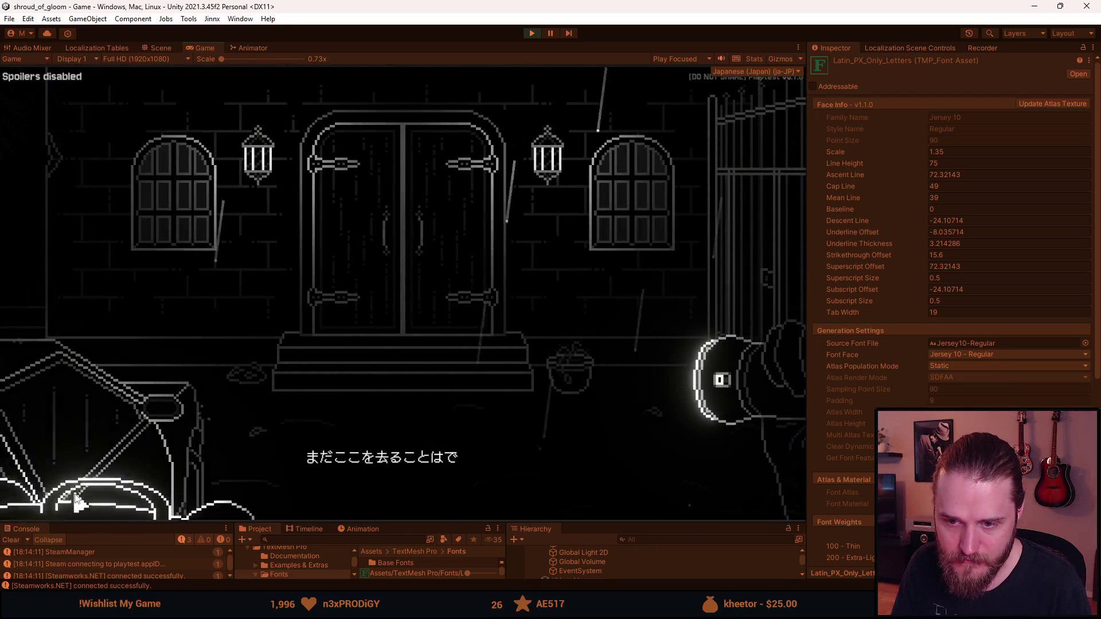
{"action": "left_click", "coordinate": [80, 504]}
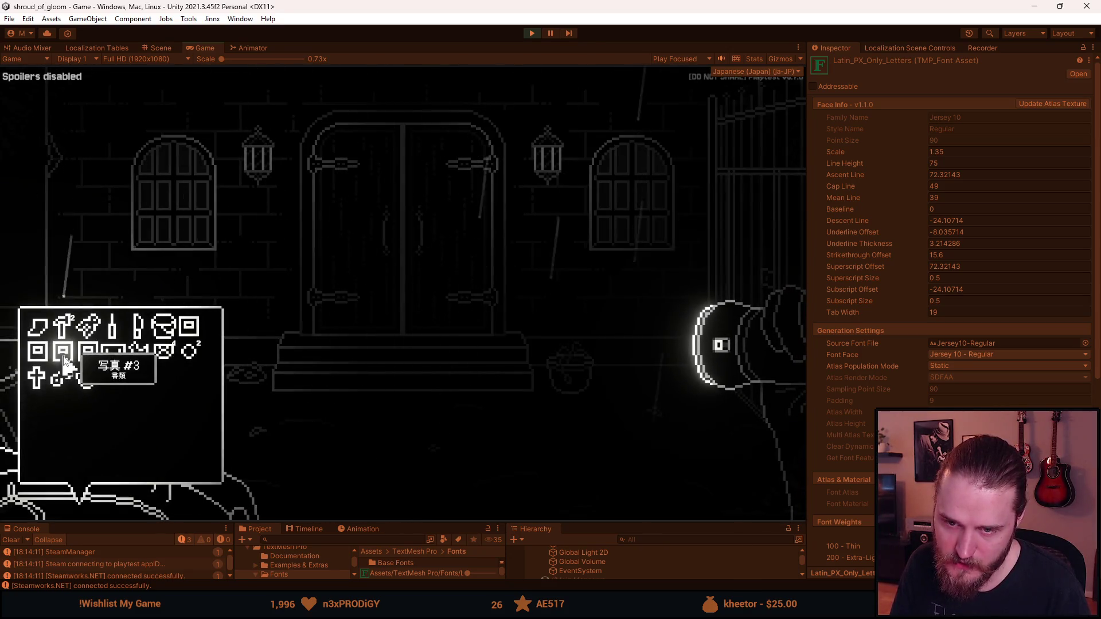
{"action": "key", "text": "Escape"}
{"action": "key", "text": "Escape"}
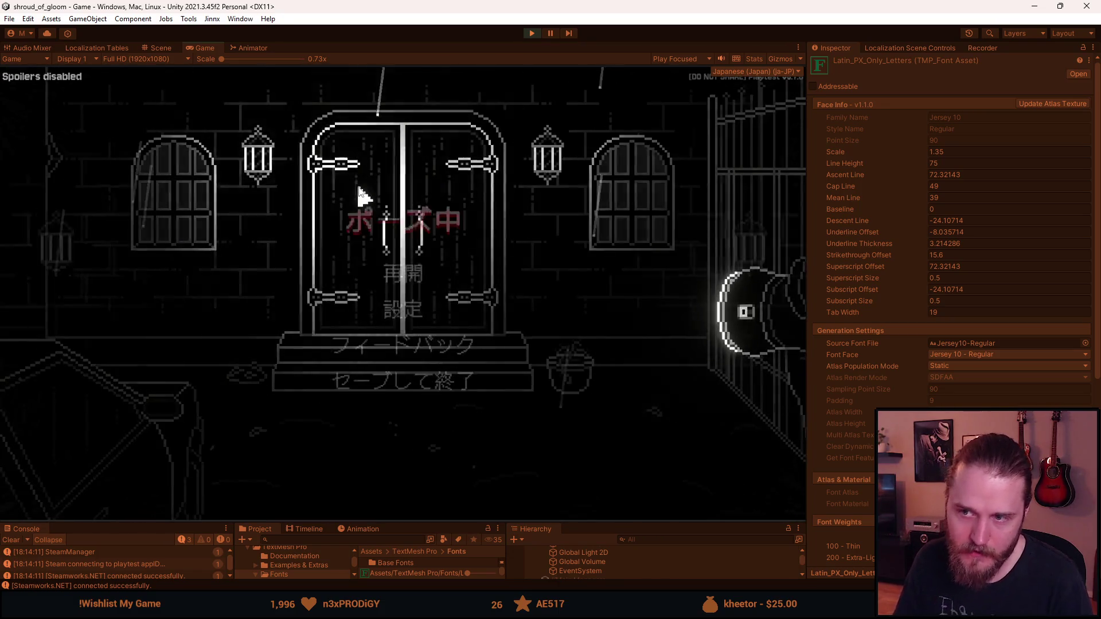
{"action": "left_click", "coordinate": [533, 33]}
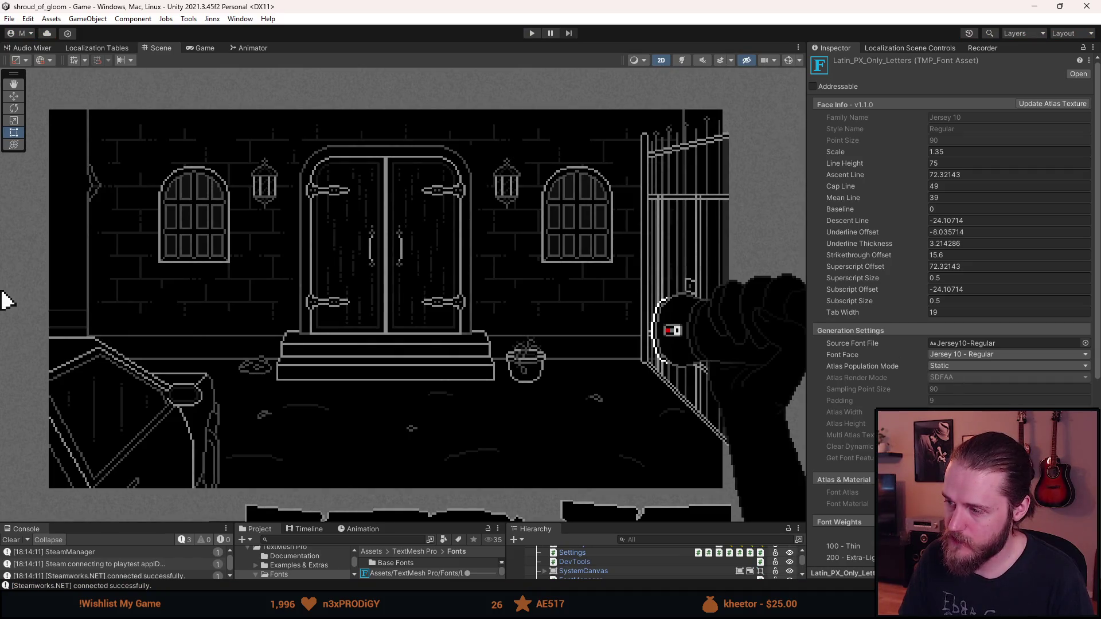
Close the Font Asset Creator without generating, save with File > Save, and switch to the docs.
{"action": "left_click", "coordinate": [1035, 104]}
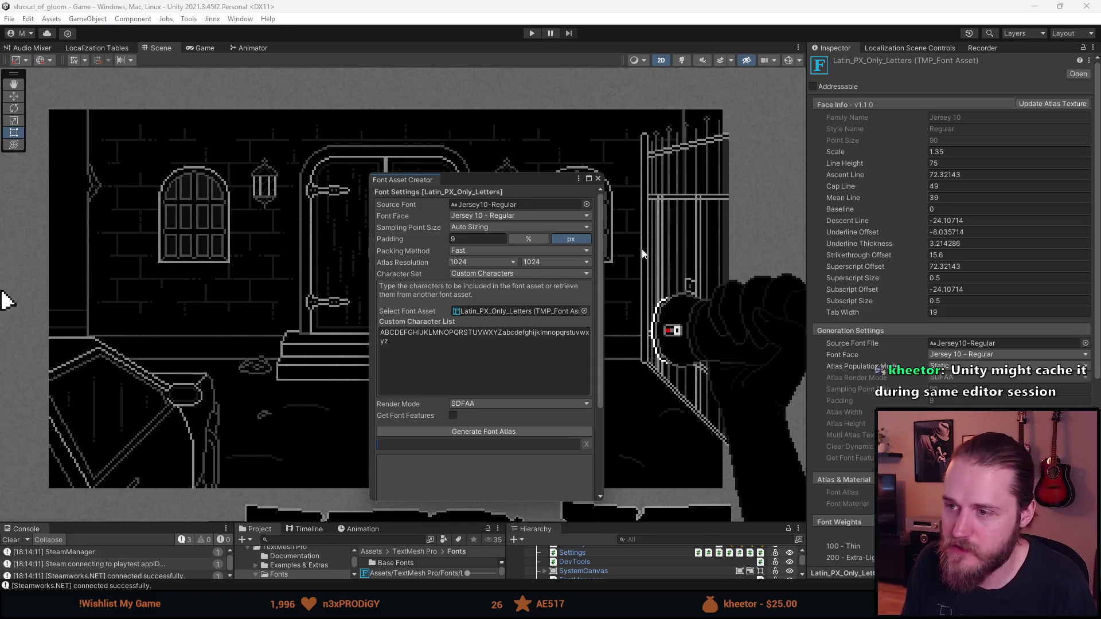
{"action": "left_click", "coordinate": [598, 178]}
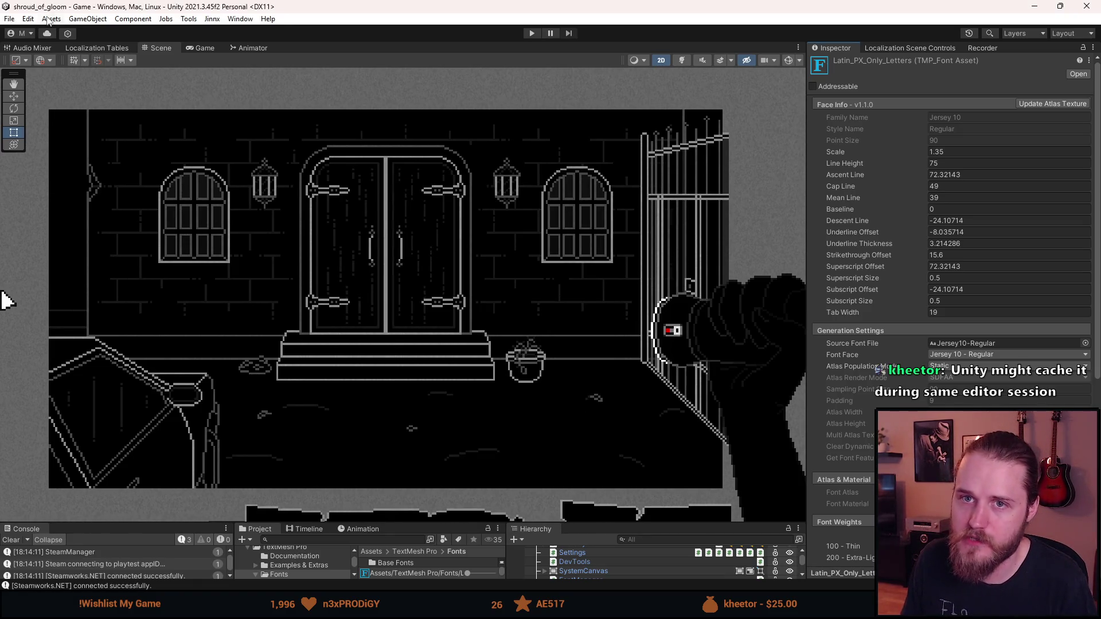
{"action": "left_click", "coordinate": [9, 18]}
{"action": "left_click", "coordinate": [17, 75]}
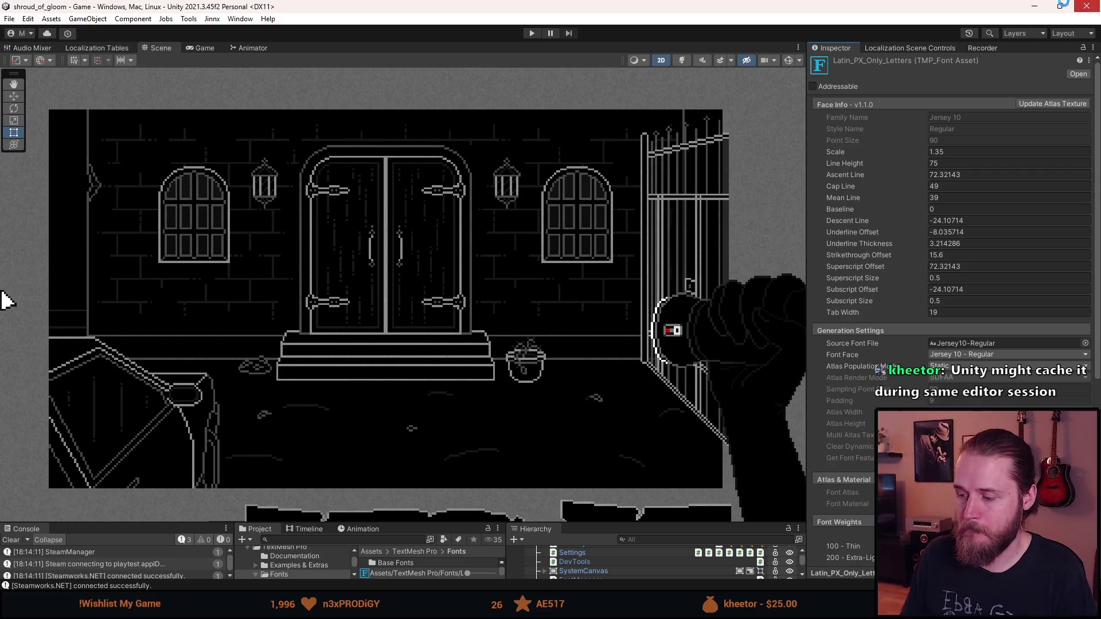
{"action": "key", "text": "alt+Tab"}
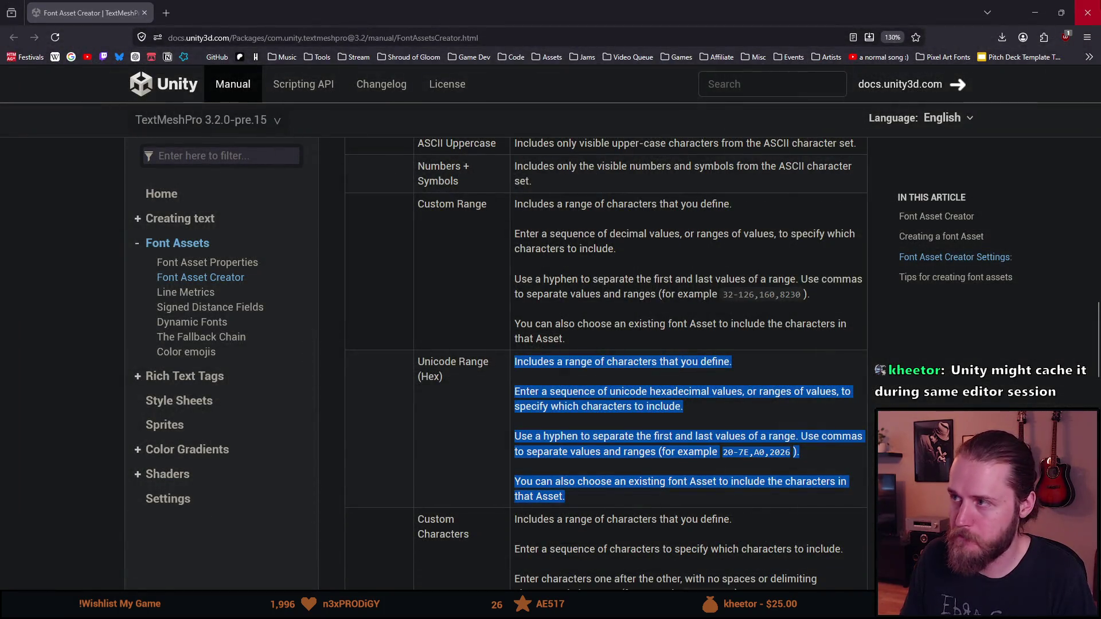
Close both browser windows and drag the splitter up above the bottom panels.
{"action": "left_click", "coordinate": [1087, 13]}
{"action": "left_click", "coordinate": [1035, 13]}
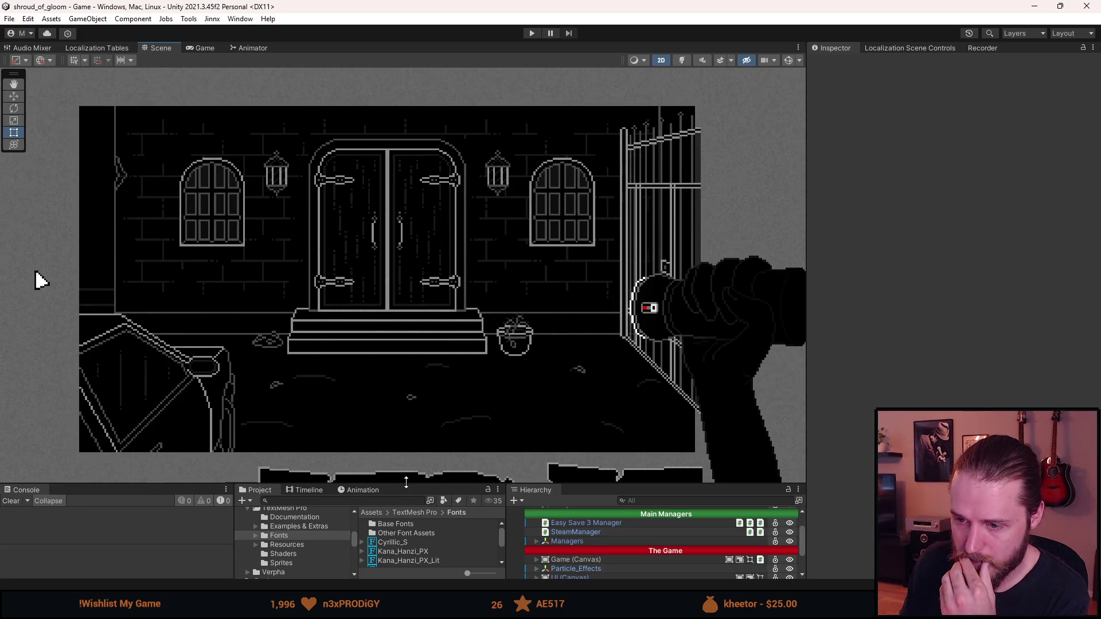
{"action": "left_click_drag", "start_coordinate": [406, 483], "coordinate": [381, 394]}
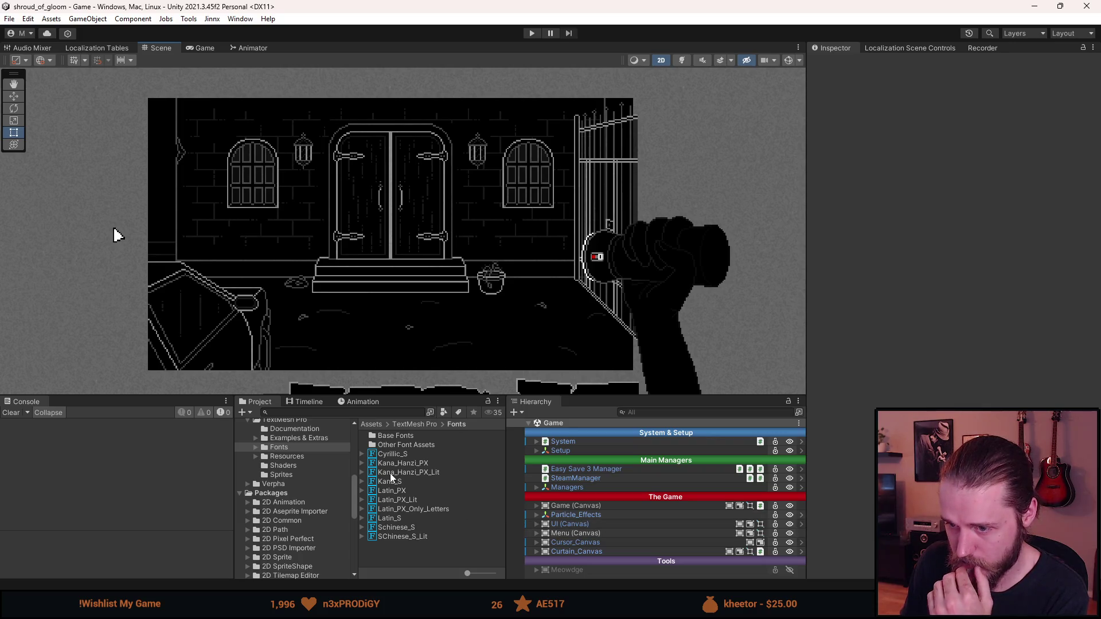
Select Latin_PX_Only_Letters, then playtest the Japanese inventory tooltips and pause menu before stopping.
{"action": "left_click", "coordinate": [404, 508]}
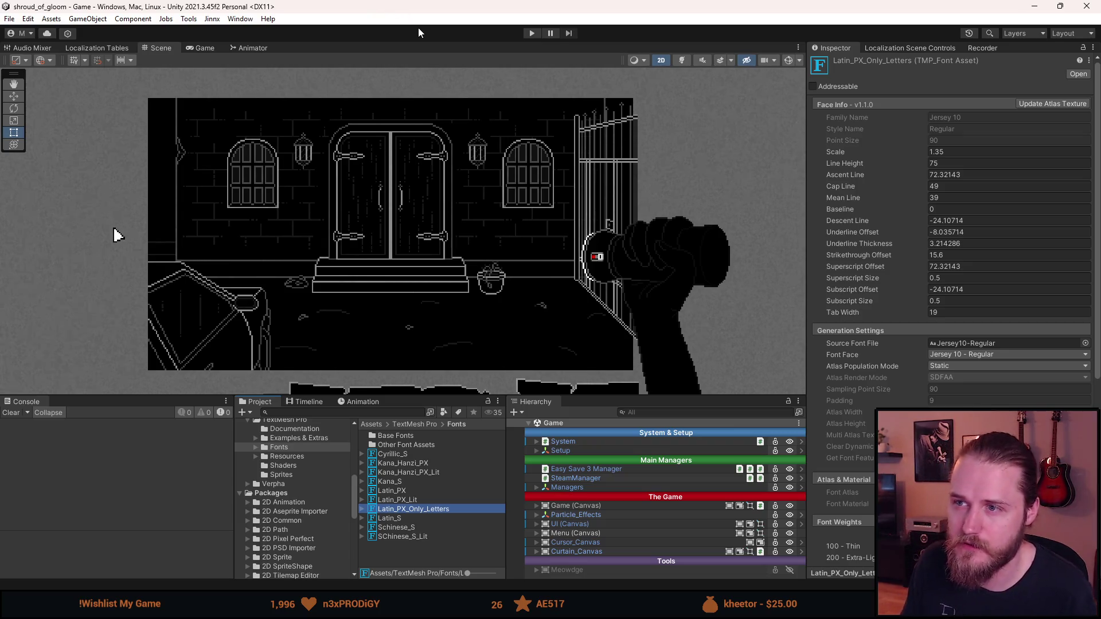
{"action": "left_click", "coordinate": [531, 34]}
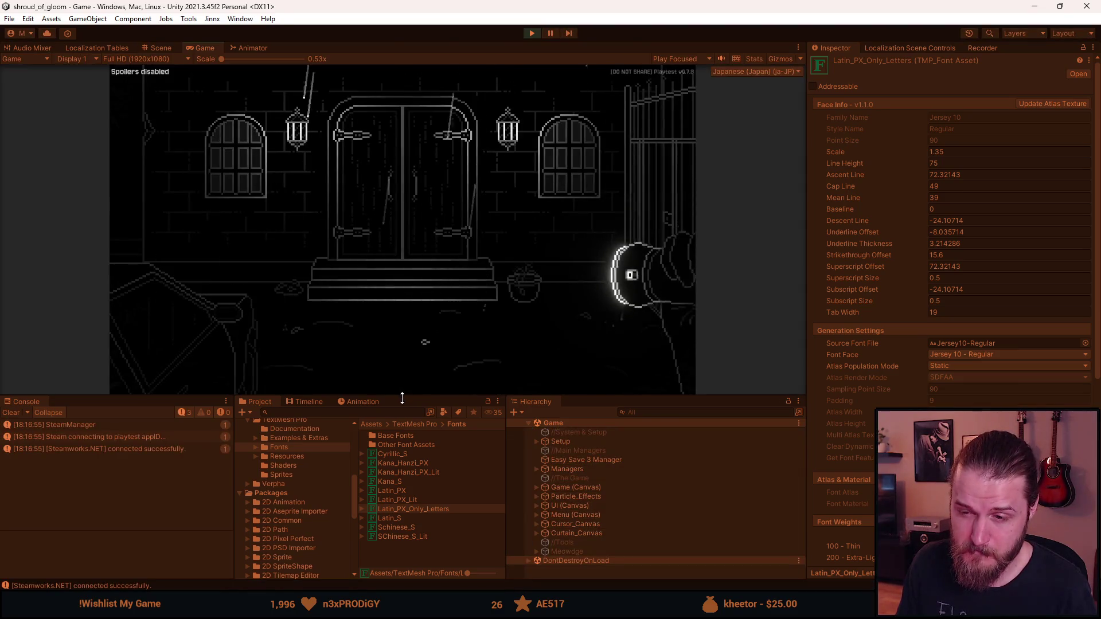
{"action": "left_click_drag", "start_coordinate": [400, 395], "coordinate": [393, 451]}
{"action": "left_click", "coordinate": [175, 422]}
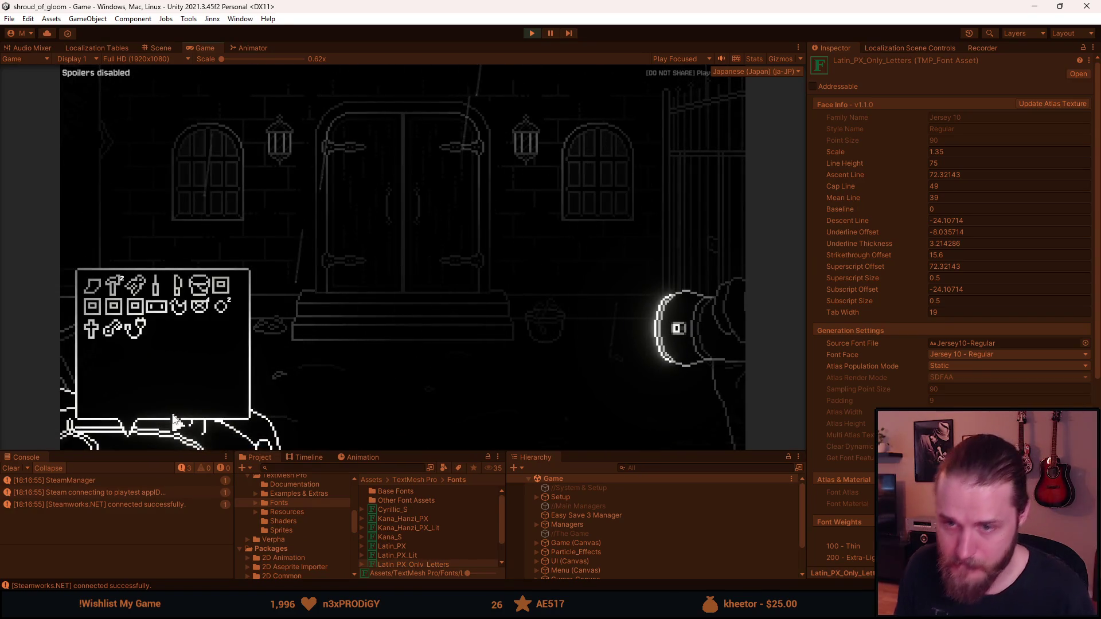
{"action": "mouse_move", "coordinate": [140, 317]}
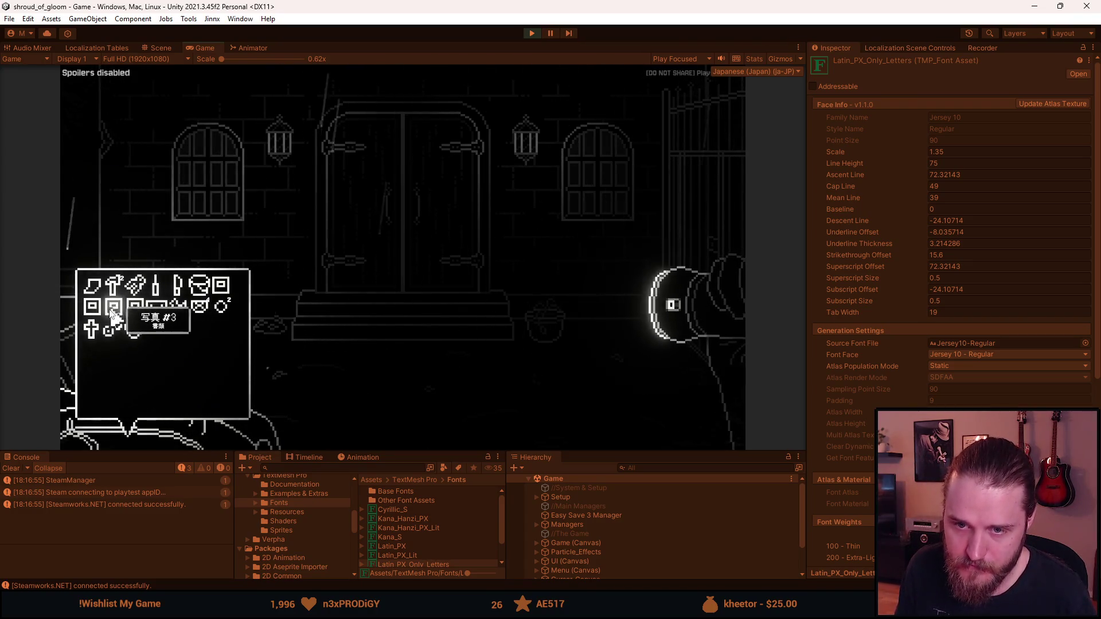
{"action": "key", "text": "Escape"}
{"action": "key", "text": "Escape"}
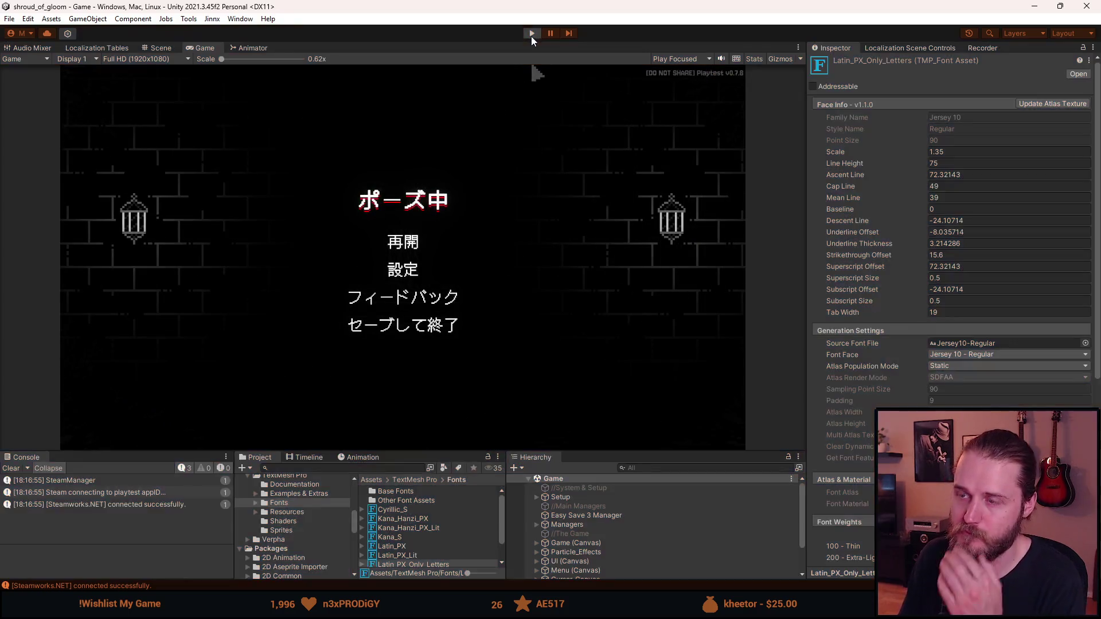
{"action": "left_click", "coordinate": [532, 35]}
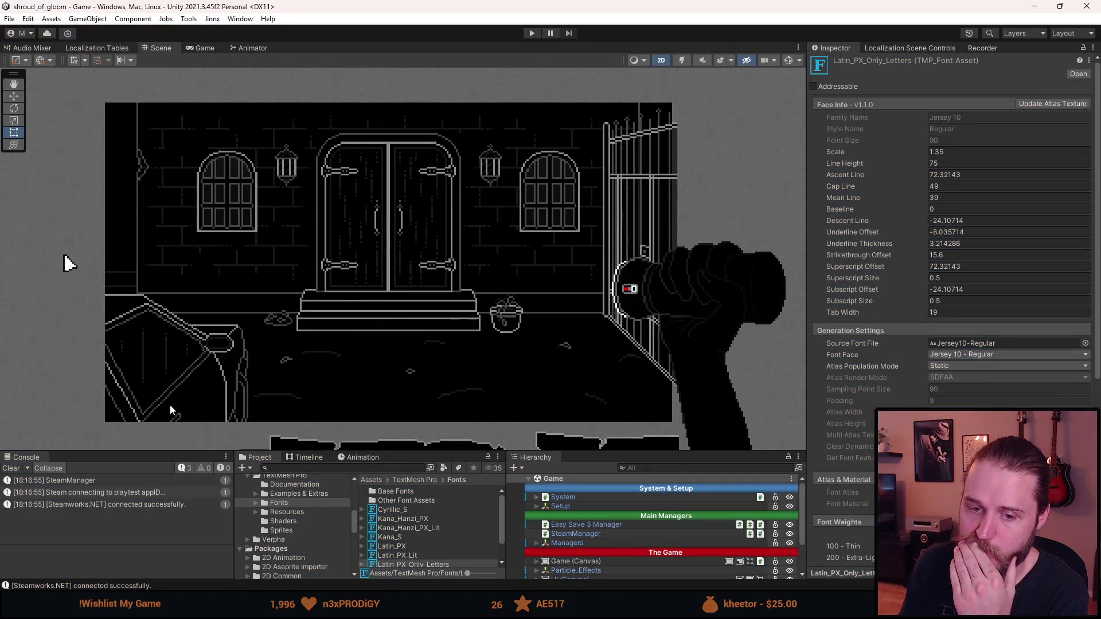
Clear the console and regenerate the atlas at custom sampling point size 90, saving it.
{"action": "left_click", "coordinate": [10, 468]}
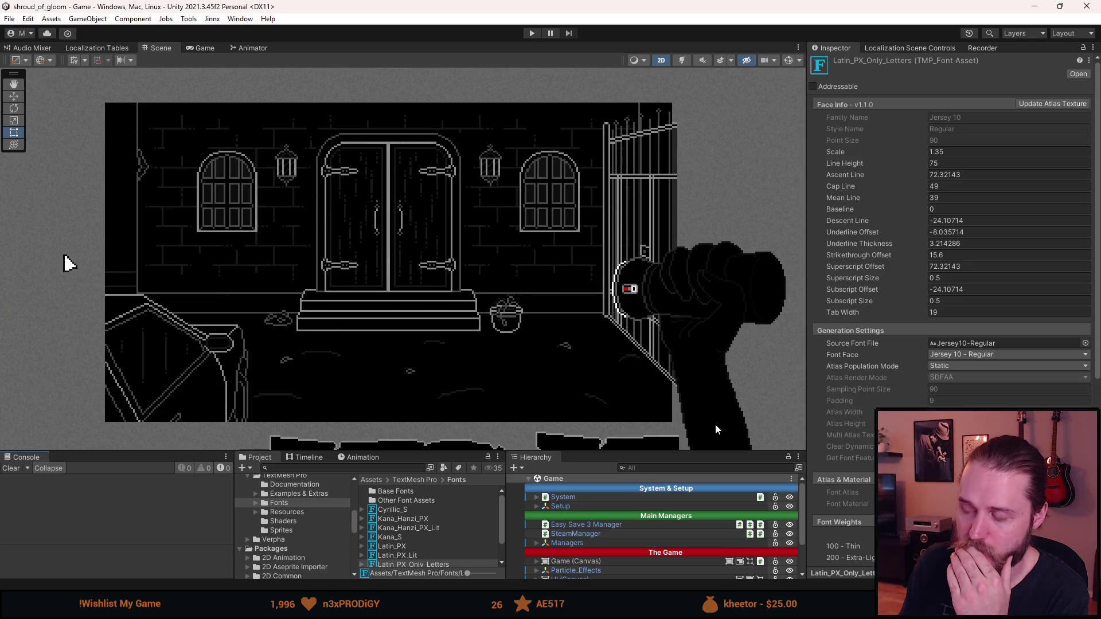
{"action": "scroll", "coordinate": [870, 430], "scroll_direction": "down", "scroll_amount": 5}
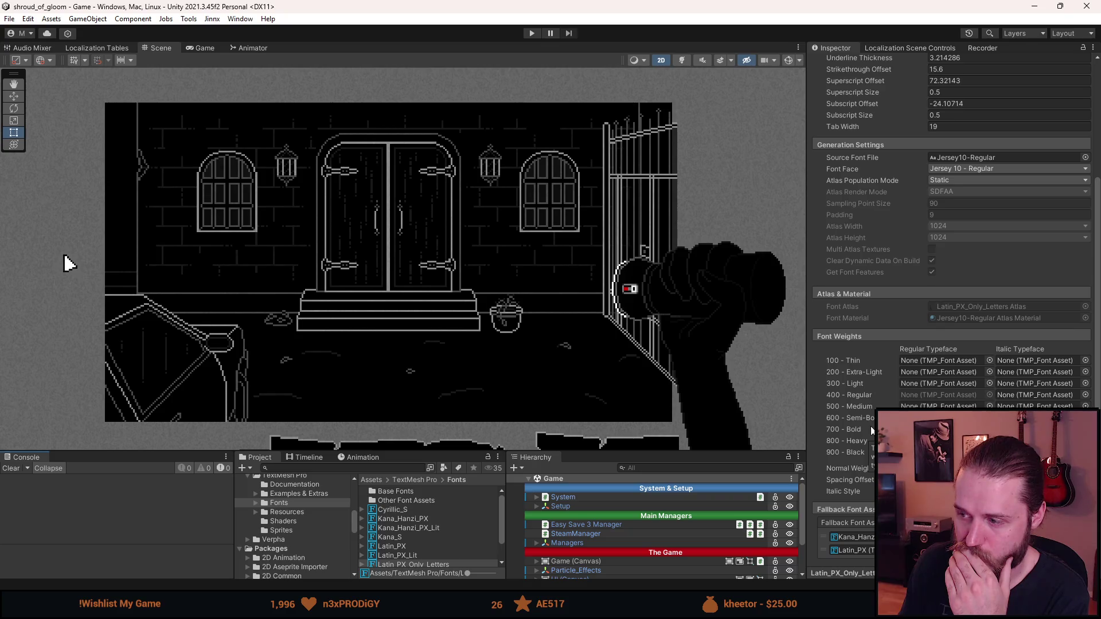
{"action": "scroll", "coordinate": [871, 430], "scroll_direction": "up", "scroll_amount": 5}
{"action": "left_click", "coordinate": [1040, 102]}
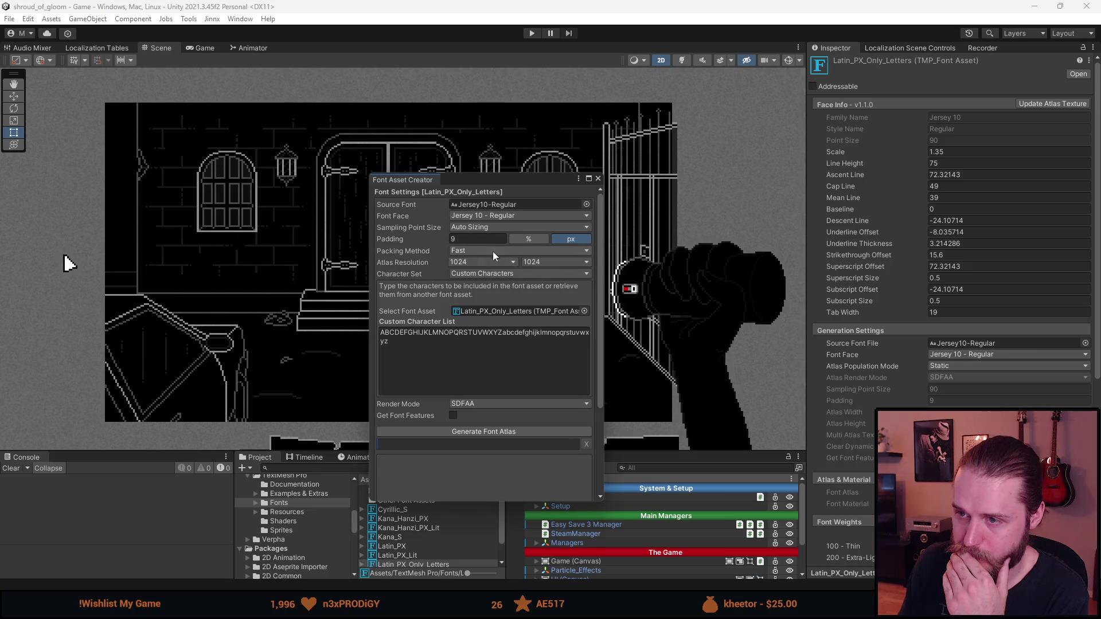
{"action": "left_click", "coordinate": [473, 223]}
{"action": "left_click", "coordinate": [481, 253]}
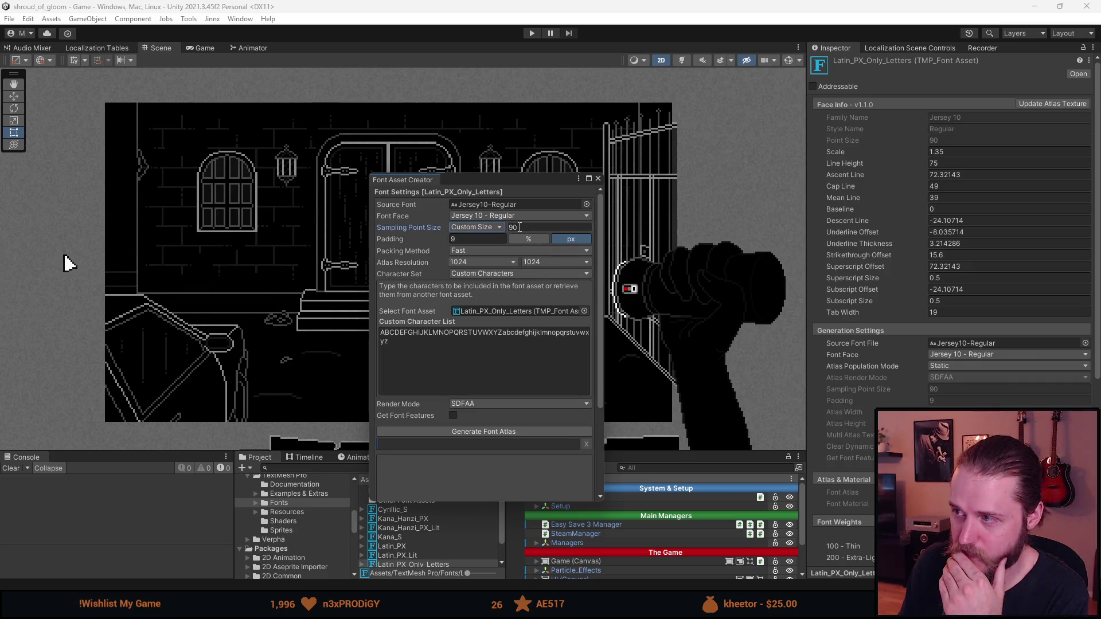
{"action": "left_click", "coordinate": [480, 431]}
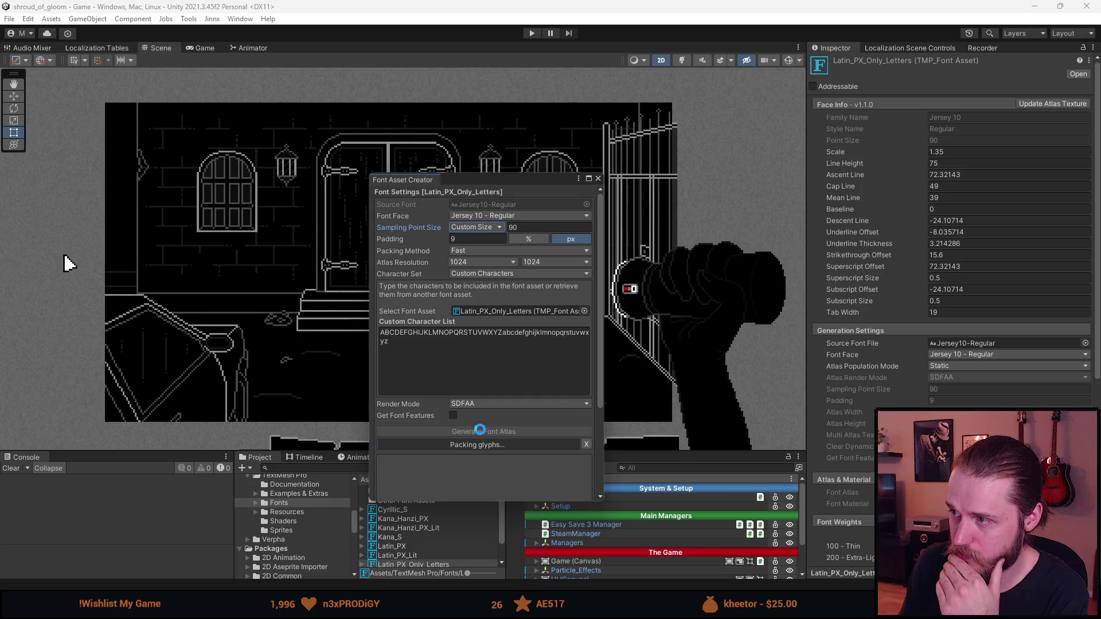
{"action": "key", "text": "alt+Tab"}
{"action": "key", "text": "alt+Tab"}
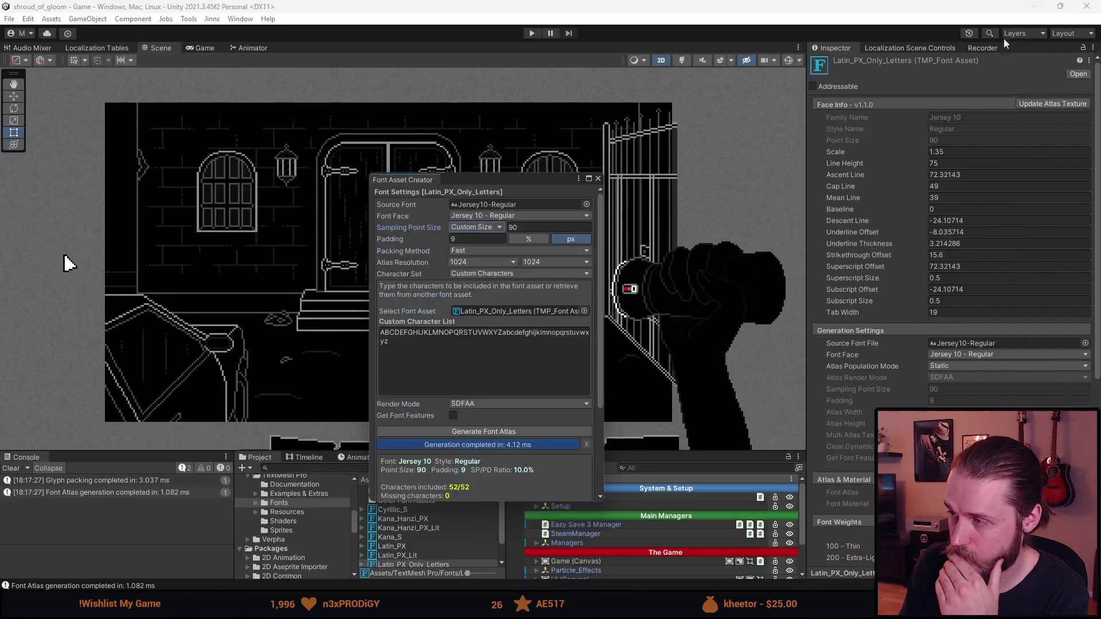
{"action": "scroll", "coordinate": [470, 321], "scroll_direction": "down", "scroll_amount": 5}
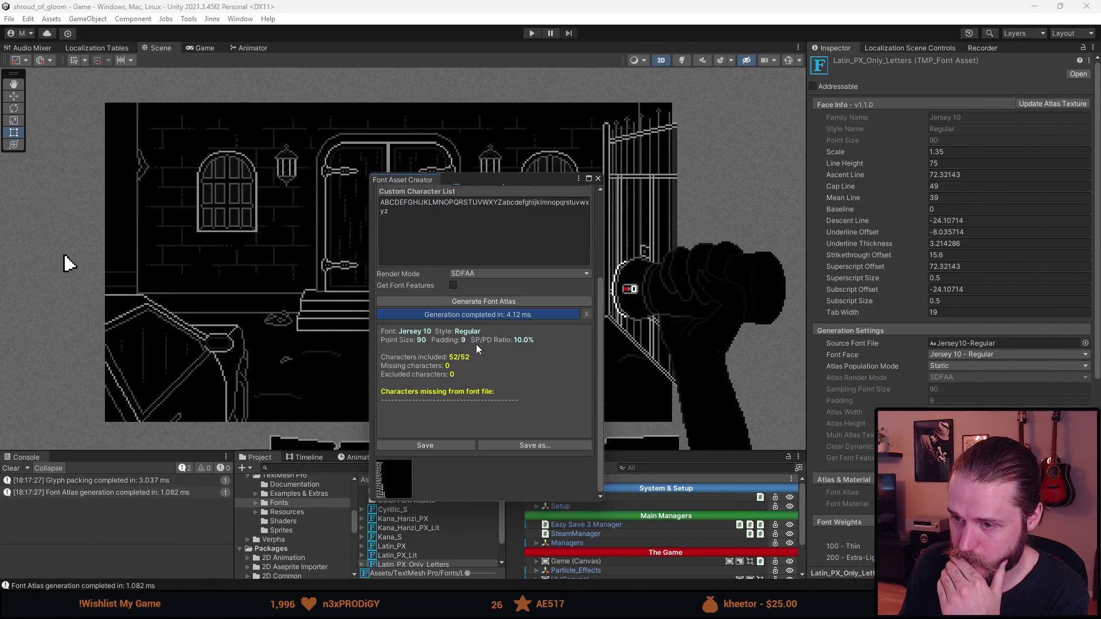
{"action": "left_click", "coordinate": [448, 445]}
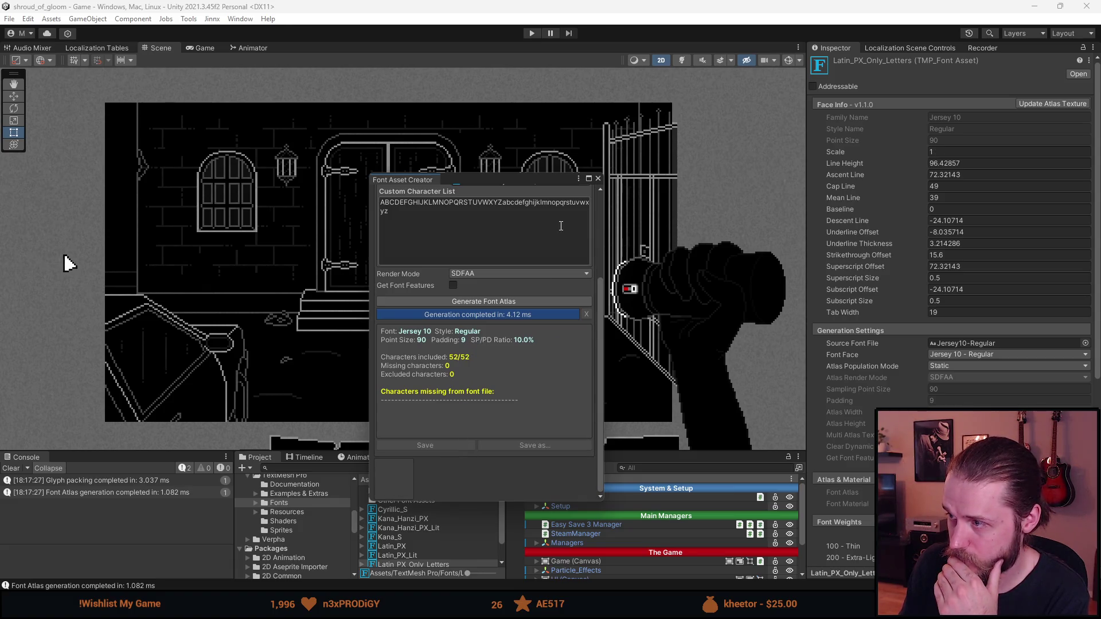
Check the Scale value in the Latin_PX font asset's Face Info.
{"action": "key", "text": "alt+Tab"}
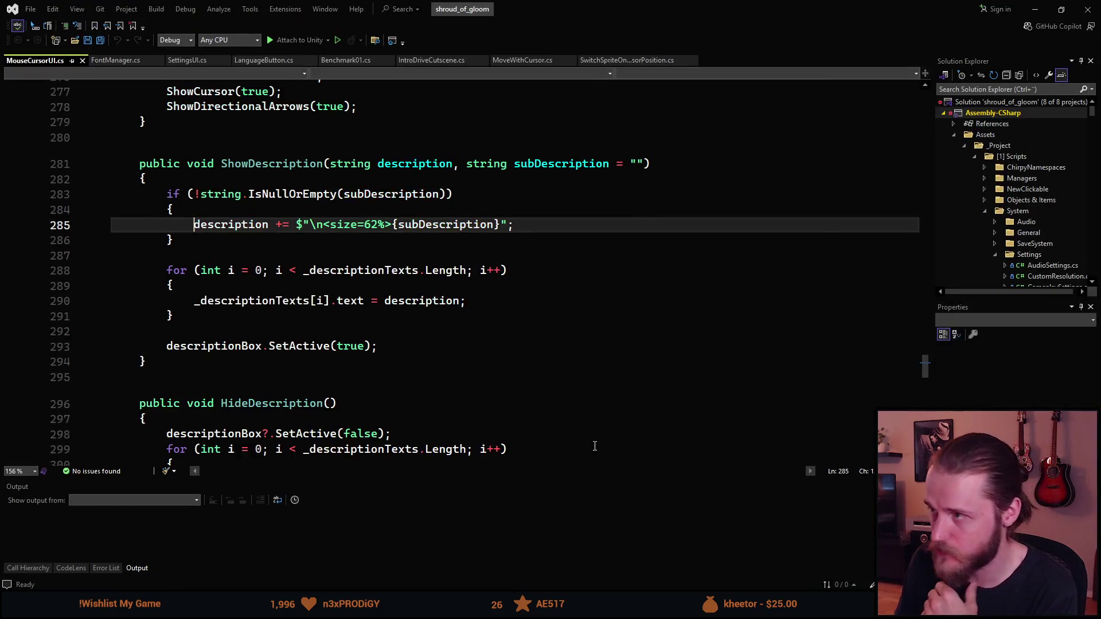
{"action": "key", "text": "alt+Tab"}
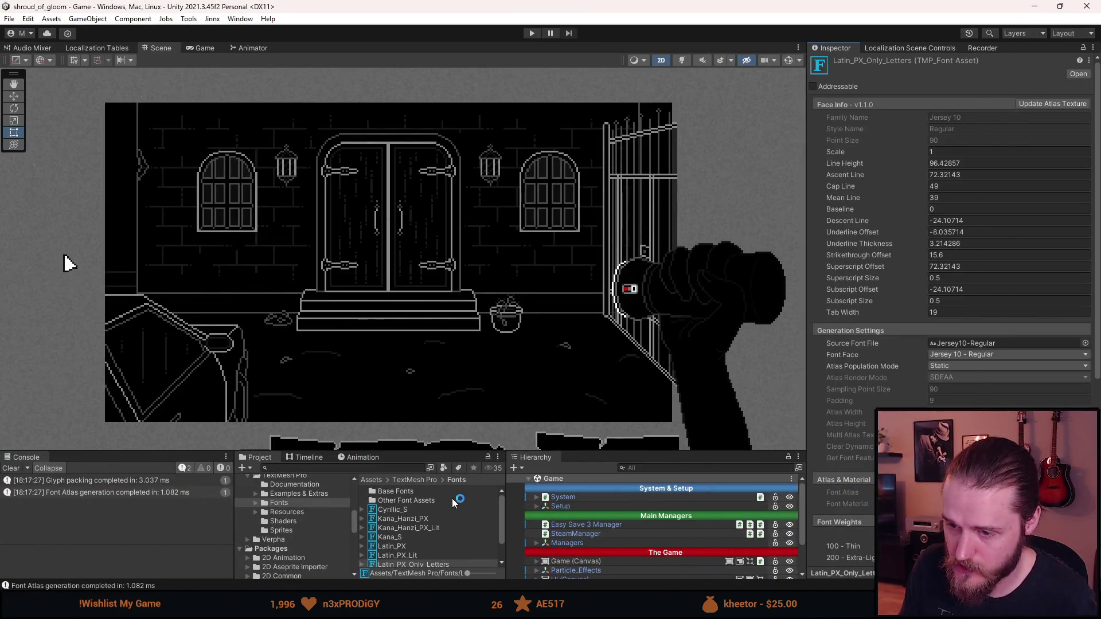
{"action": "left_click", "coordinate": [410, 547]}
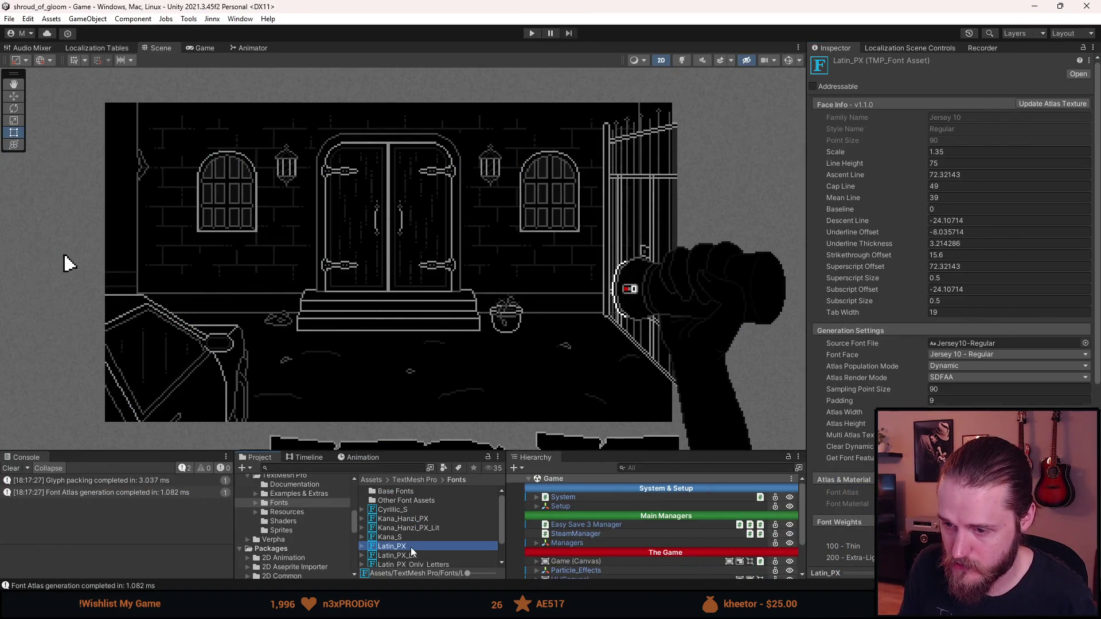
{"action": "left_click", "coordinate": [982, 150]}
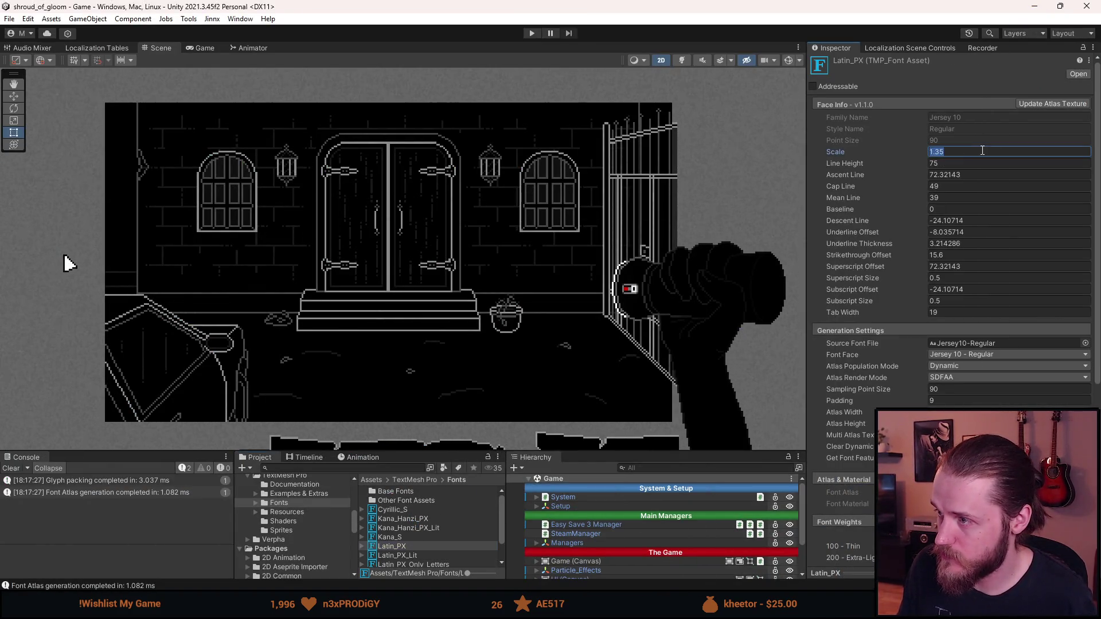
Set Latin_PX_Only_Letters' Scale to 1.35 and Line Height to 75.
{"action": "left_click", "coordinate": [394, 564]}
{"action": "left_click_drag", "start_coordinate": [392, 565], "coordinate": [392, 565]}
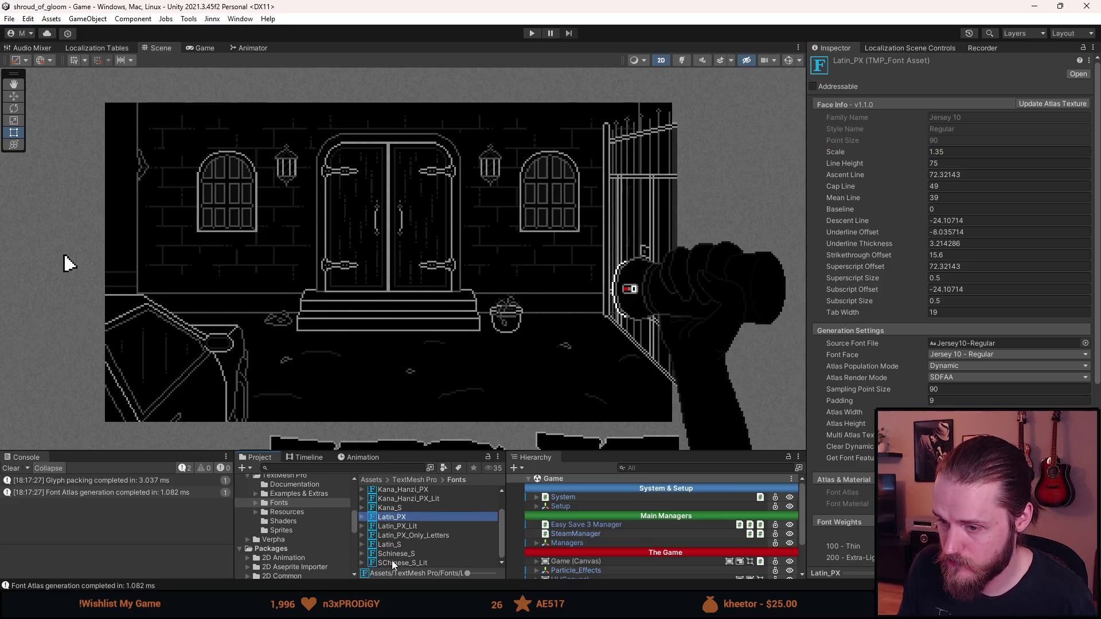
{"action": "left_click", "coordinate": [419, 537]}
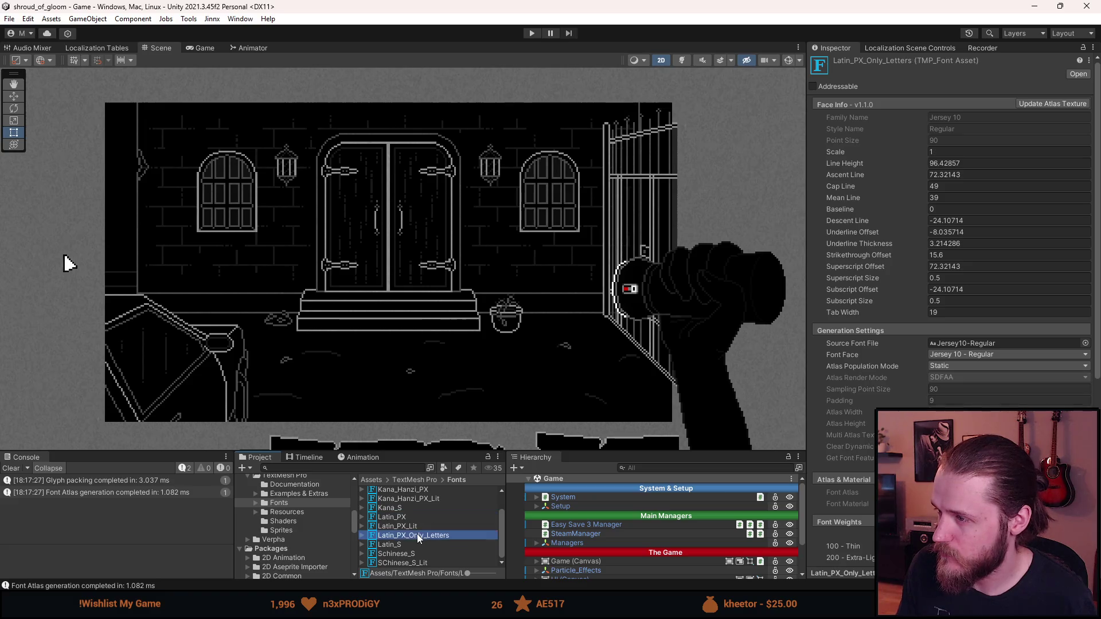
{"action": "left_click", "coordinate": [946, 152]}
{"action": "type", "text": "1.35"}
{"action": "key", "text": "Tab"}
{"action": "type", "text": "75"}
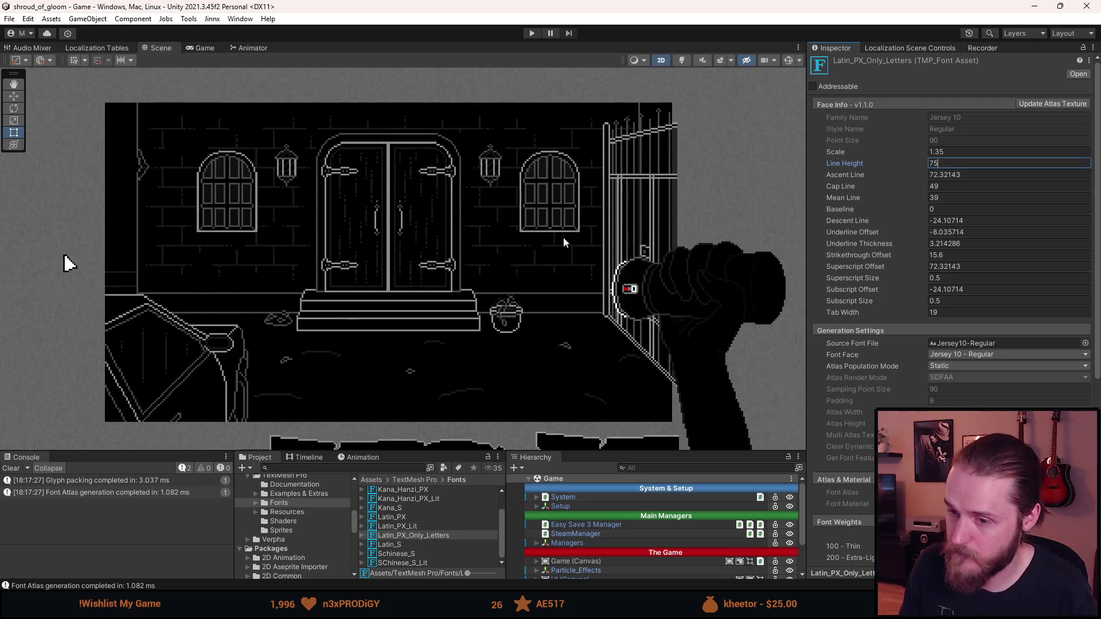
Run the game, check the Japanese 設定 and 言語 menus, then choose セーブして終了.
{"action": "left_click", "coordinate": [532, 33]}
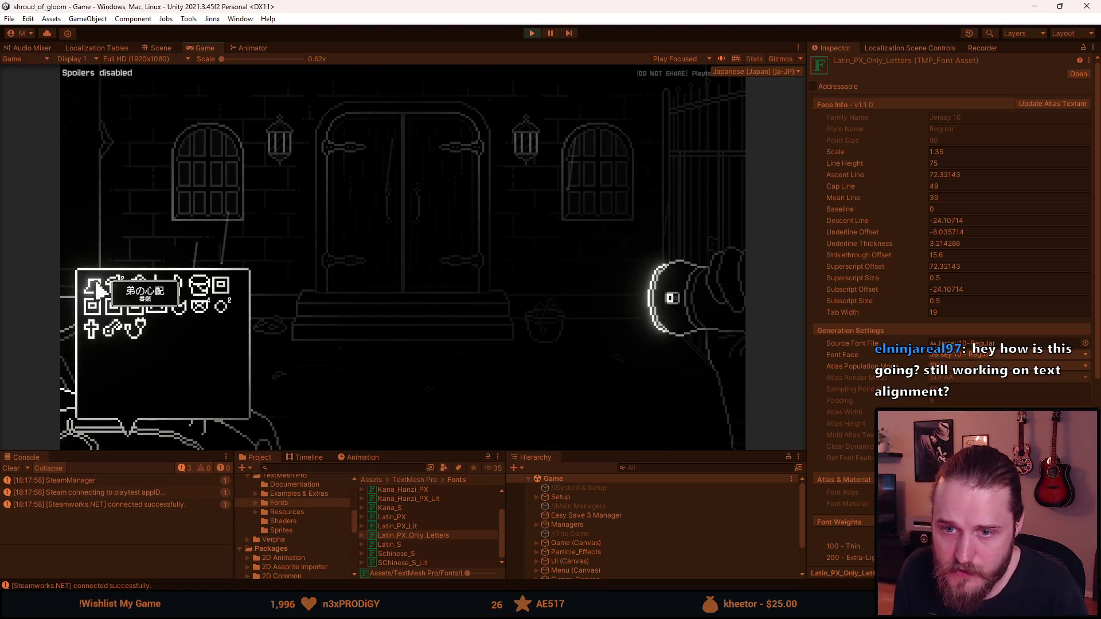
{"action": "key", "text": "Escape"}
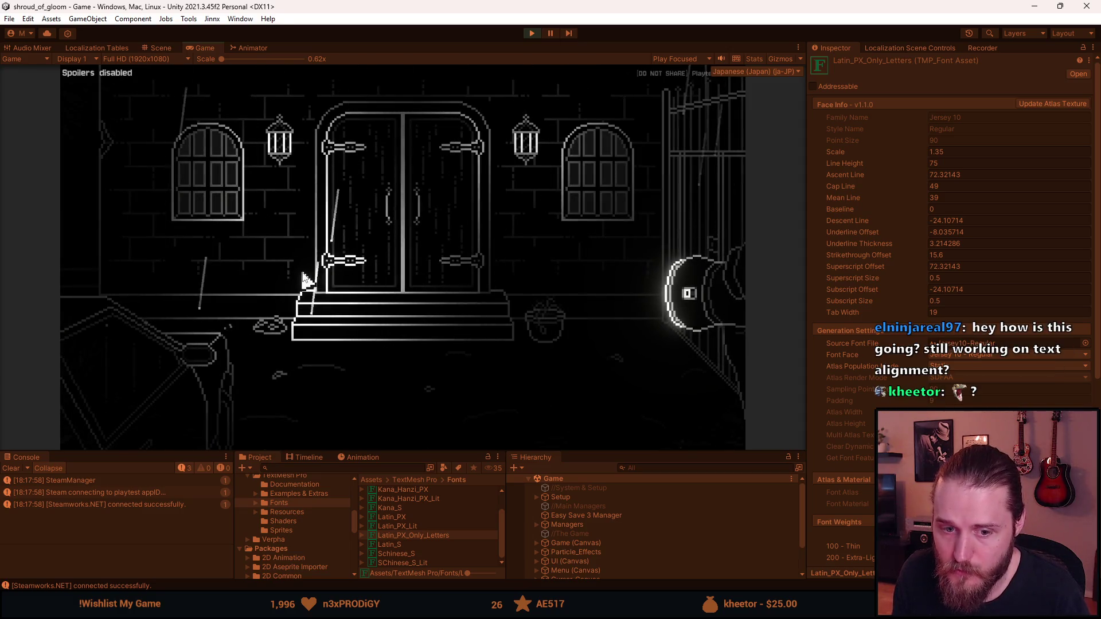
{"action": "key", "text": "Escape"}
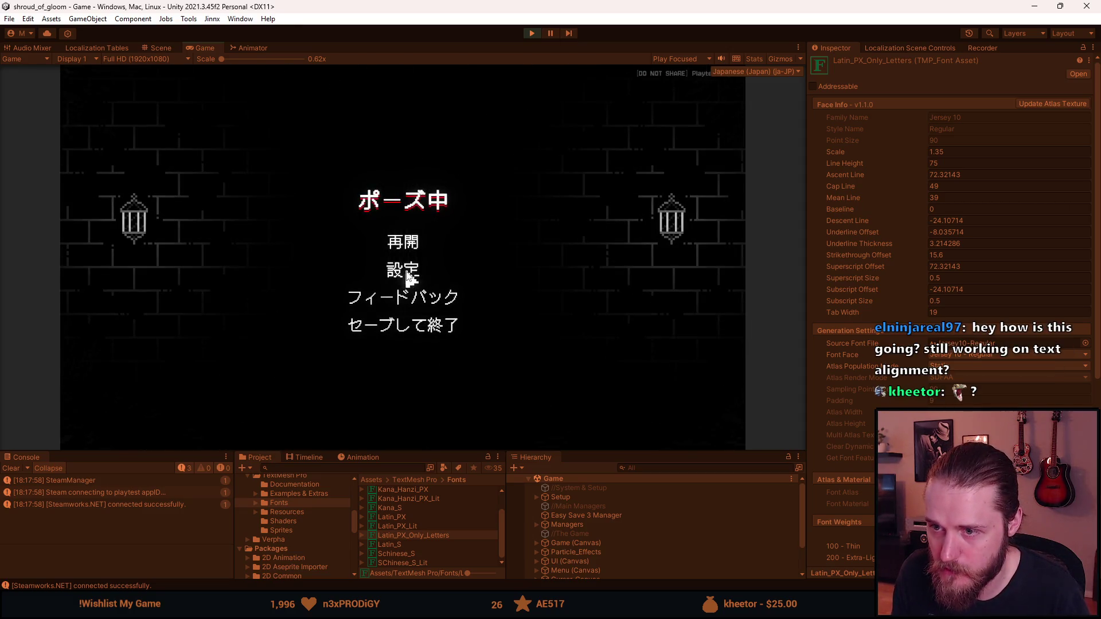
{"action": "left_click", "coordinate": [406, 274]}
{"action": "left_click", "coordinate": [416, 324]}
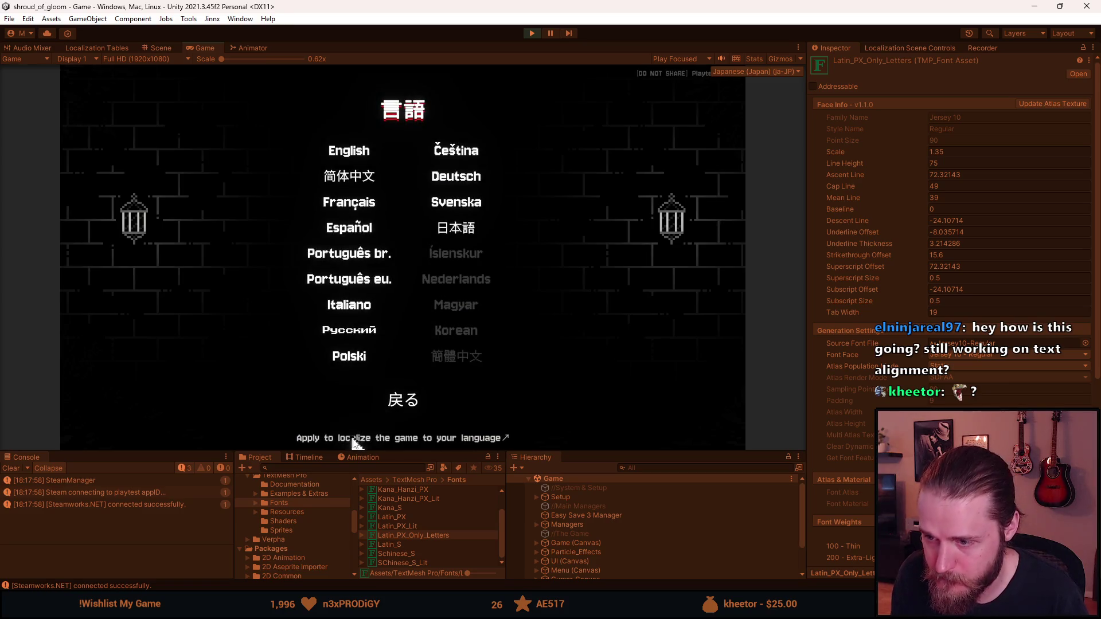
{"action": "left_click", "coordinate": [409, 399]}
{"action": "left_click", "coordinate": [404, 352]}
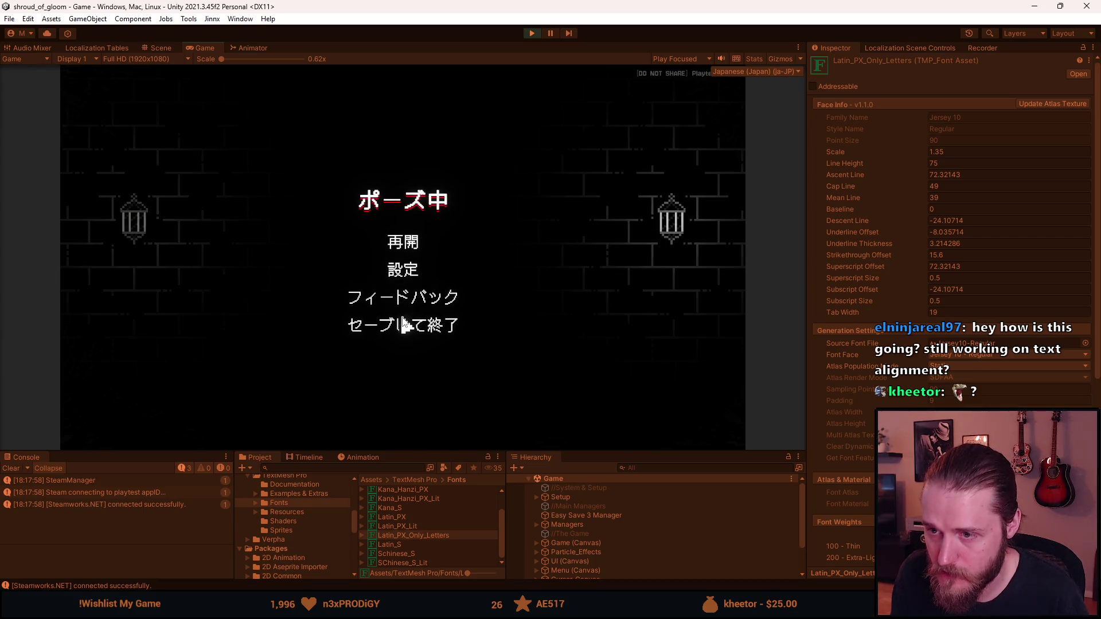
{"action": "left_click", "coordinate": [401, 323]}
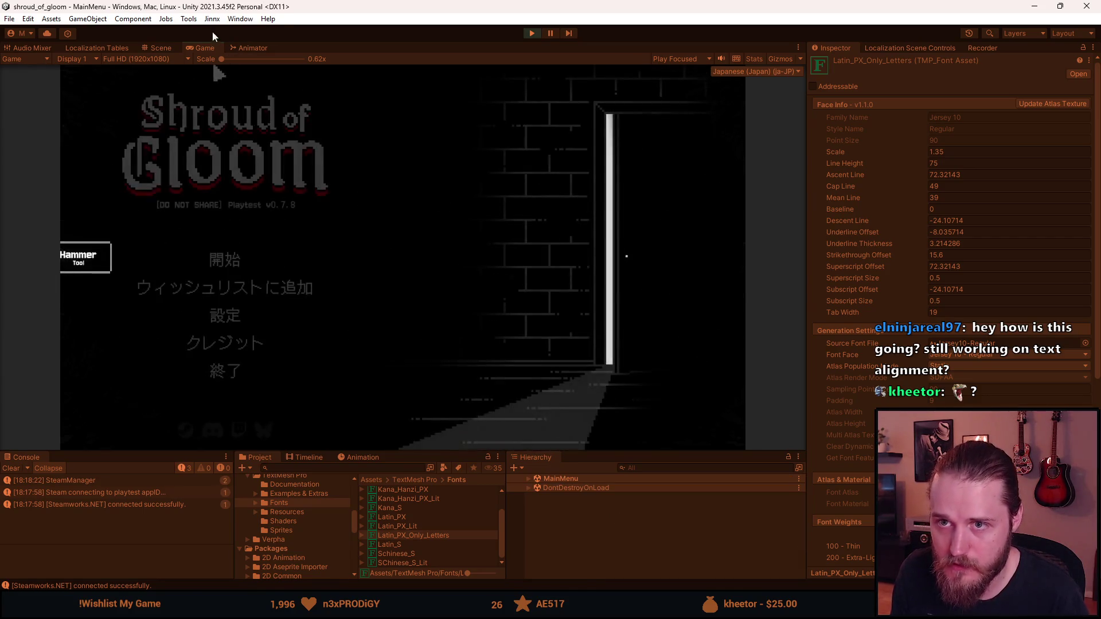
Maximize the Game view, open 設定, and review the 操作設定 controls screen.
{"action": "double_click", "coordinate": [201, 49]}
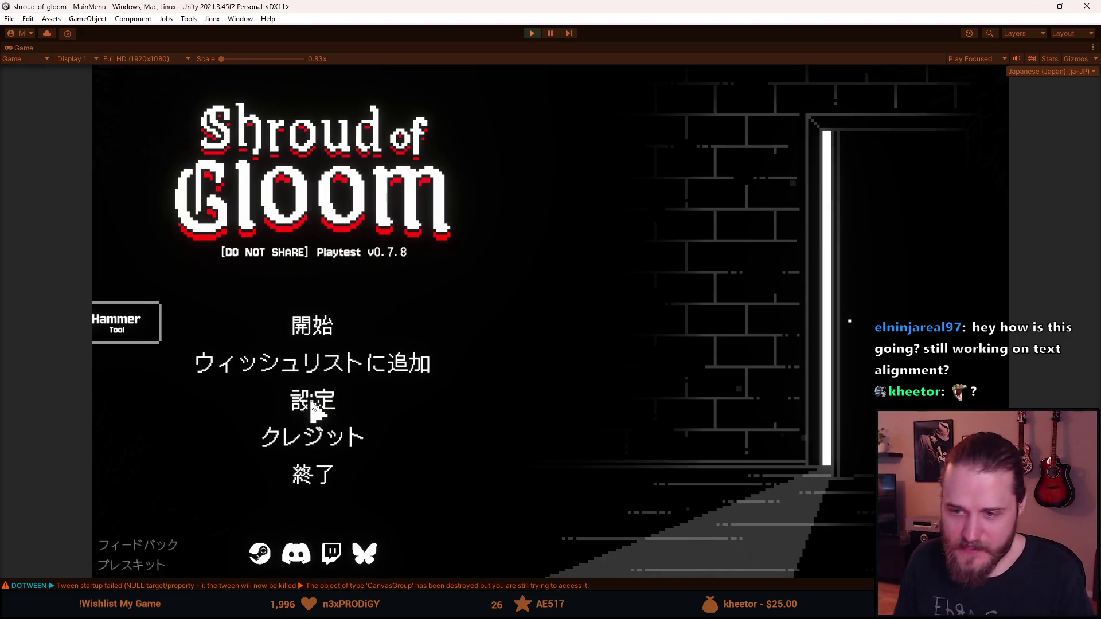
{"action": "left_click", "coordinate": [311, 404]}
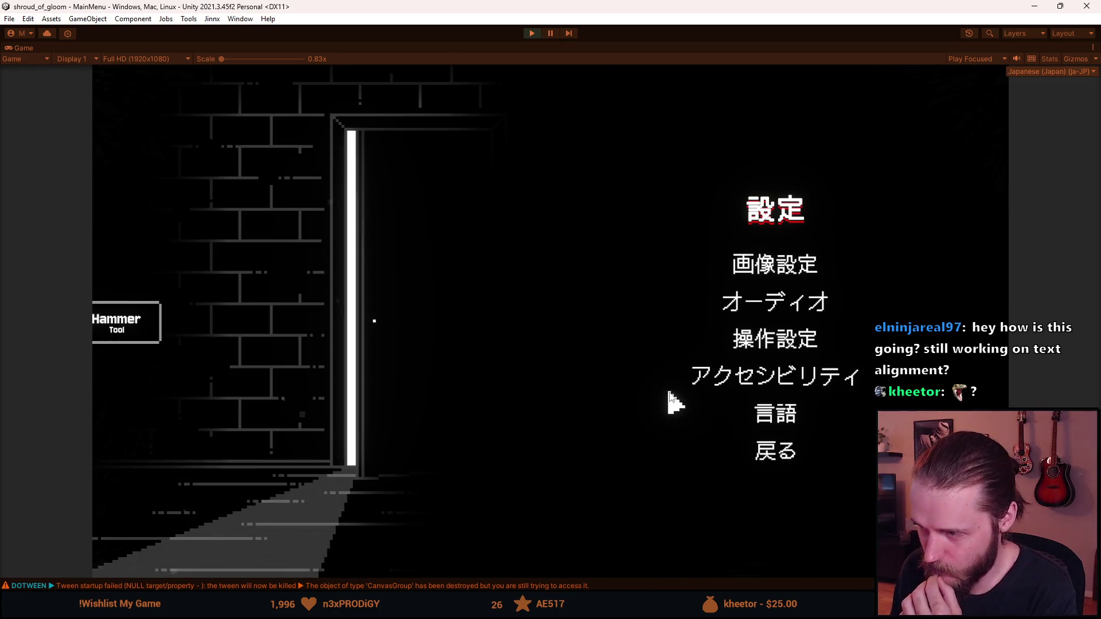
{"action": "left_click", "coordinate": [766, 346]}
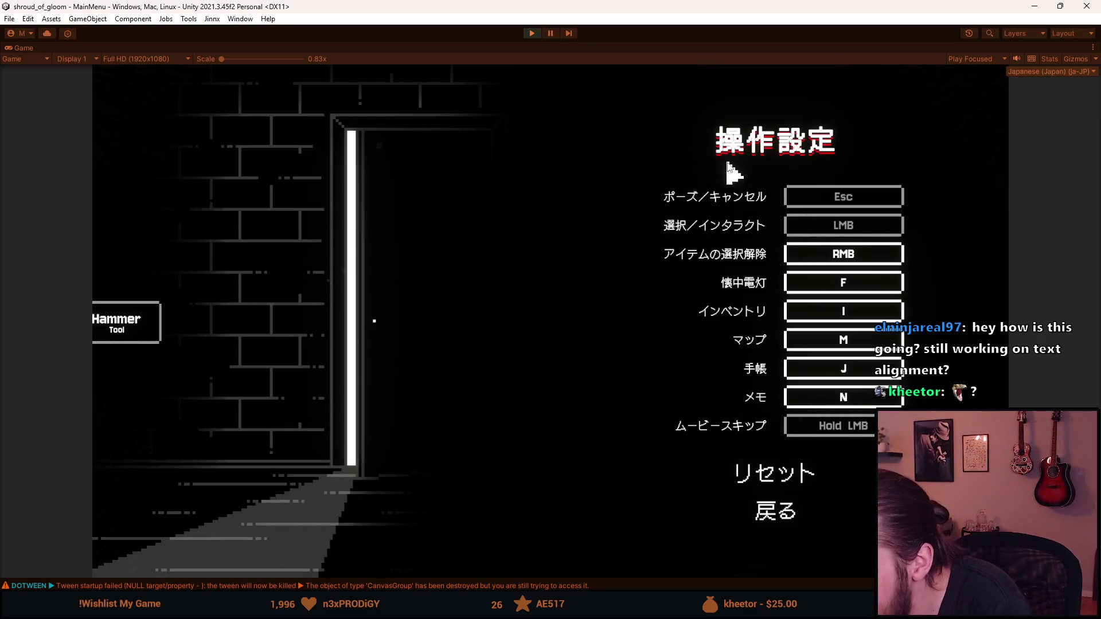
{"action": "left_click", "coordinate": [776, 514]}
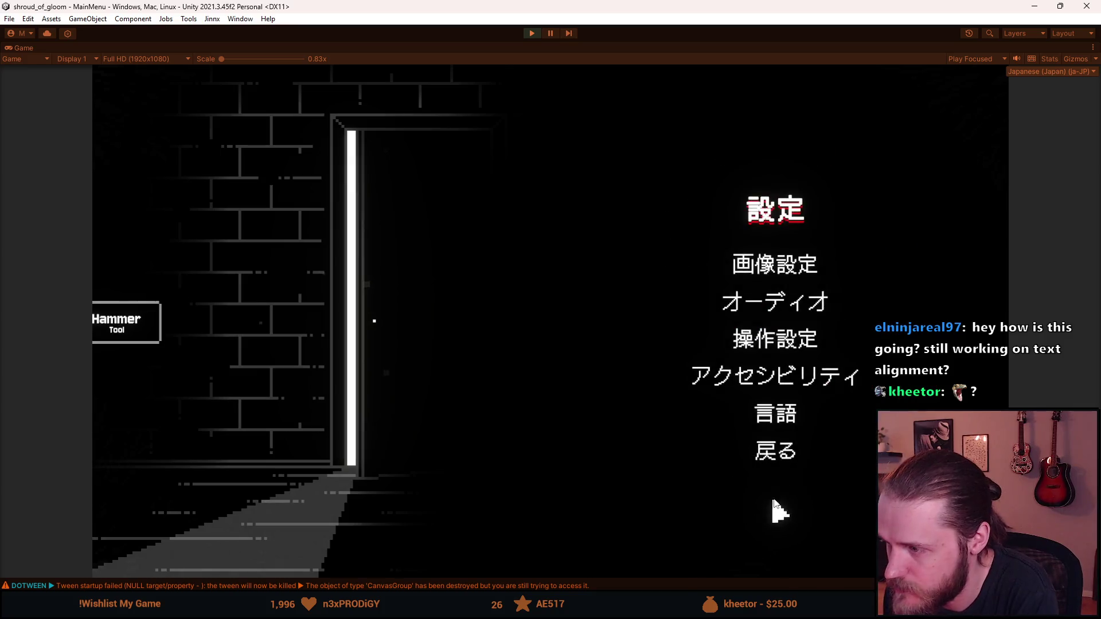
In 画像設定, try the resolution (keeping 1920x1080), display mode and frame-rate dropdowns.
{"action": "left_click", "coordinate": [745, 268]}
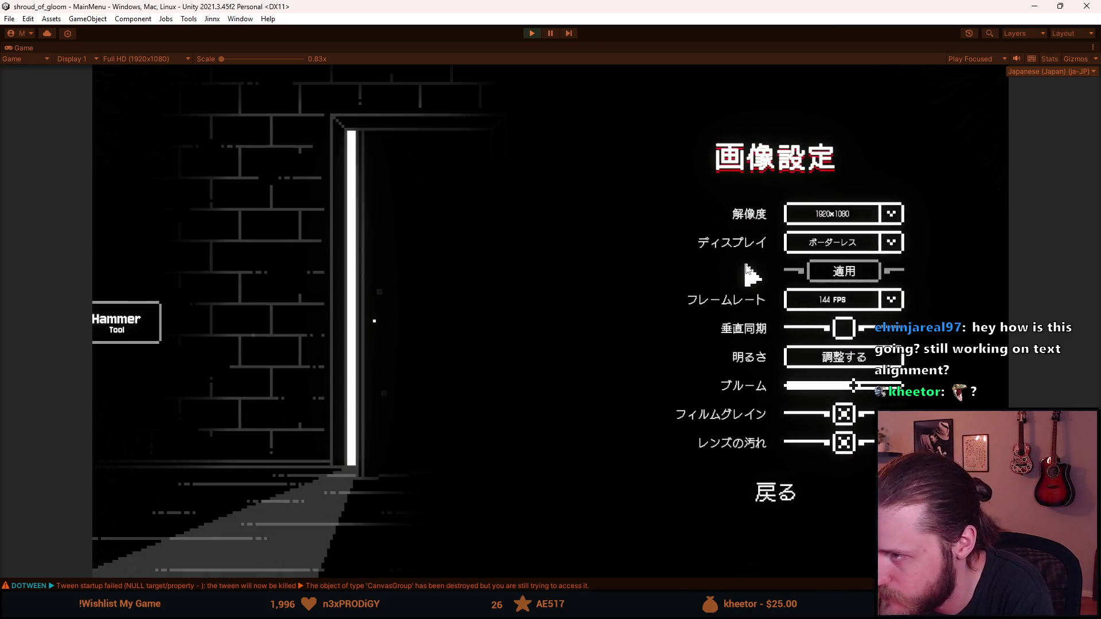
{"action": "left_click", "coordinate": [843, 218]}
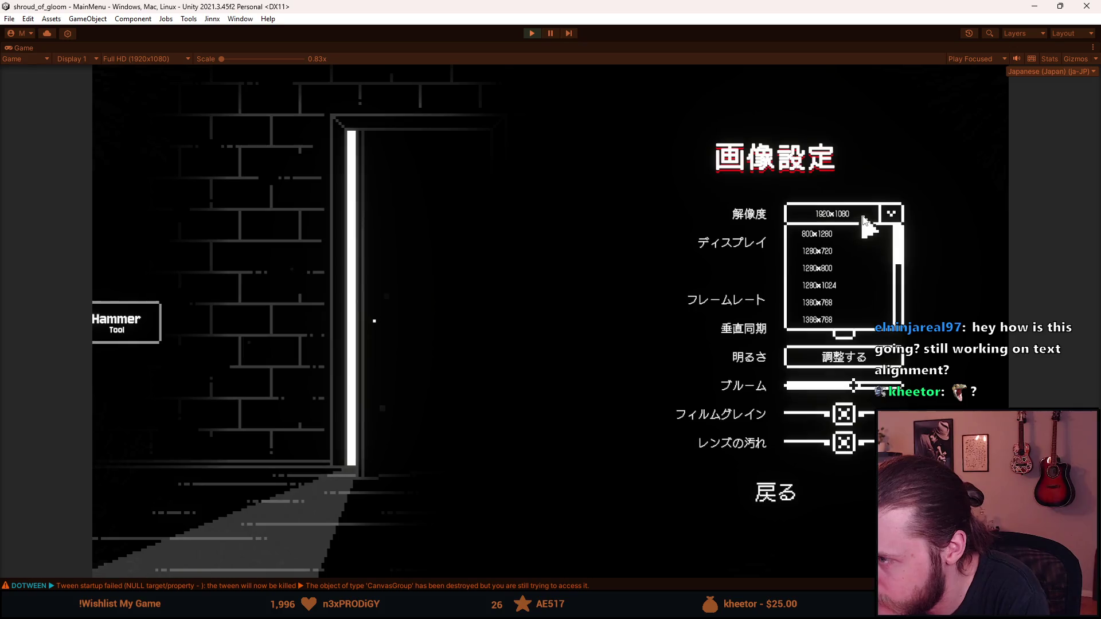
{"action": "scroll", "coordinate": [855, 284], "scroll_direction": "down", "scroll_amount": 2}
{"action": "scroll", "coordinate": [852, 282], "scroll_direction": "up", "scroll_amount": 3}
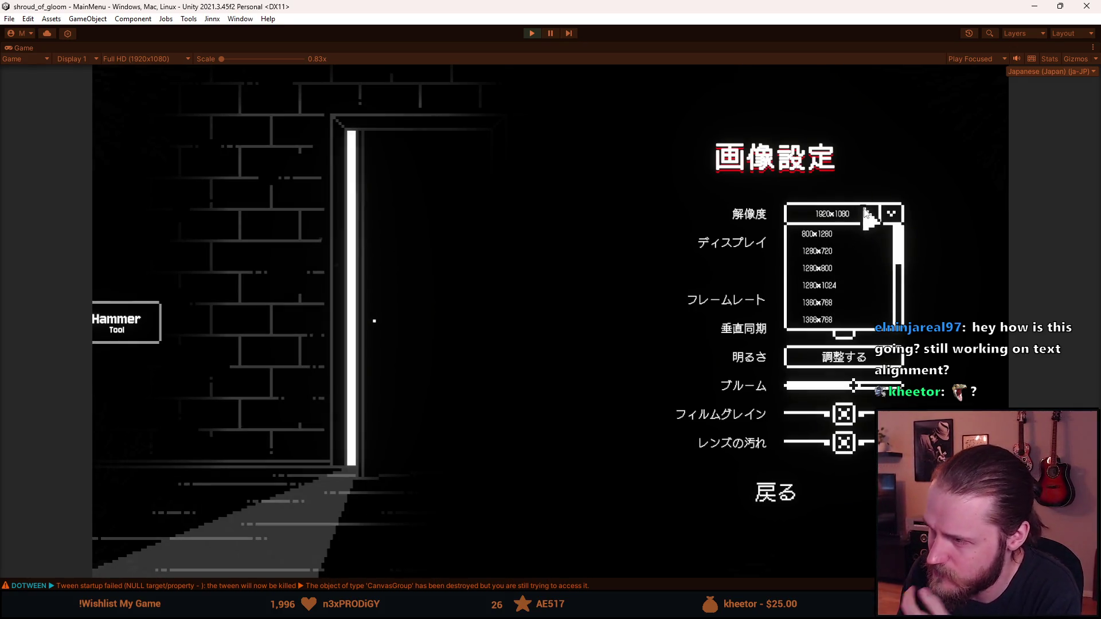
{"action": "scroll", "coordinate": [843, 252], "scroll_direction": "down", "scroll_amount": 4}
{"action": "scroll", "coordinate": [842, 253], "scroll_direction": "up", "scroll_amount": 4}
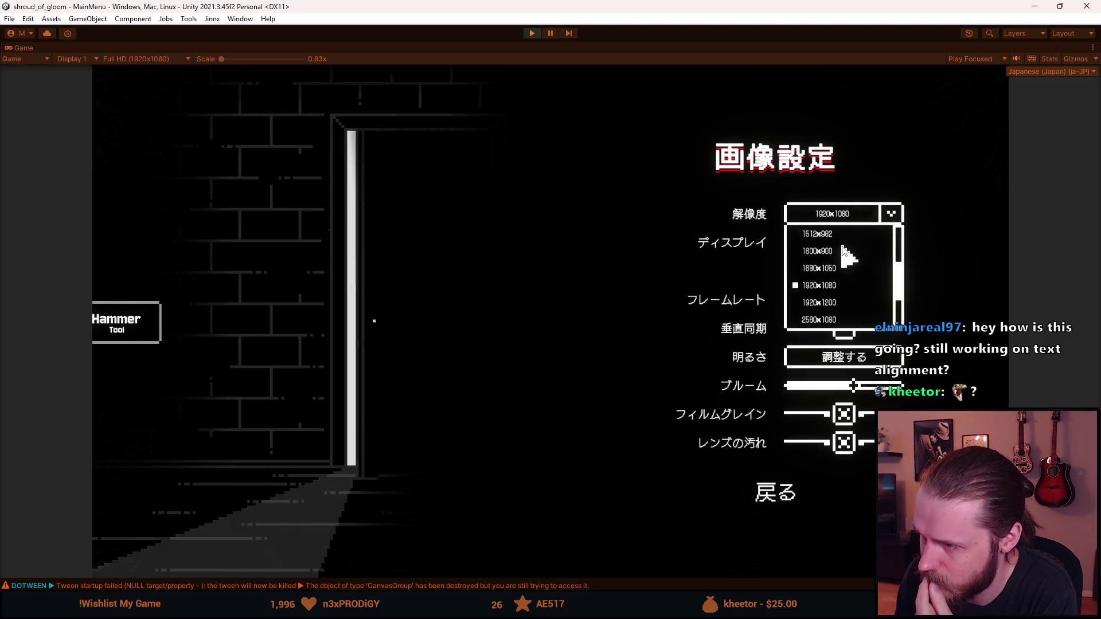
{"action": "left_click", "coordinate": [845, 214]}
{"action": "left_click", "coordinate": [860, 243]}
{"action": "left_click", "coordinate": [860, 244]}
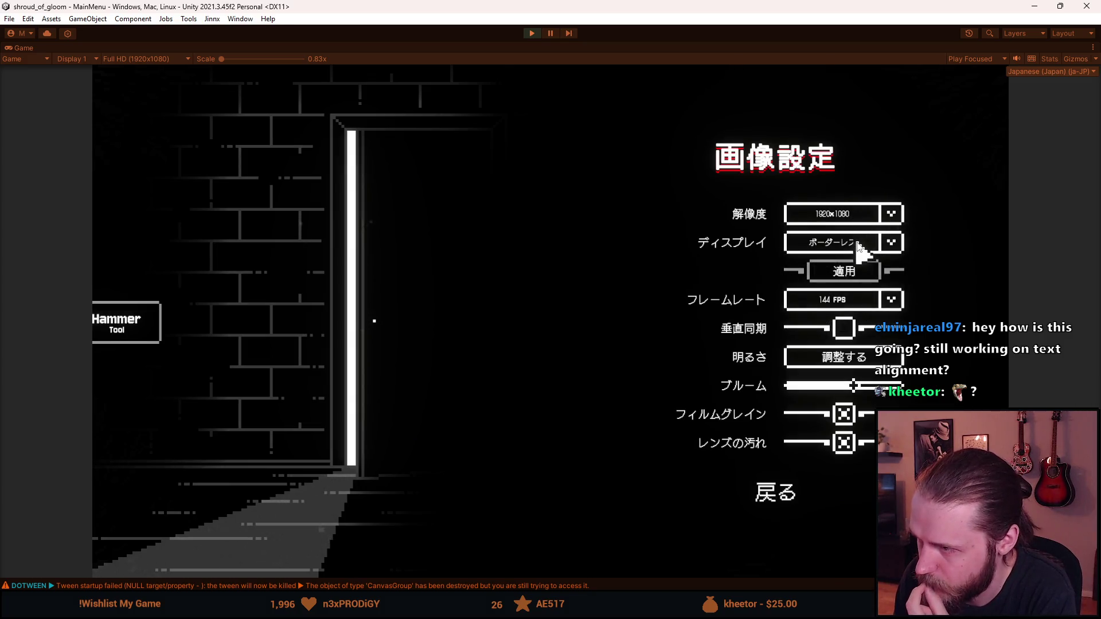
{"action": "left_click", "coordinate": [860, 300]}
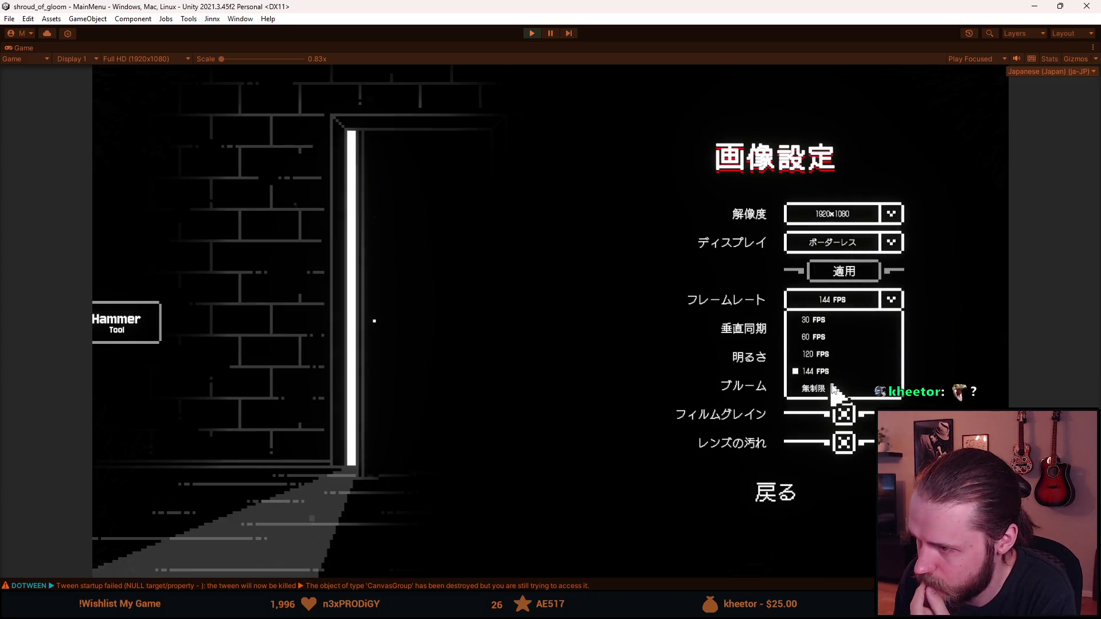